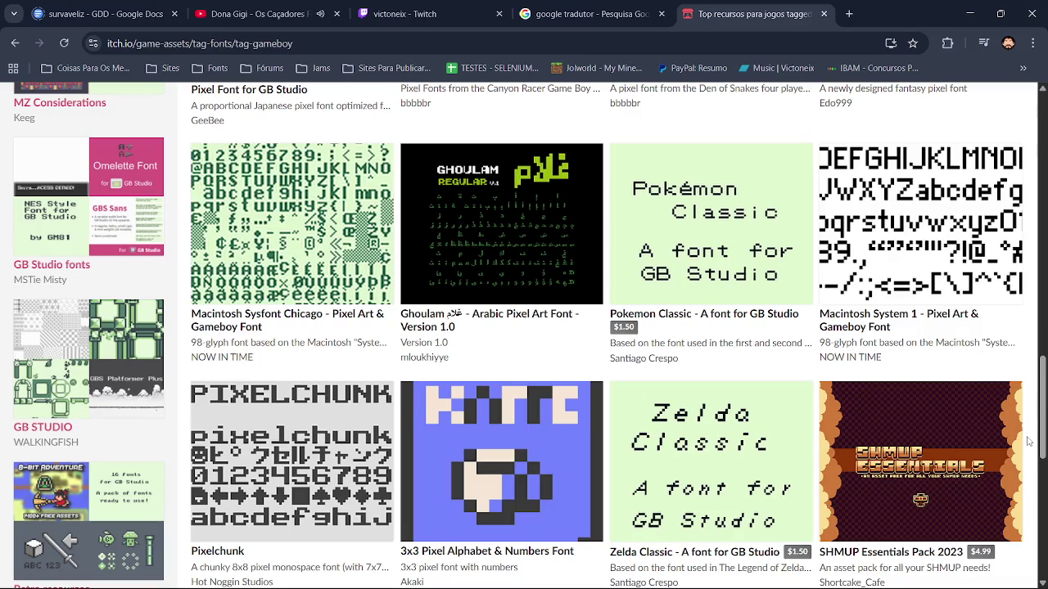
Scroll the tag-gameboy font listings and open the Canyon Racer Pixel Fonts asset page
left_click_drag(1041, 430, 1044, 461)
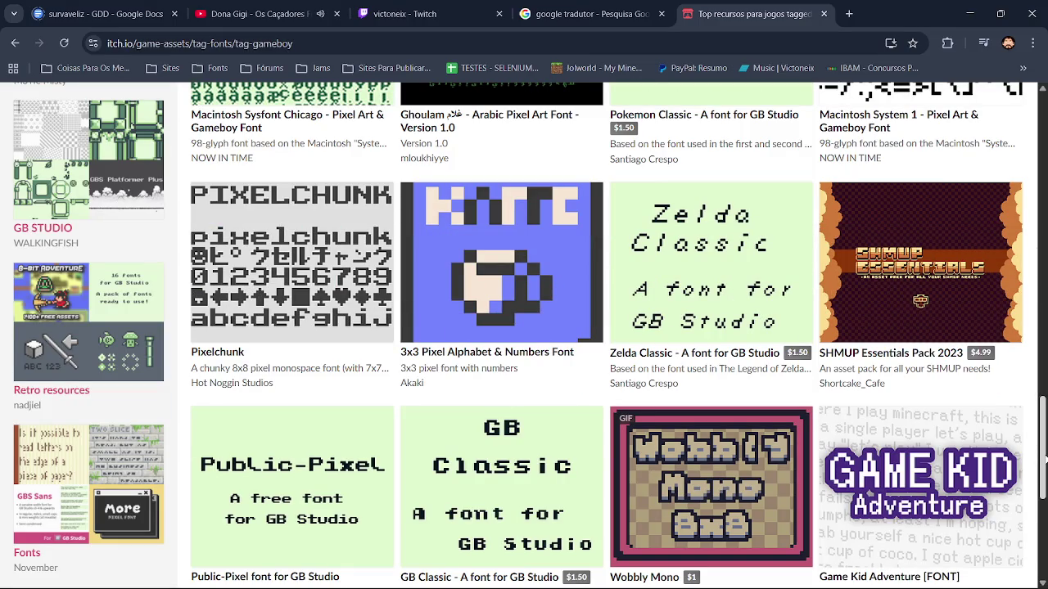
left_click_drag(1042, 435, 1044, 513)
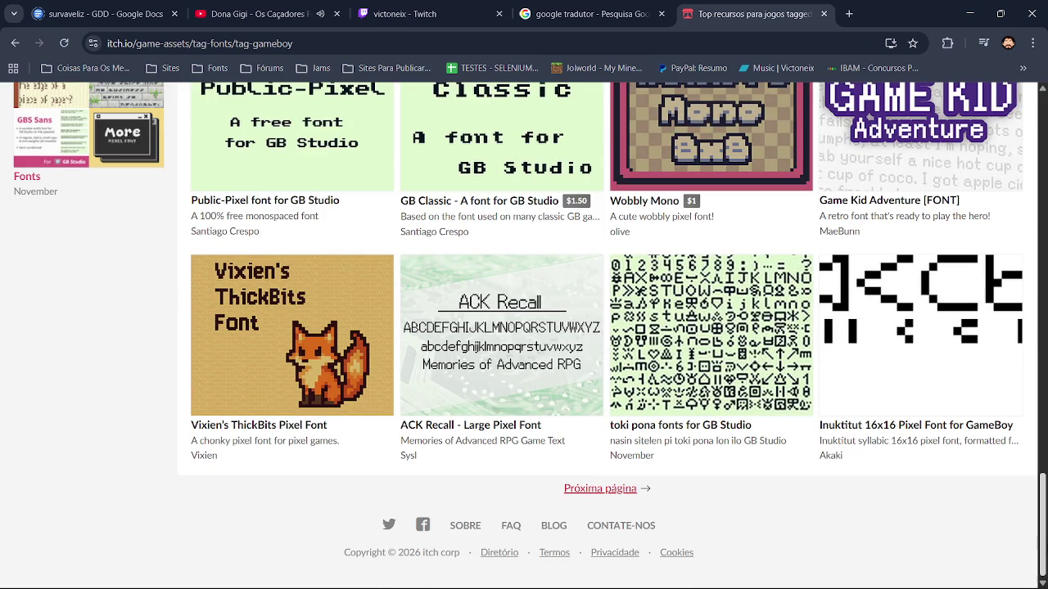
scroll(920, 431, "up", 6)
scroll(524, 335, "up", 2)
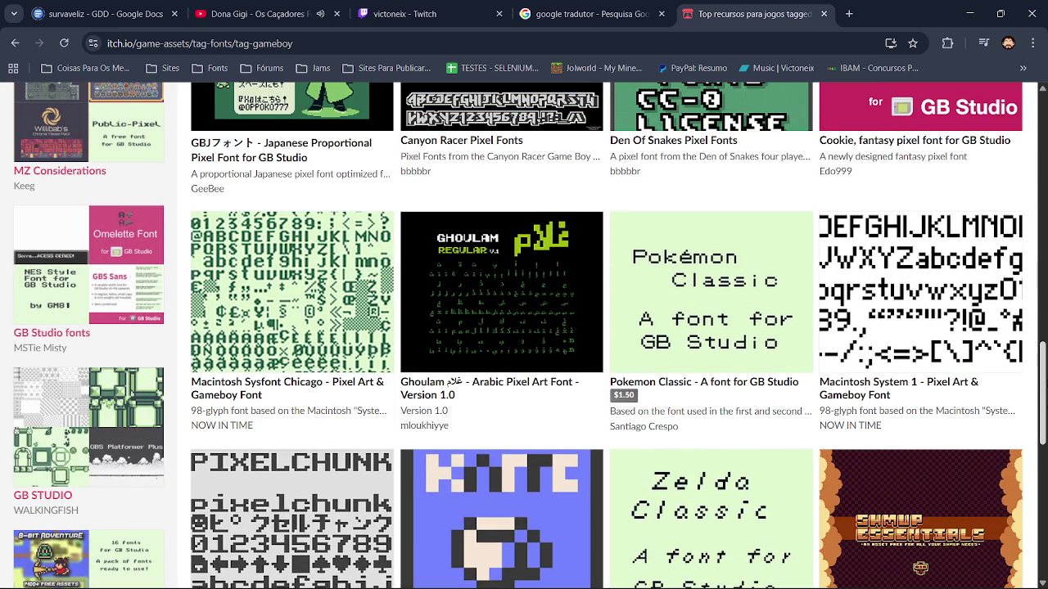
scroll(512, 216, "up", 2)
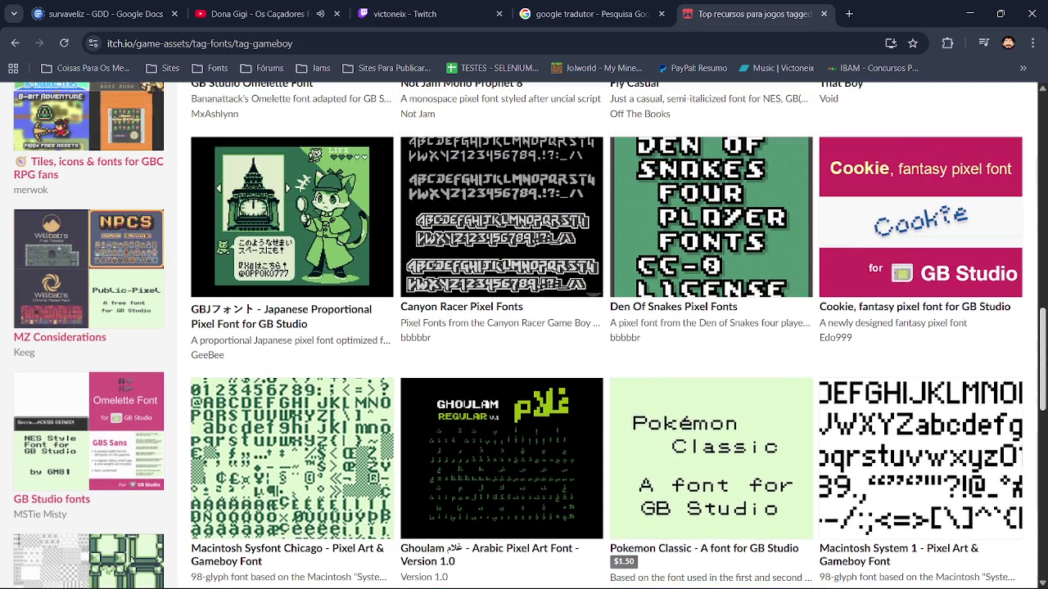
left_click(511, 217)
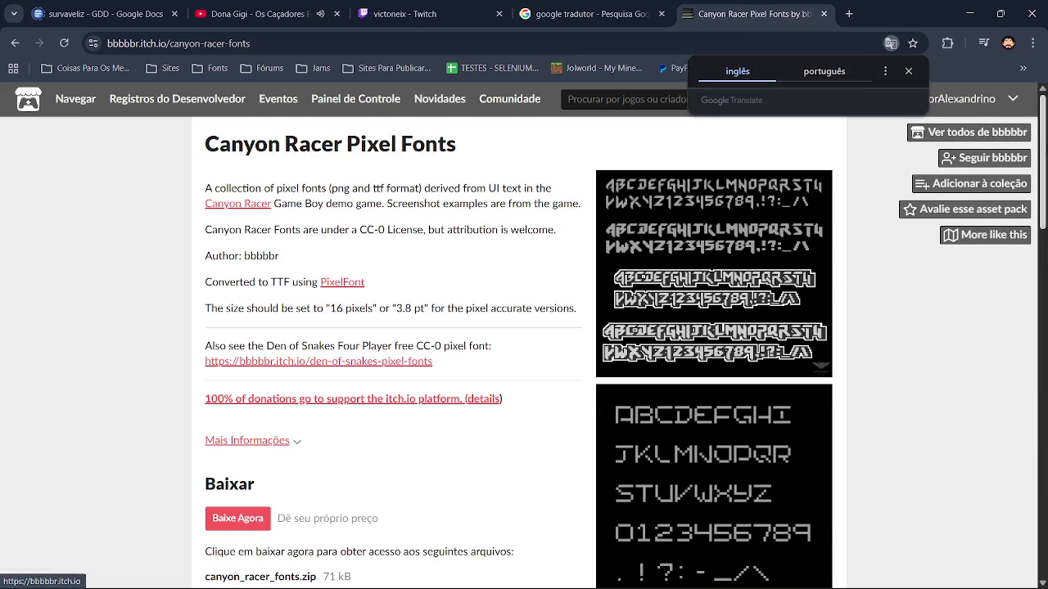
Download canyon_racer_fonts.zip for free by skipping the donation, then minimize Chrome
left_click_drag(1041, 155, 1041, 193)
scroll(524, 335, "down", 2)
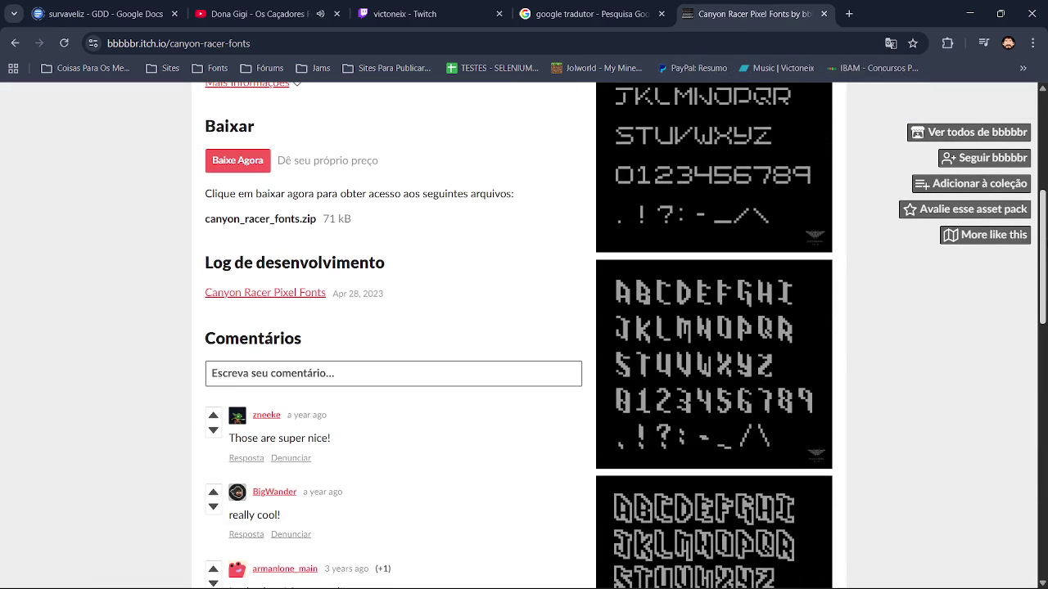
scroll(524, 335, "down", 4)
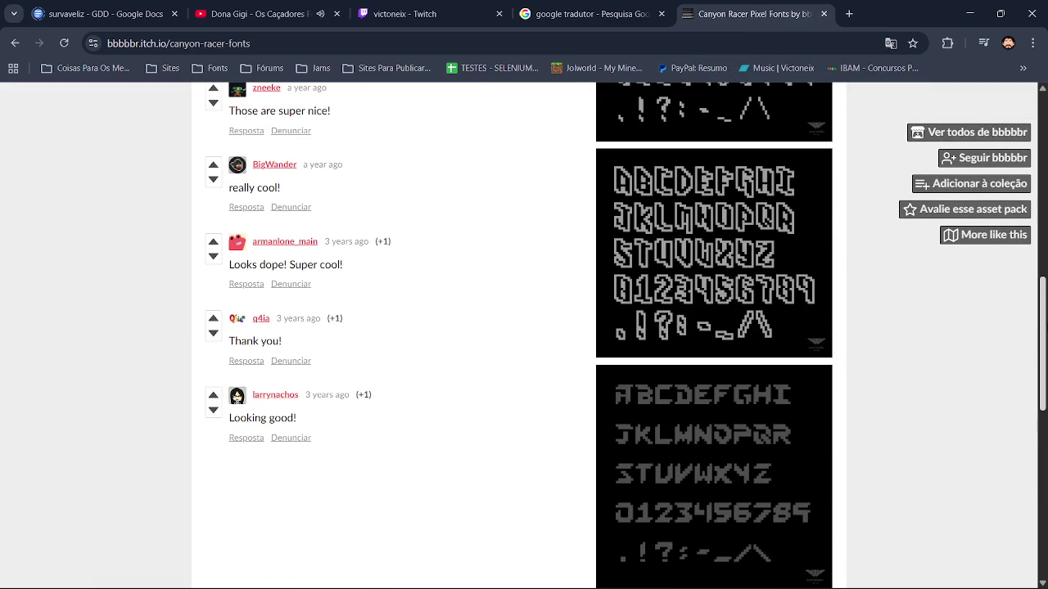
scroll(524, 335, "down", 5)
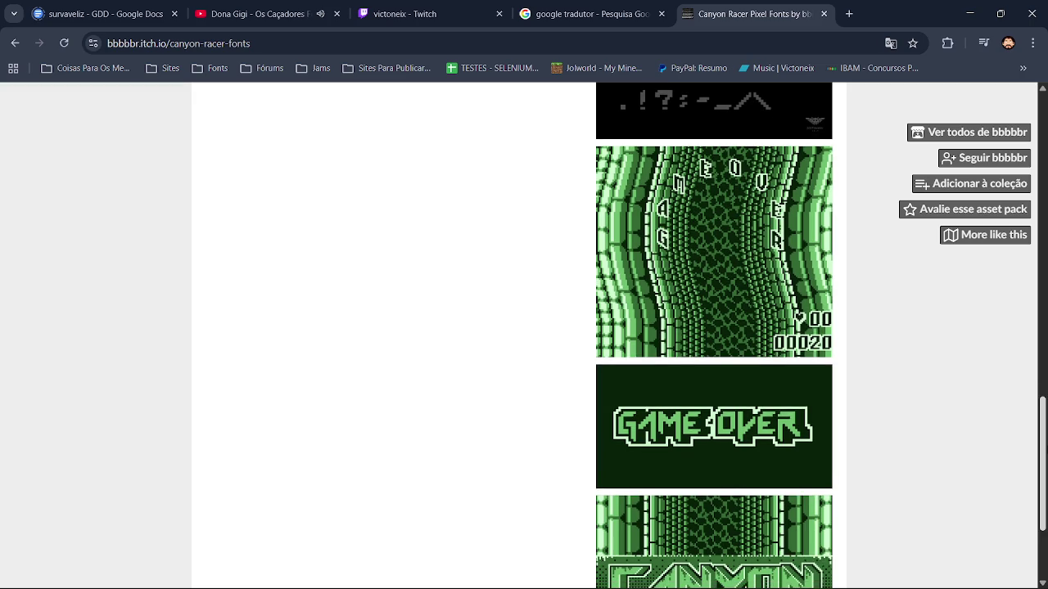
scroll(523, 335, "down", 2)
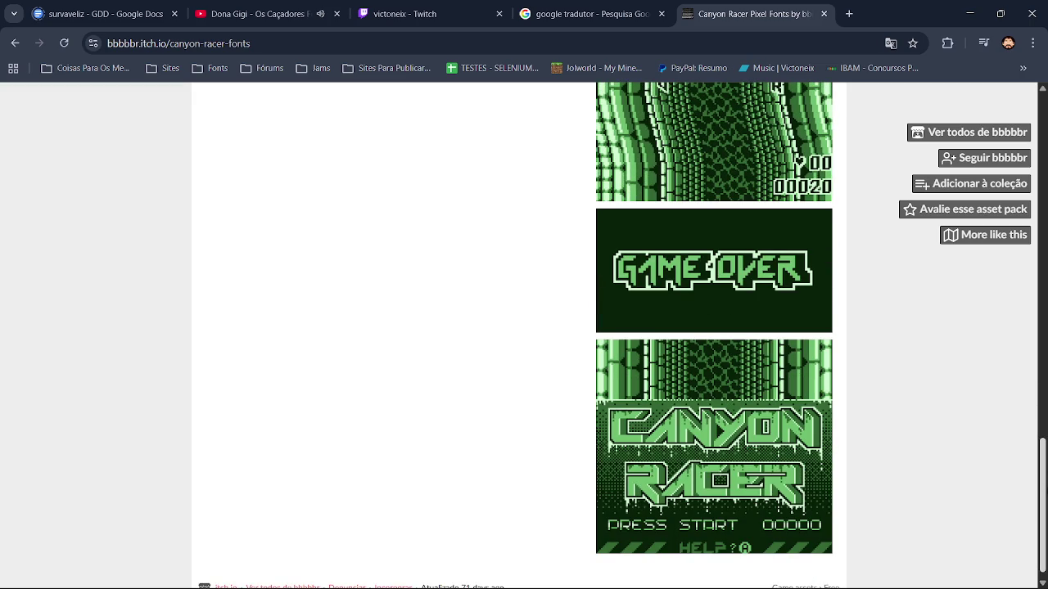
scroll(244, 170, "up", 15)
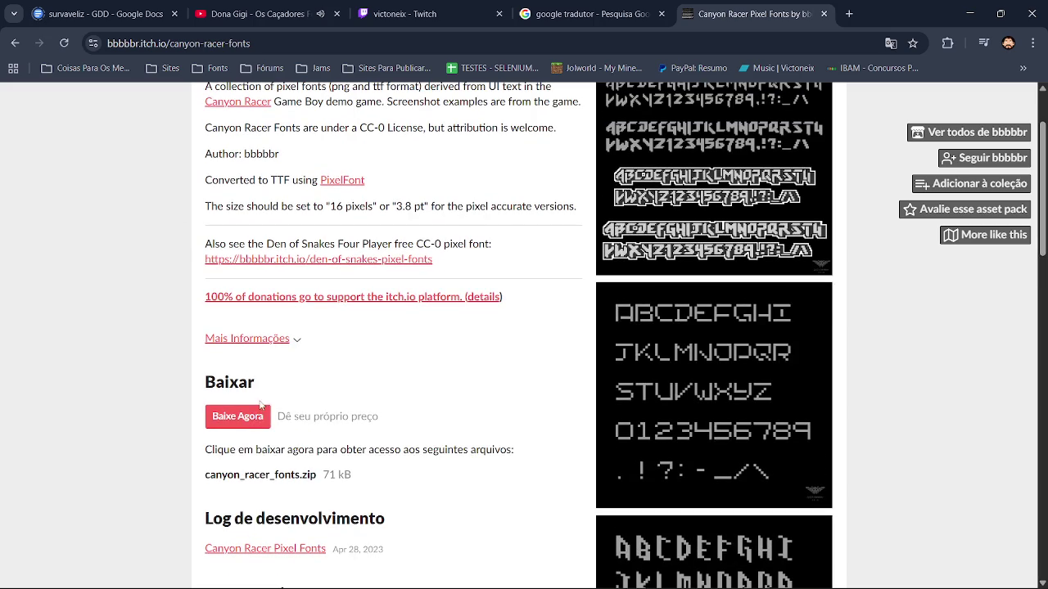
left_click(257, 416)
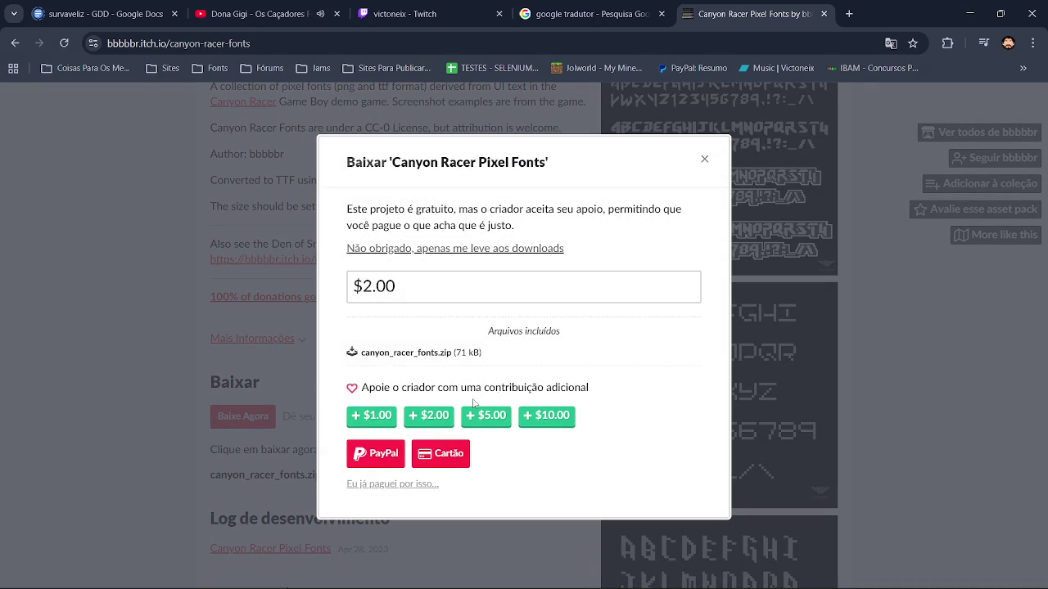
left_click(497, 253)
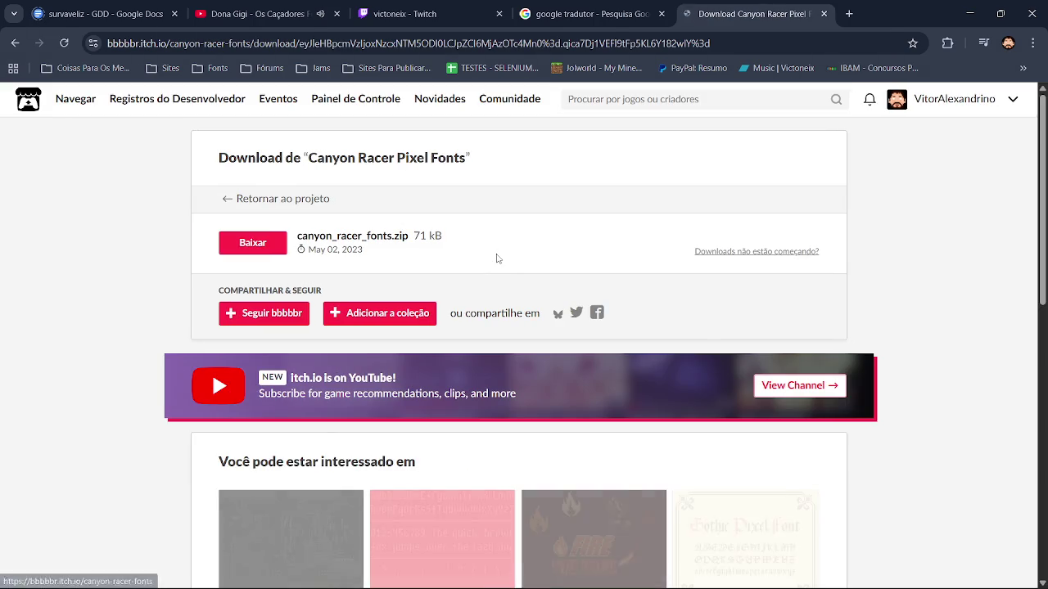
left_click(265, 254)
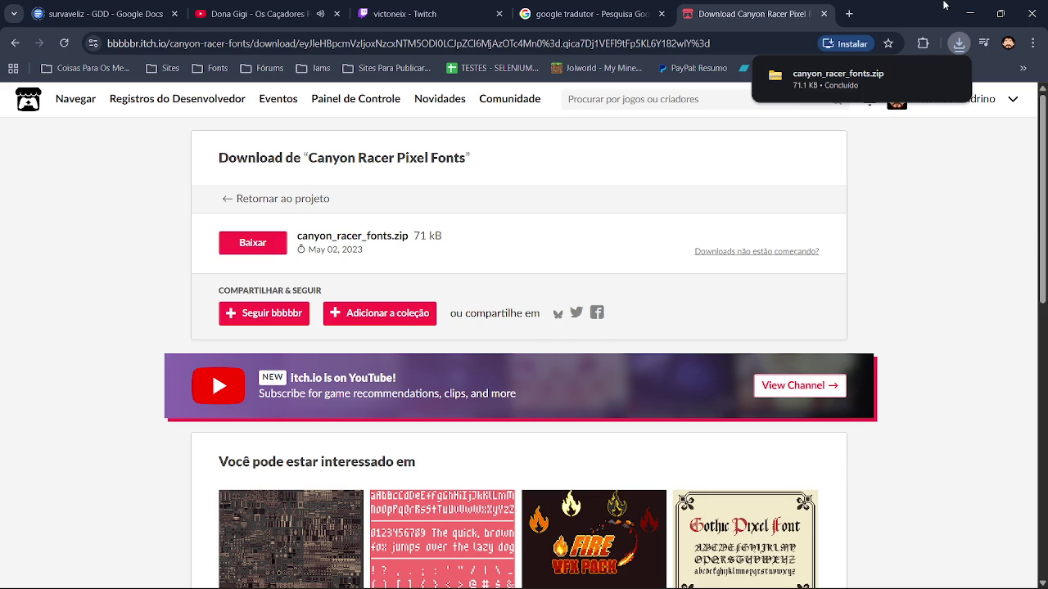
left_click(968, 13)
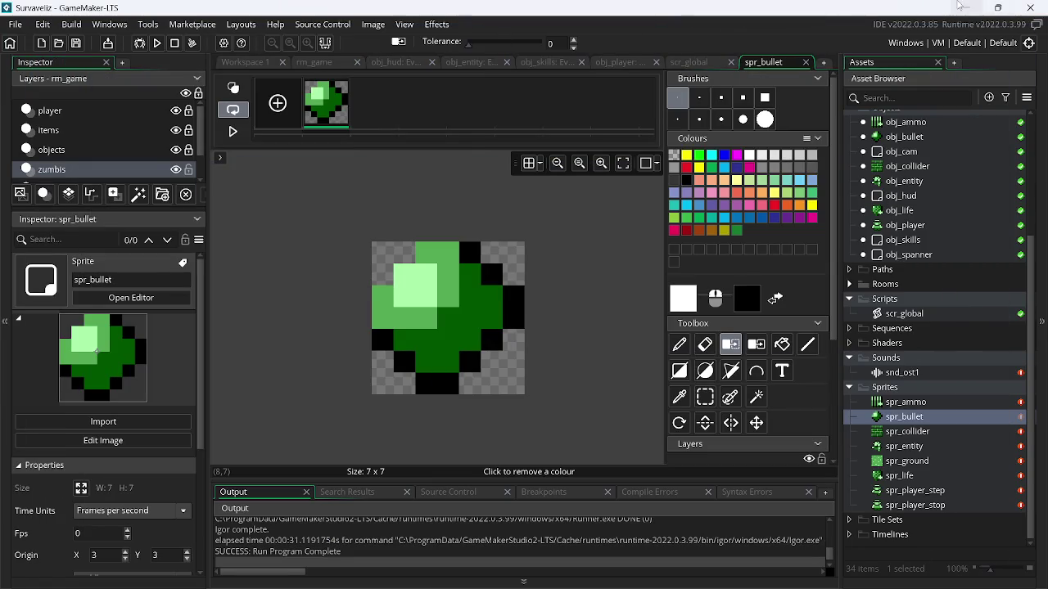
Minimize GameMaker, Paint.NET and FL Studio, then open canyon_racer_fonts.zip from Downloads
left_click(965, 7)
left_click(969, 6)
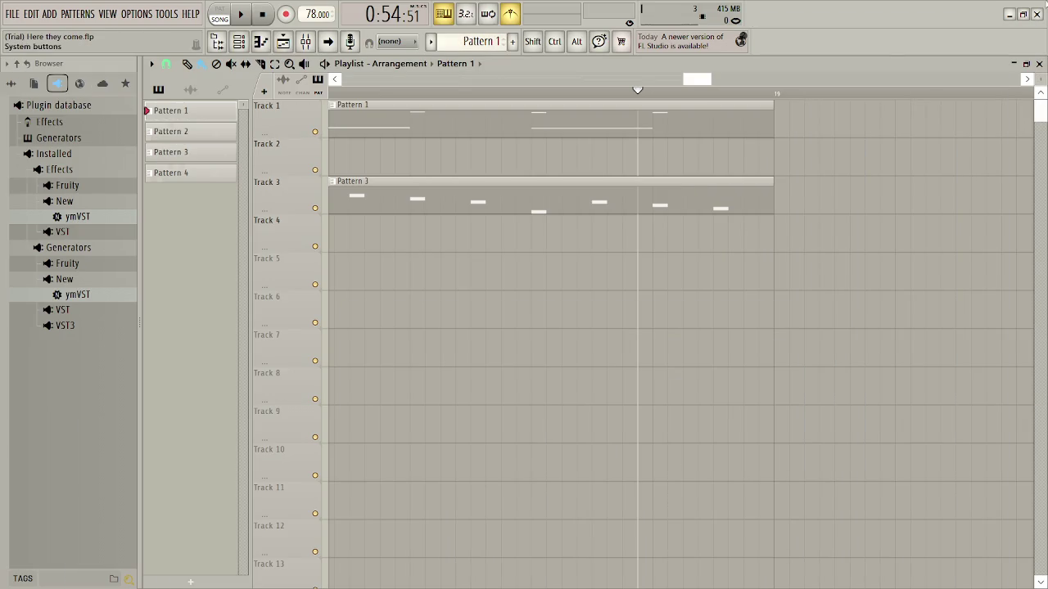
left_click(1012, 14)
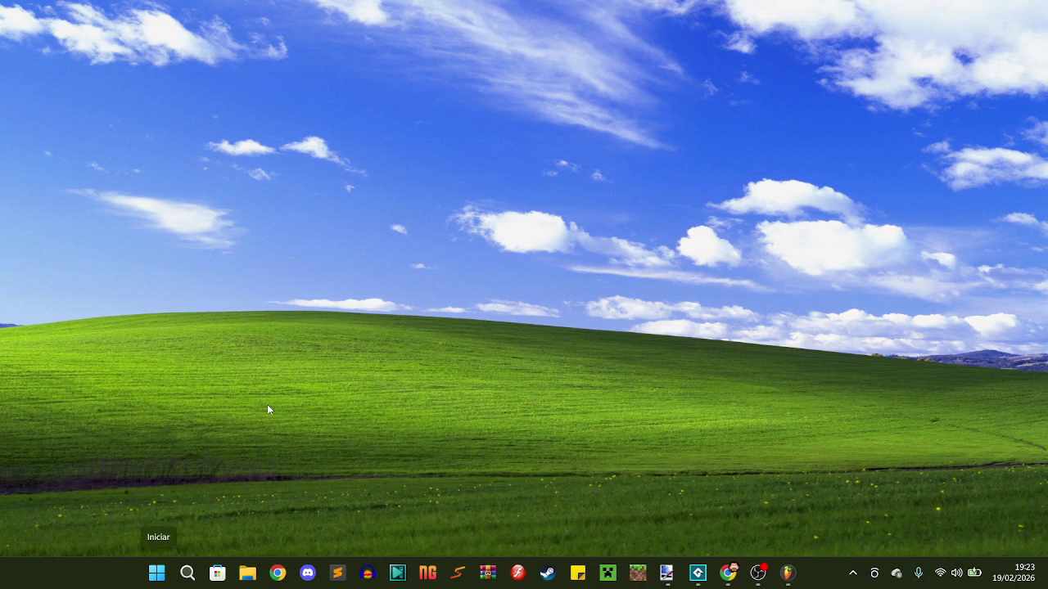
key("super+e")
left_click(63, 309)
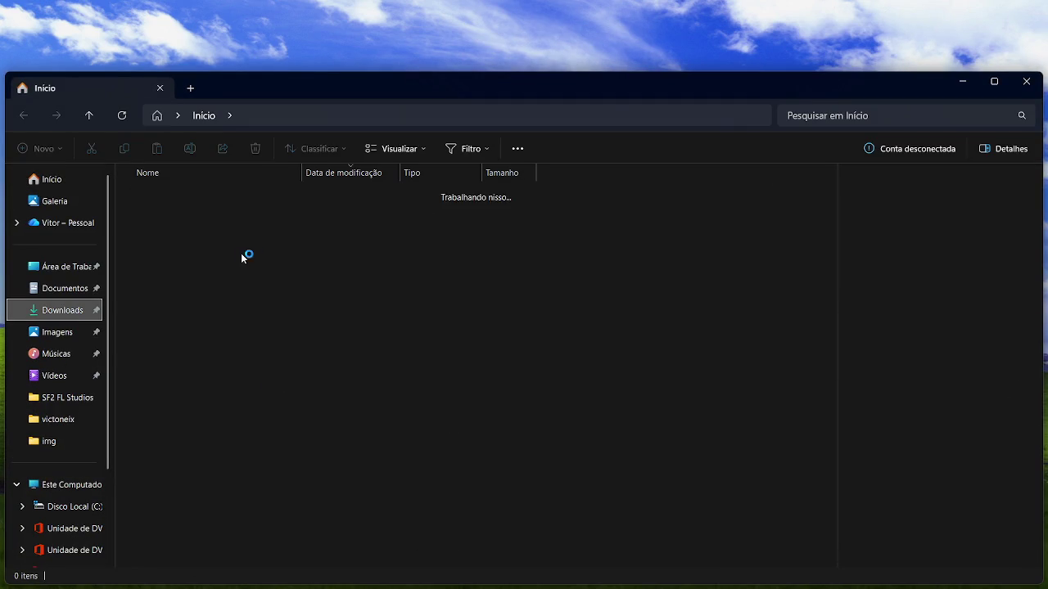
double_click(262, 208)
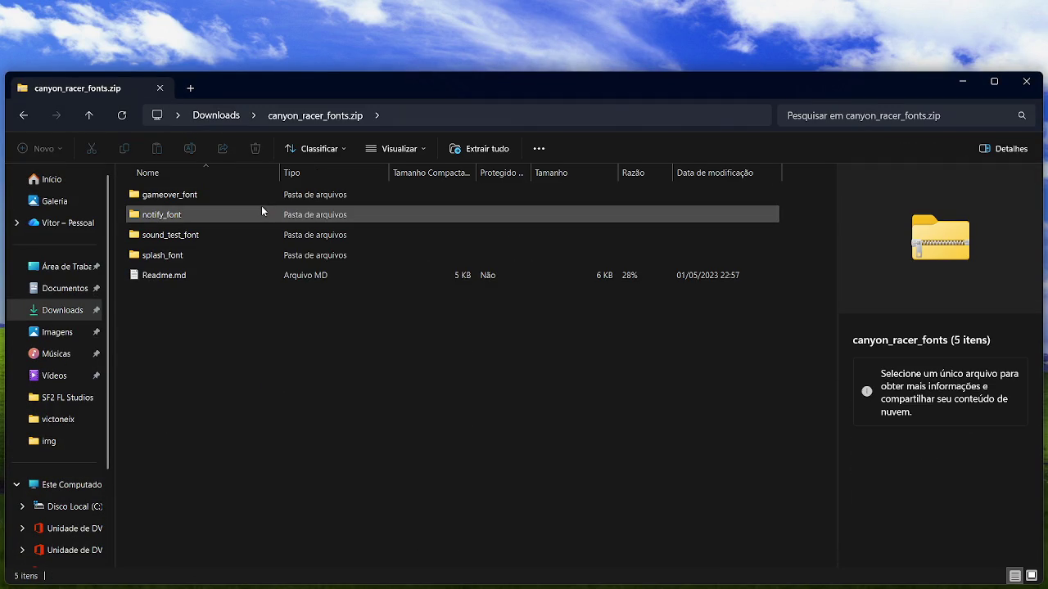
Browse the gameover_font folder and its ttf files, and preview the gameover font sheet image
left_click(230, 199)
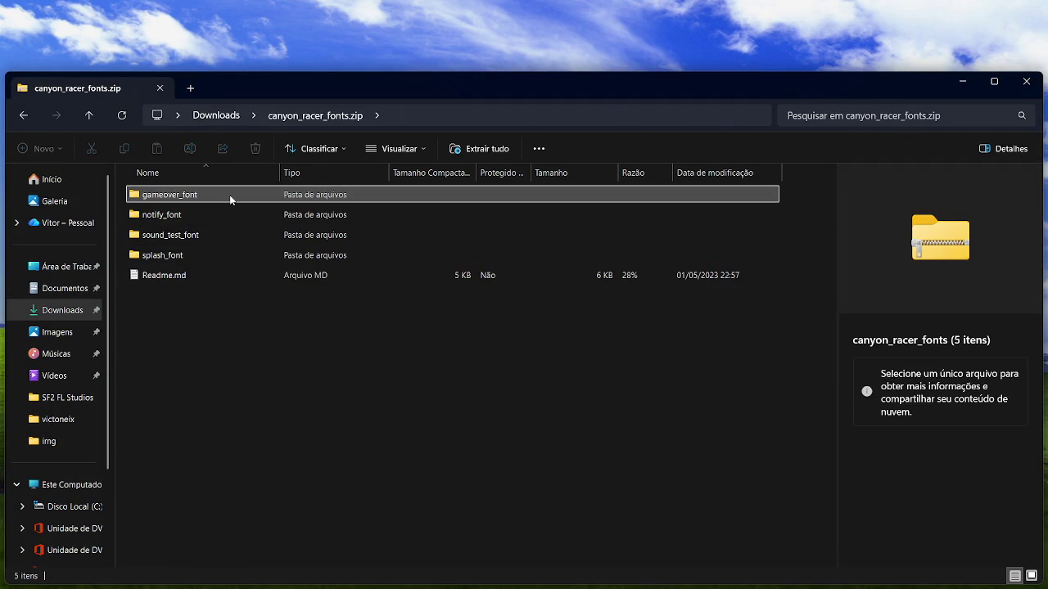
double_click(230, 199)
left_click(211, 218)
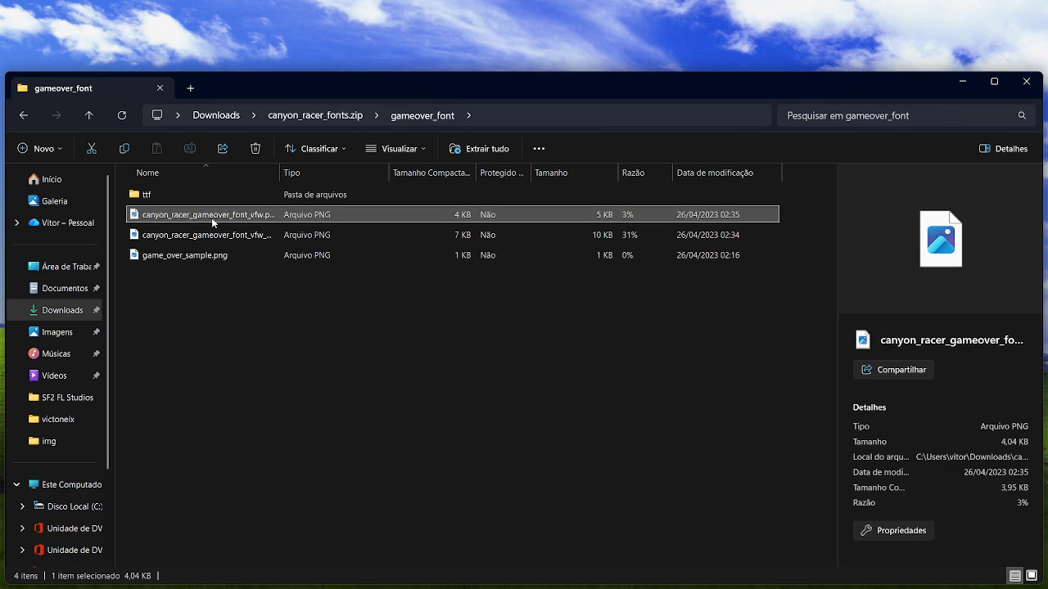
double_click(171, 200)
left_click(253, 194)
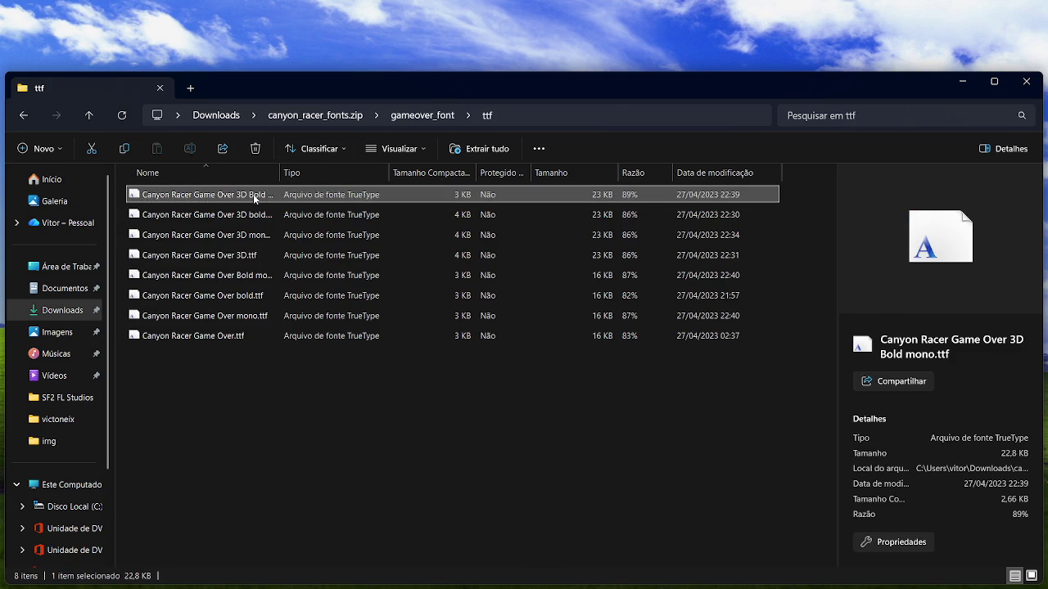
left_click(397, 119)
left_click(182, 219)
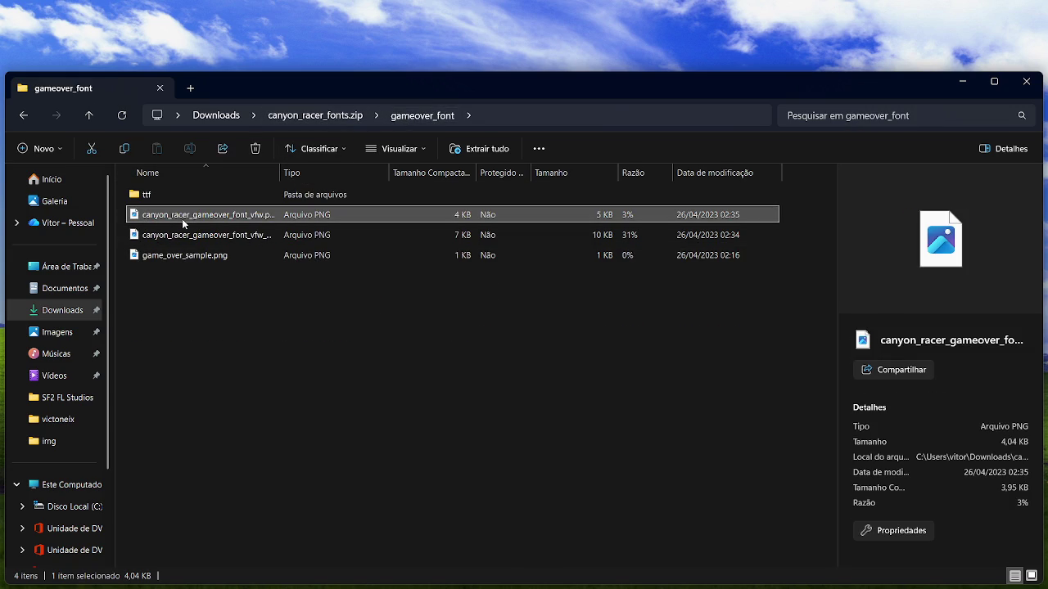
double_click(182, 219)
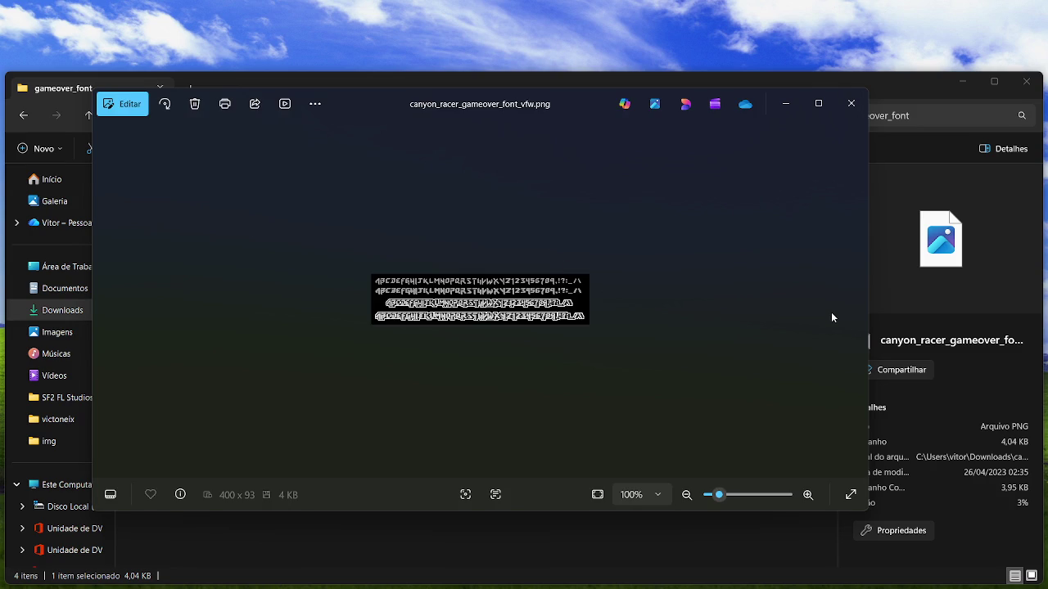
left_click(852, 103)
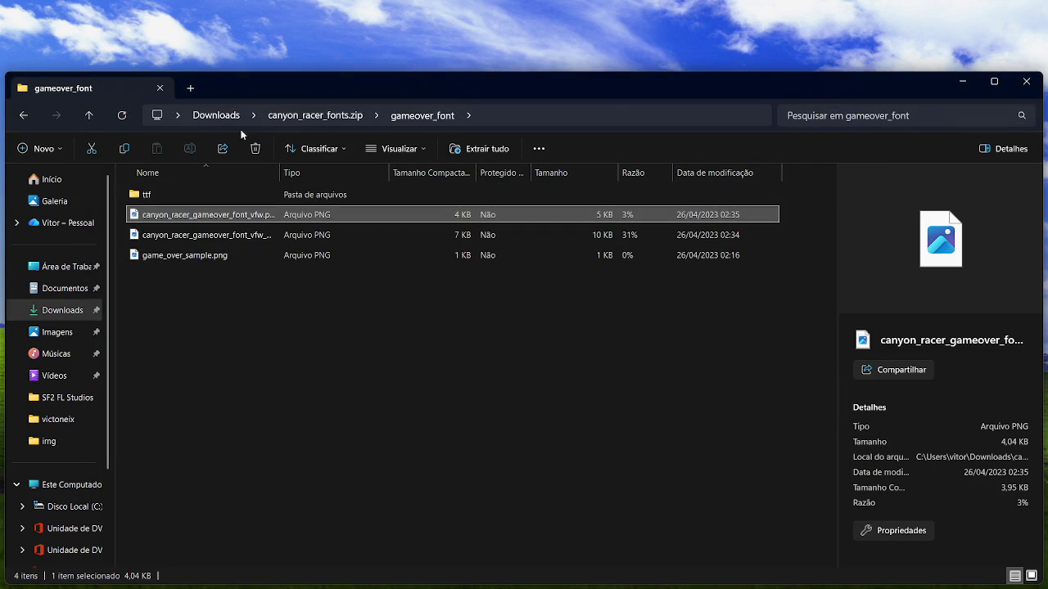
Preview the font sheet image in the notify_font folder
left_click(298, 115)
double_click(244, 212)
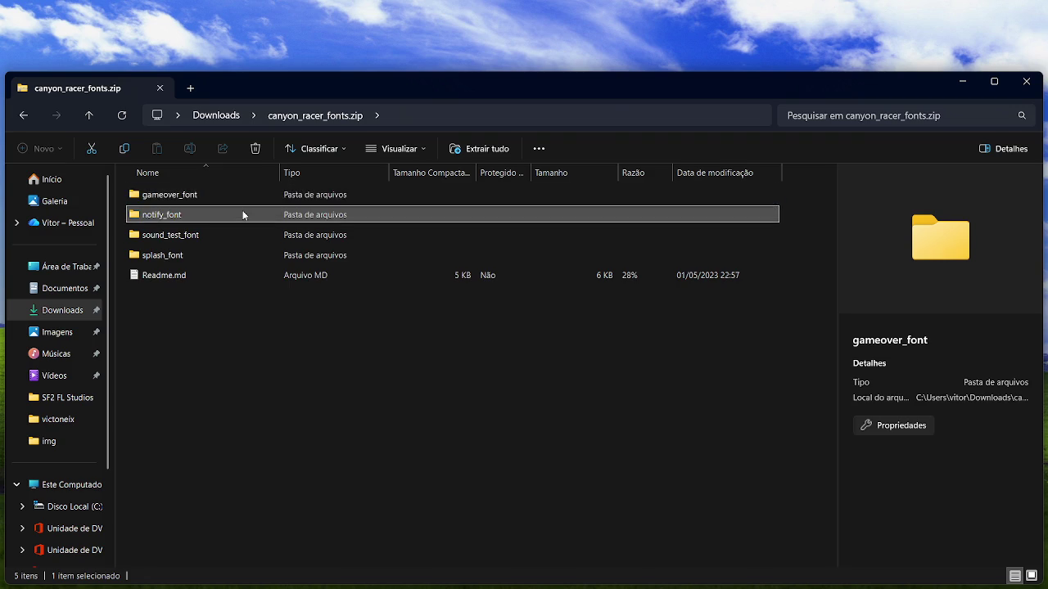
double_click(256, 215)
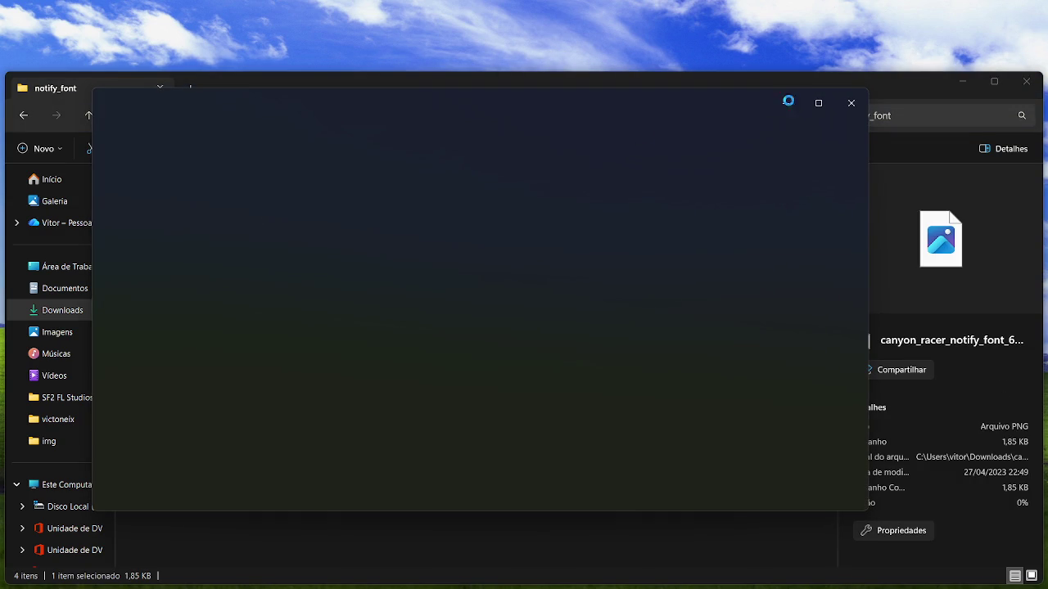
left_click(849, 102)
left_click(316, 117)
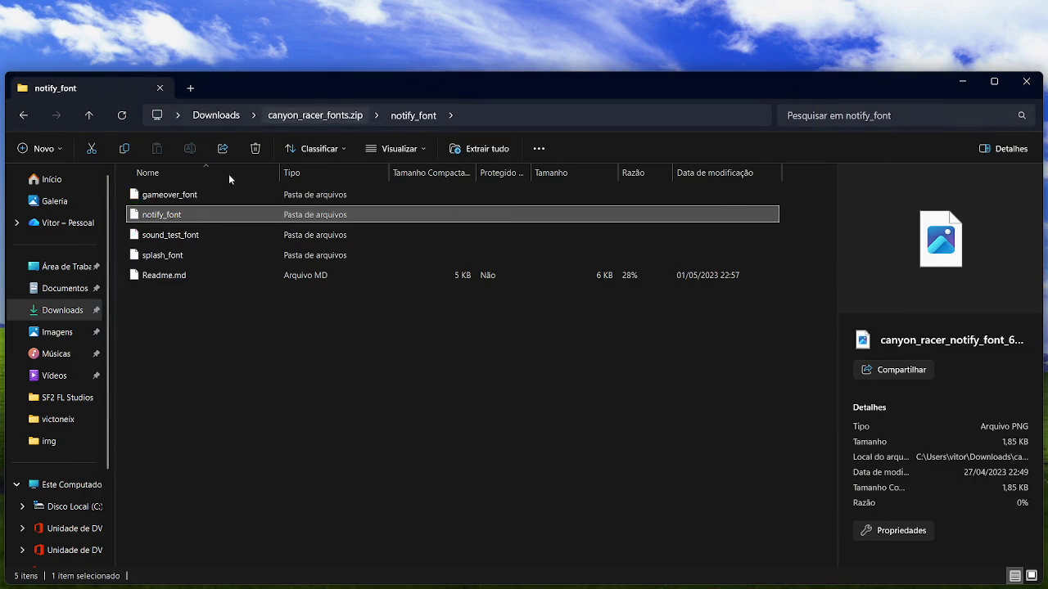
Preview the 7x7 and enlarged font sheet images in the sound_test_font folder
double_click(214, 233)
double_click(214, 215)
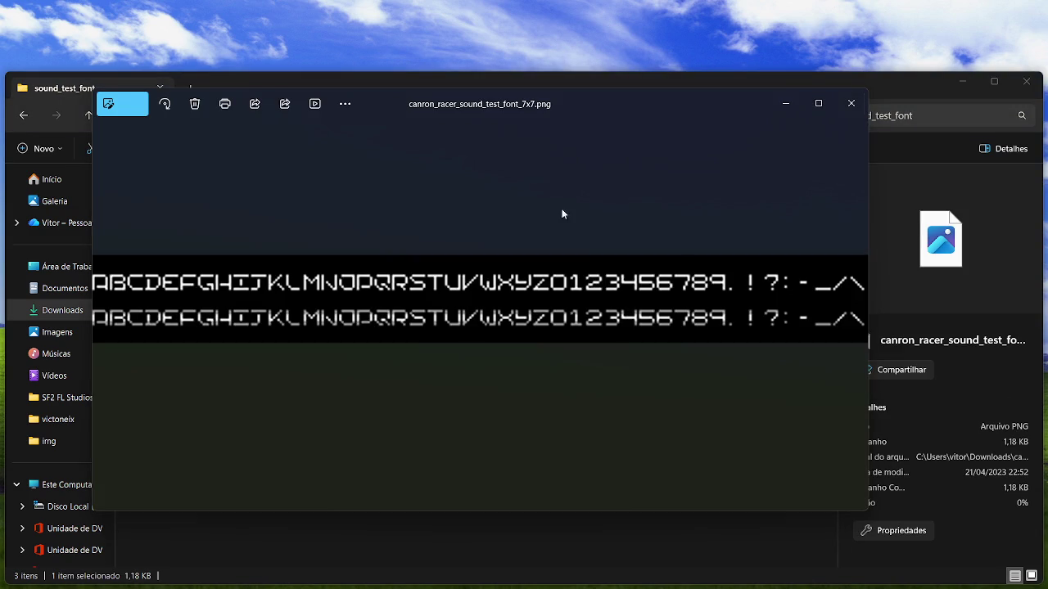
left_click(852, 103)
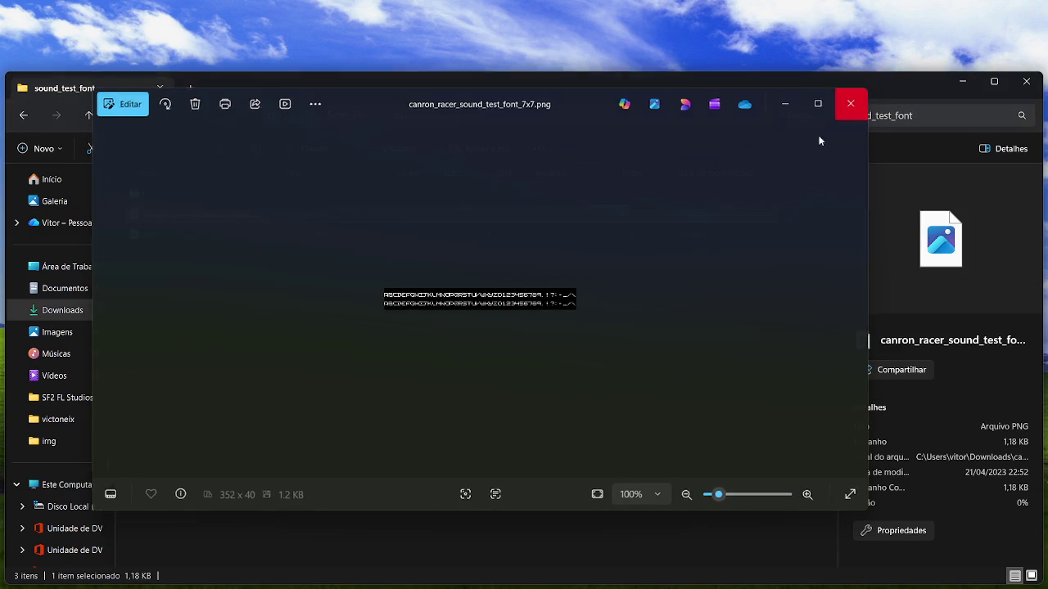
double_click(325, 237)
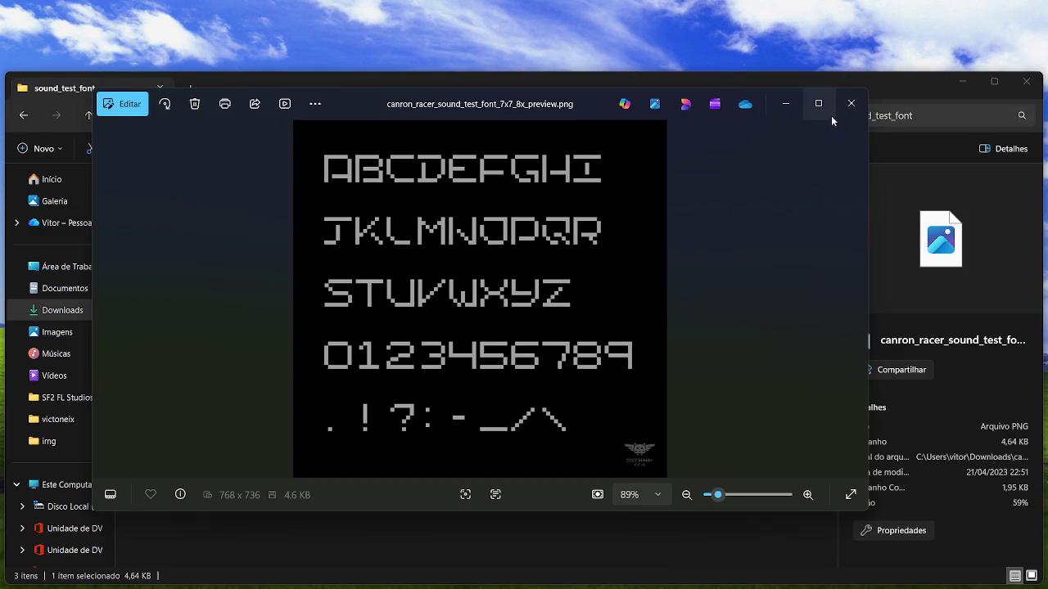
left_click(849, 103)
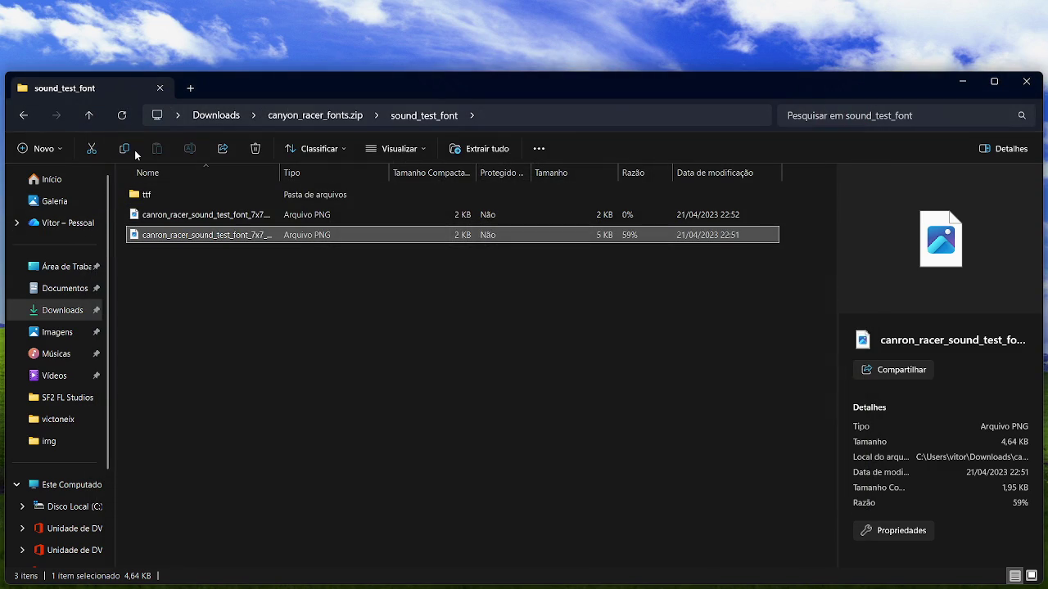
left_click(270, 116)
Open gameover_font > ttf and select the first Canyon Racer font file
double_click(224, 194)
double_click(225, 193)
left_click(221, 201)
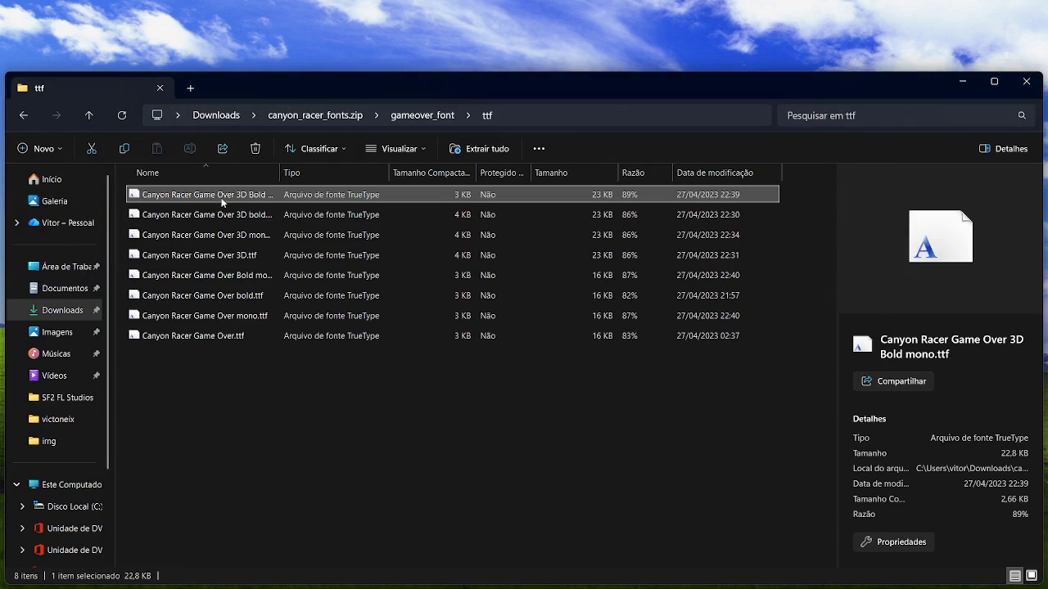
Preview the 3D Bold mono, 3D bold, 3D mono, 3D and plain Canyon Racer Game Over fonts
double_click(222, 201)
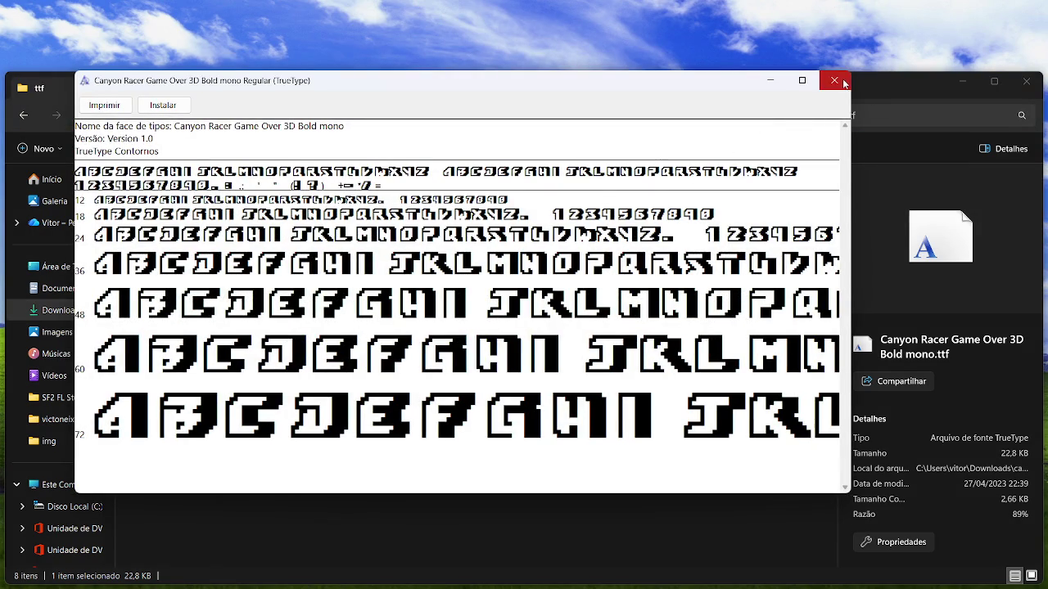
left_click(843, 84)
double_click(573, 211)
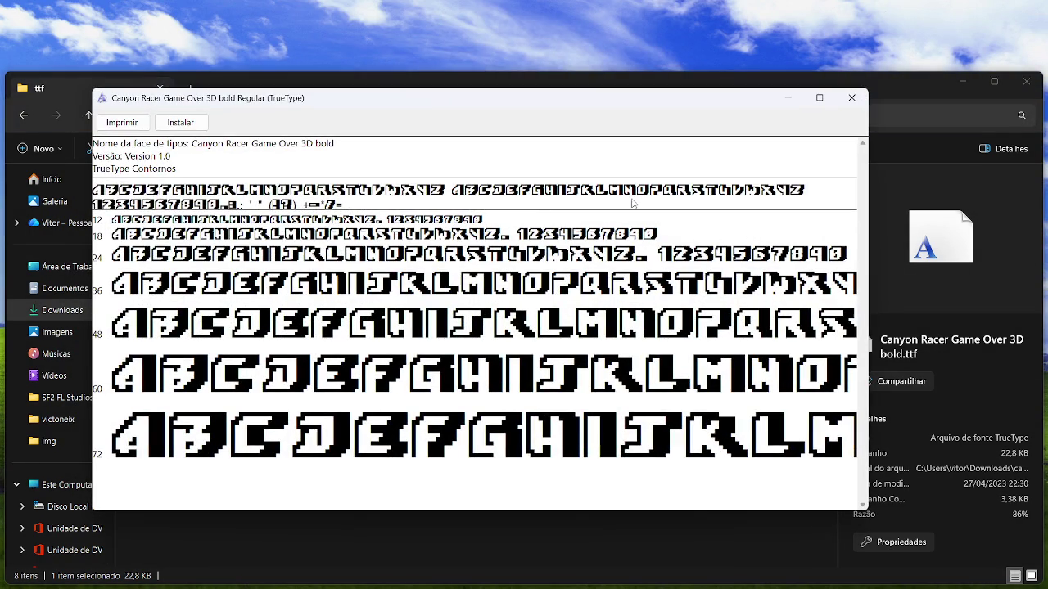
left_click(851, 98)
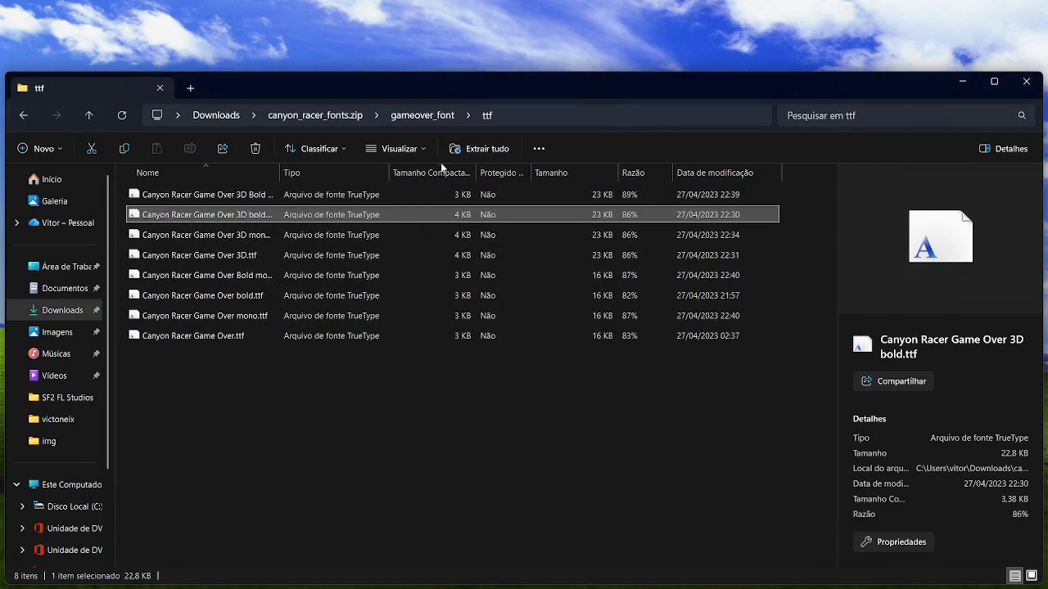
double_click(360, 236)
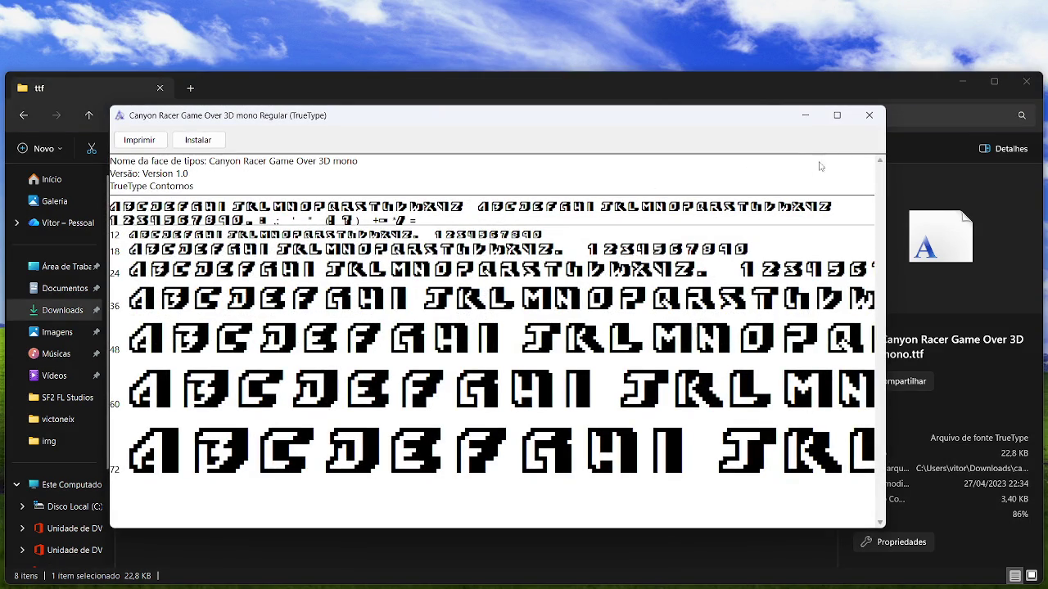
left_click(869, 115)
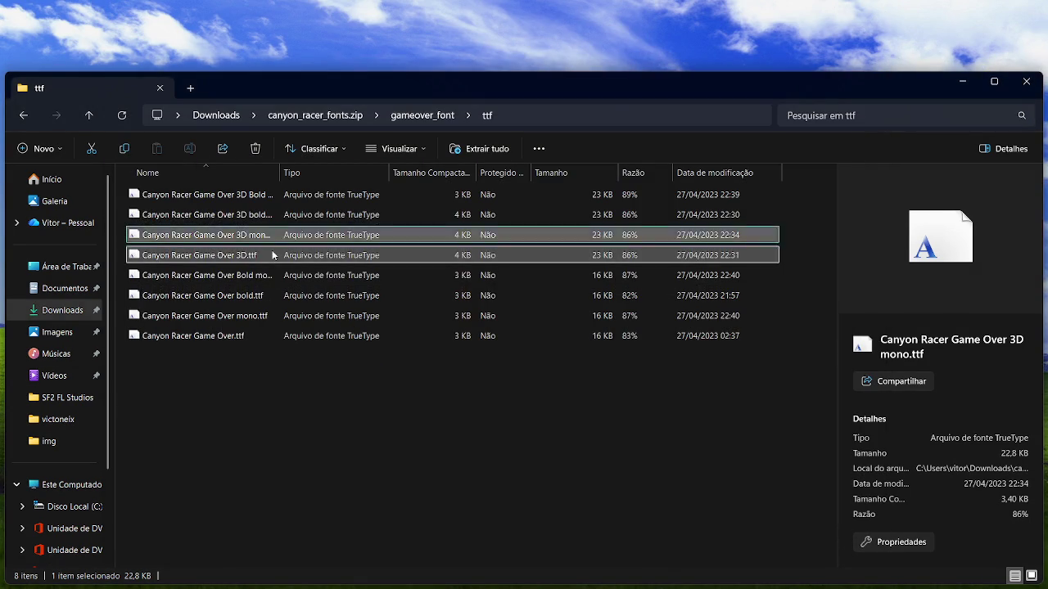
double_click(360, 255)
left_click(879, 136)
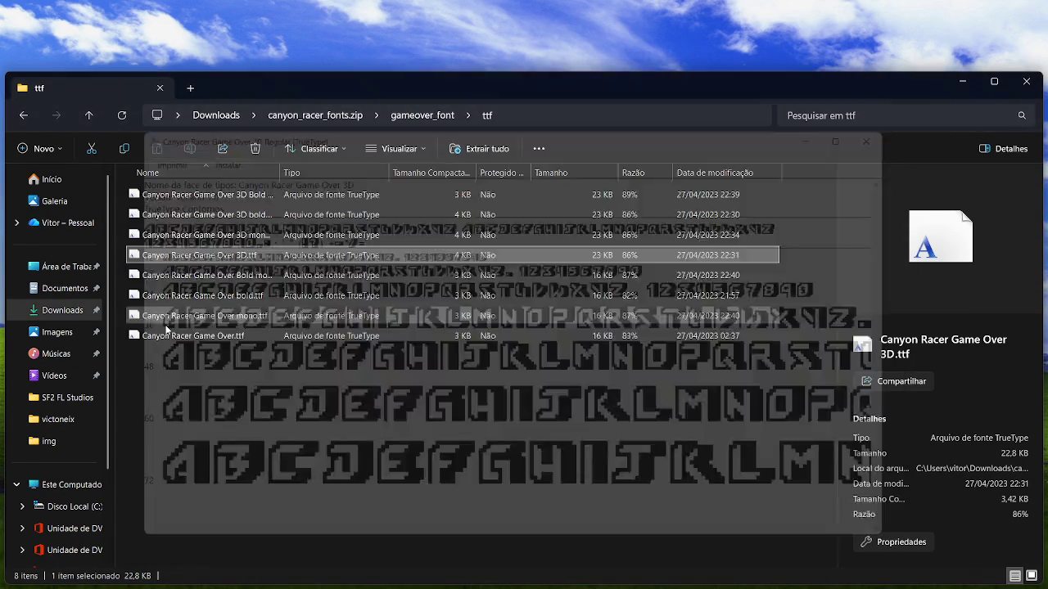
double_click(272, 342)
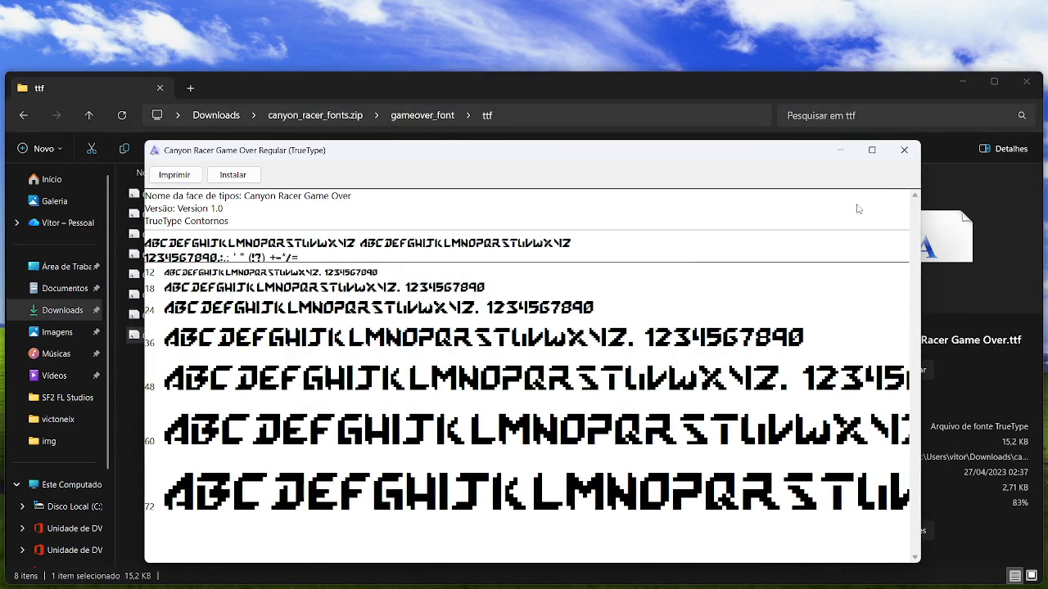
left_click(903, 155)
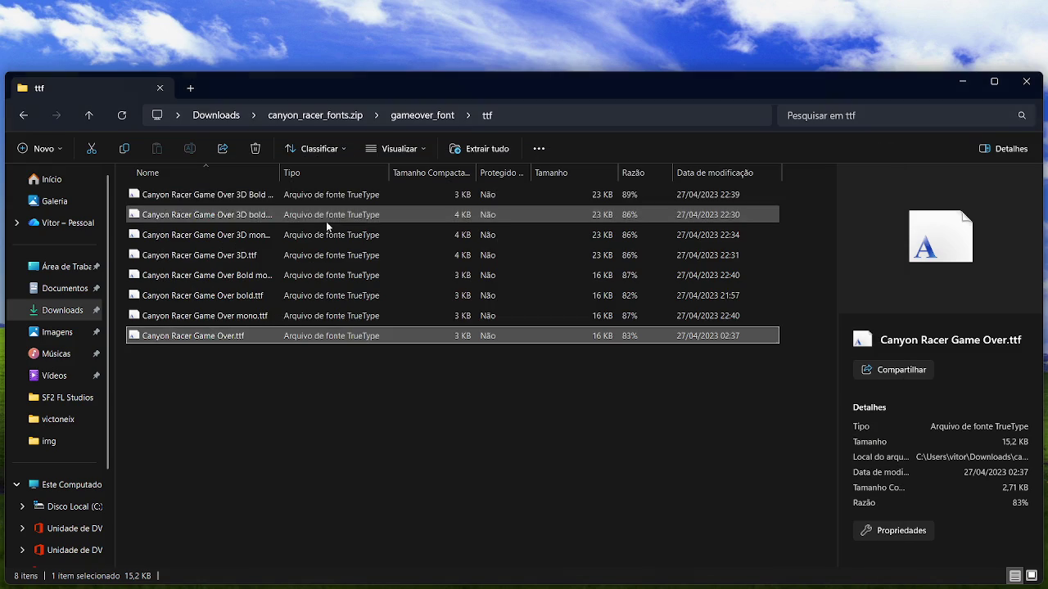
Compare the Bold mono font with the 3D font in Font Viewer again
left_click(259, 275)
double_click(260, 275)
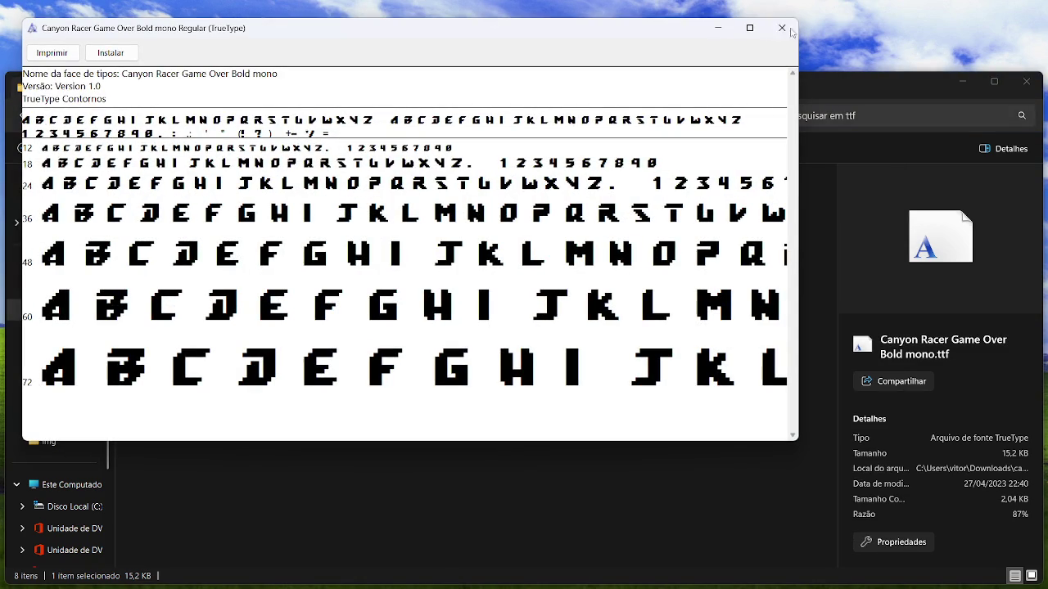
left_click(781, 28)
double_click(315, 254)
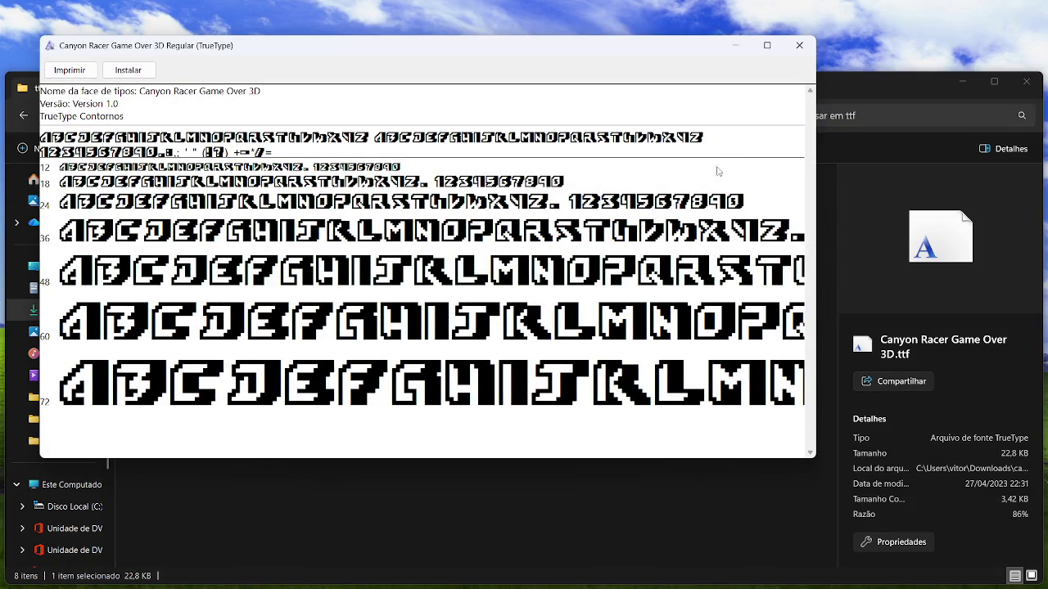
left_click(798, 45)
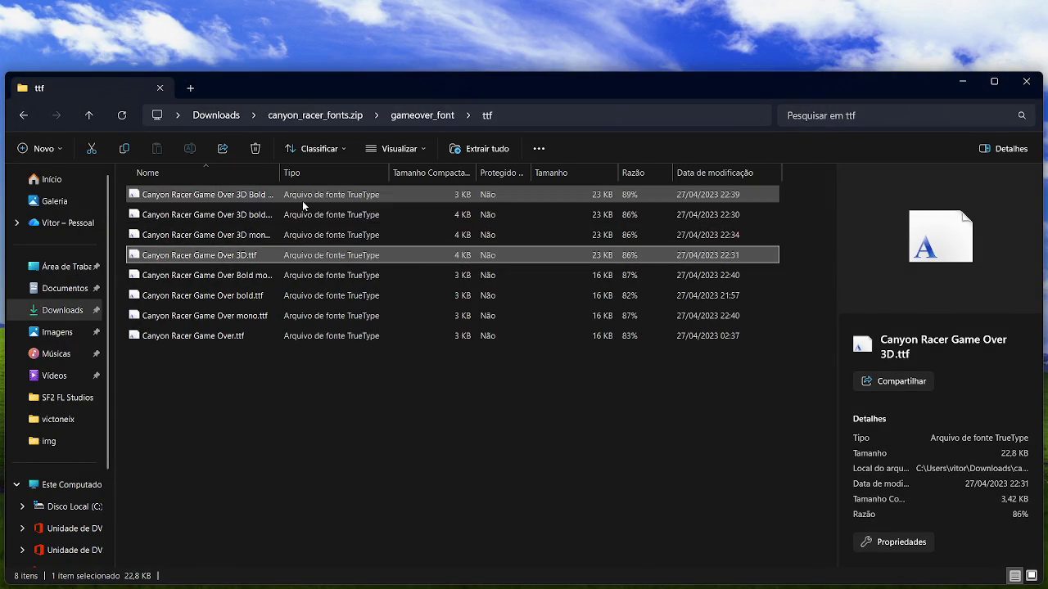
Install Canyon Racer Game Over 3D Bold mono and close the font windows
double_click(302, 199)
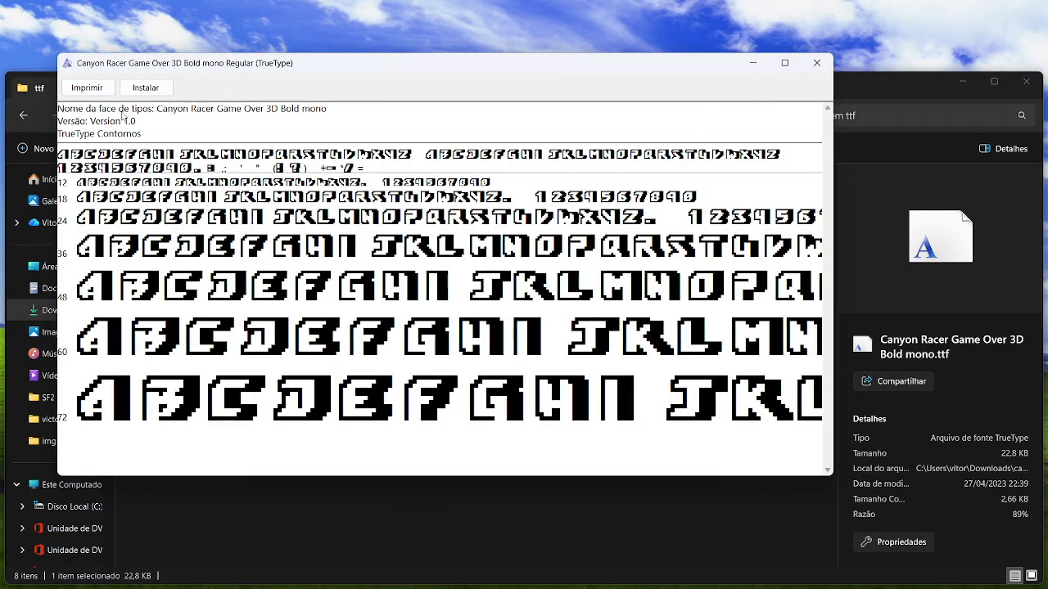
left_click(135, 87)
left_click(816, 62)
key("super+d")
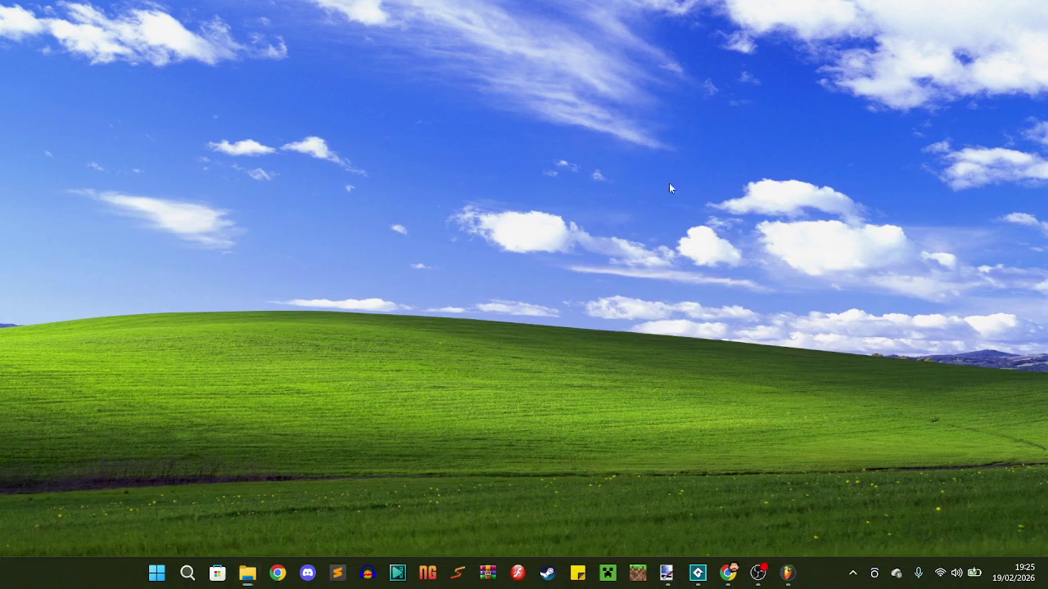
Save assets.png in Paint.NET, close it, and relaunch Paint.NET from Search
key("alt+Tab")
key("alt+Tab")
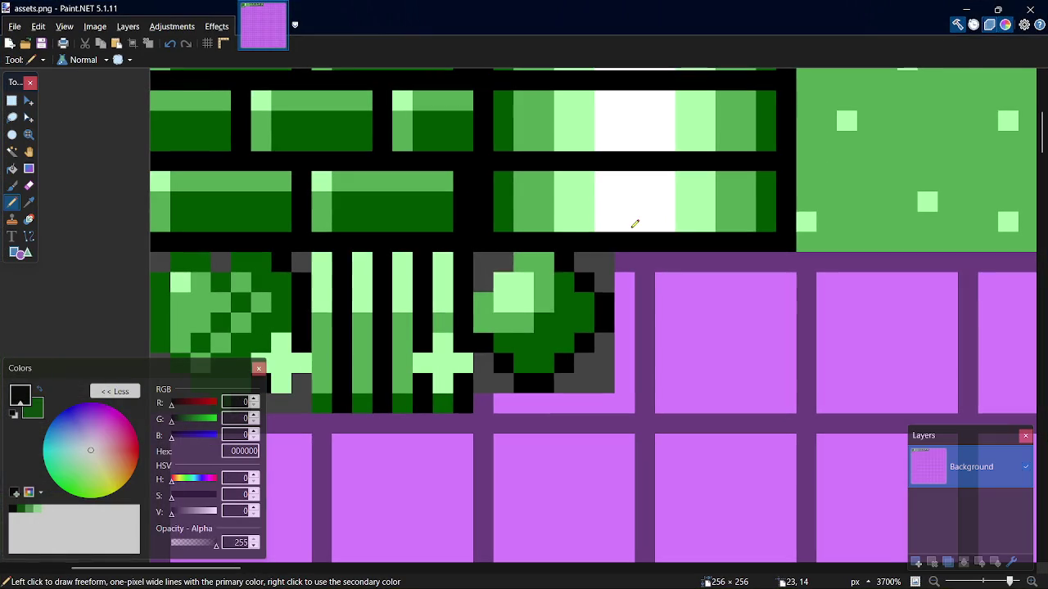
key("ctrl+s")
left_click(1029, 9)
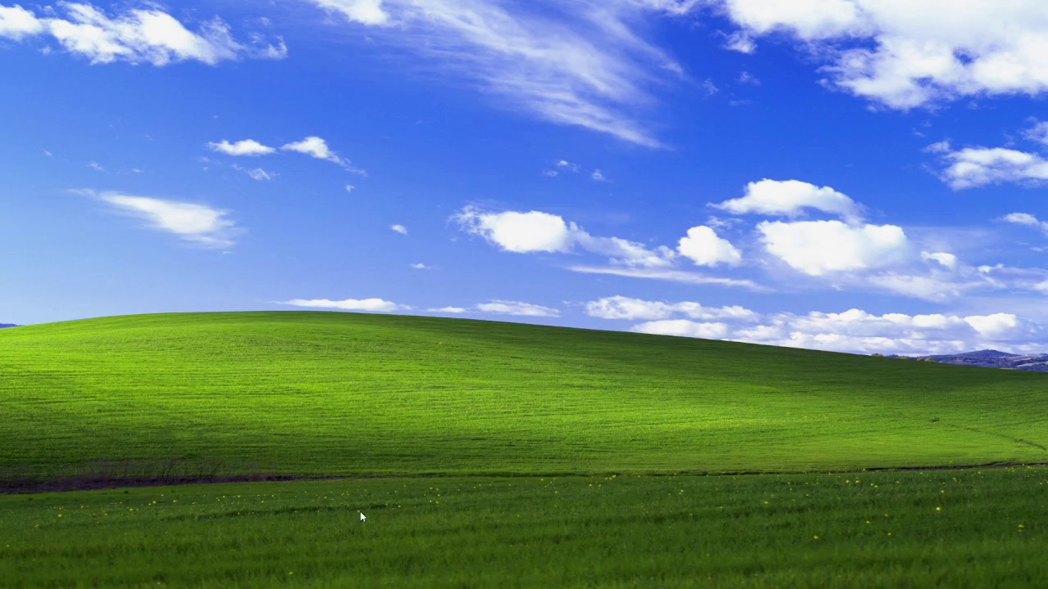
left_click(217, 574)
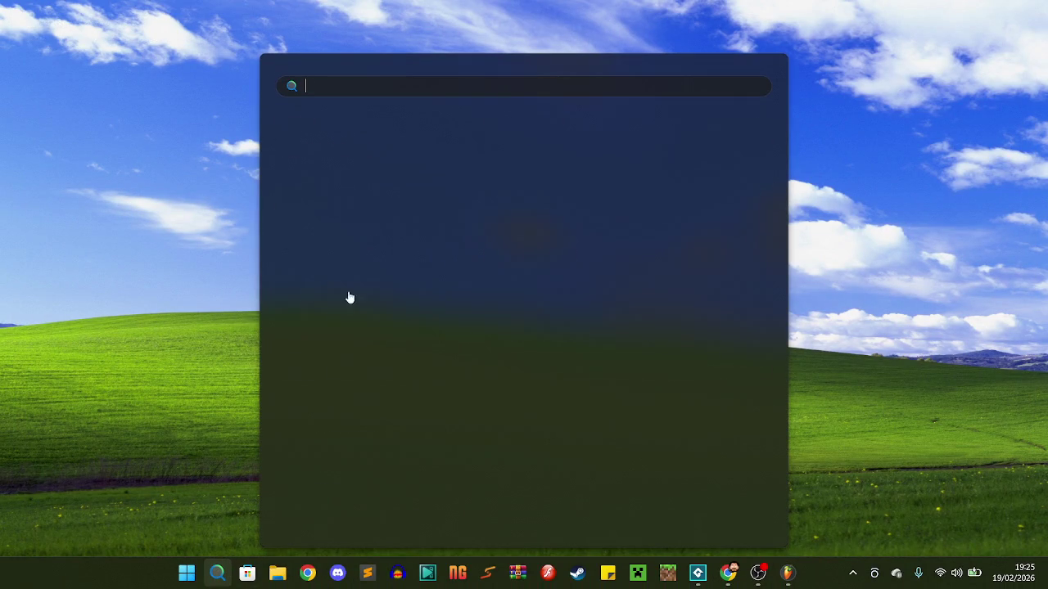
left_click(402, 212)
Switch to Chrome's YouTube tab and pause the Dona Gigi video
key("alt+Tab")
key("alt+Tab")
key("alt+Tab")
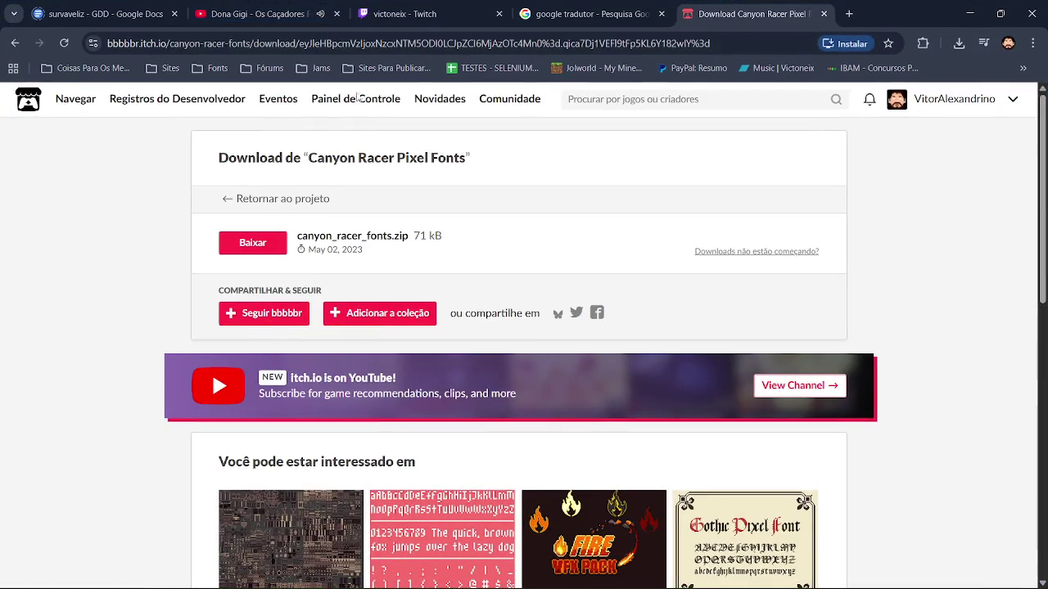
left_click(304, 9)
scroll(373, 327, "down", 1)
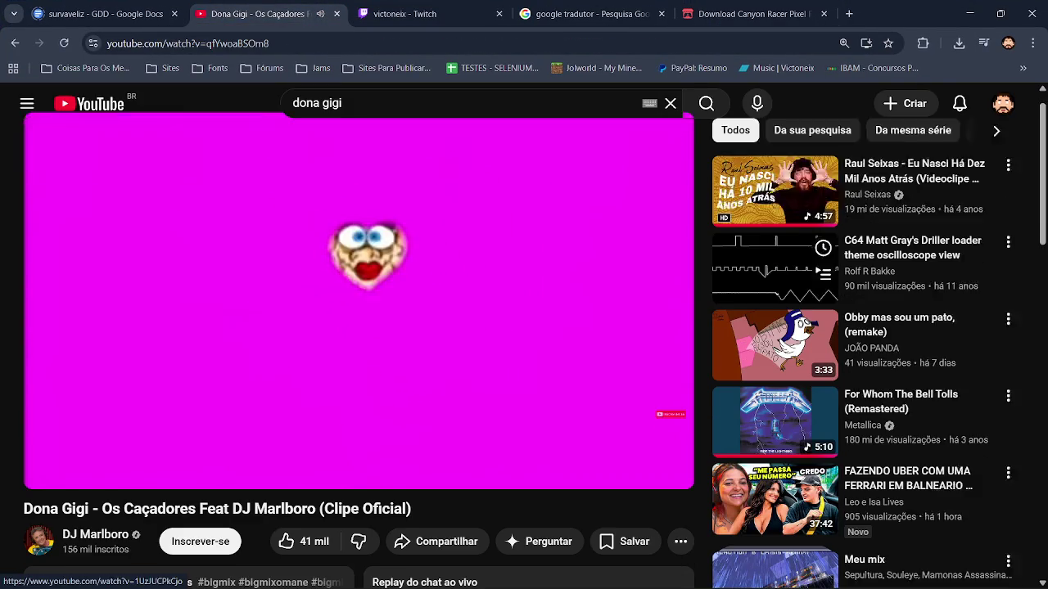
left_click(373, 324)
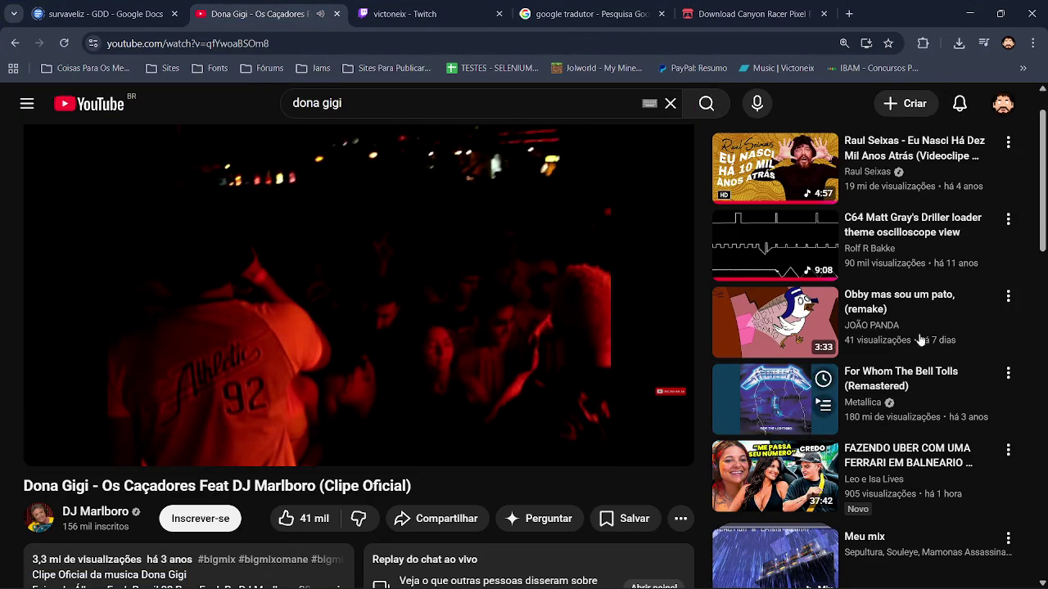
Scroll through the comments under the Dona Gigi video
scroll(618, 412, "down", 2)
scroll(618, 412, "down", 4)
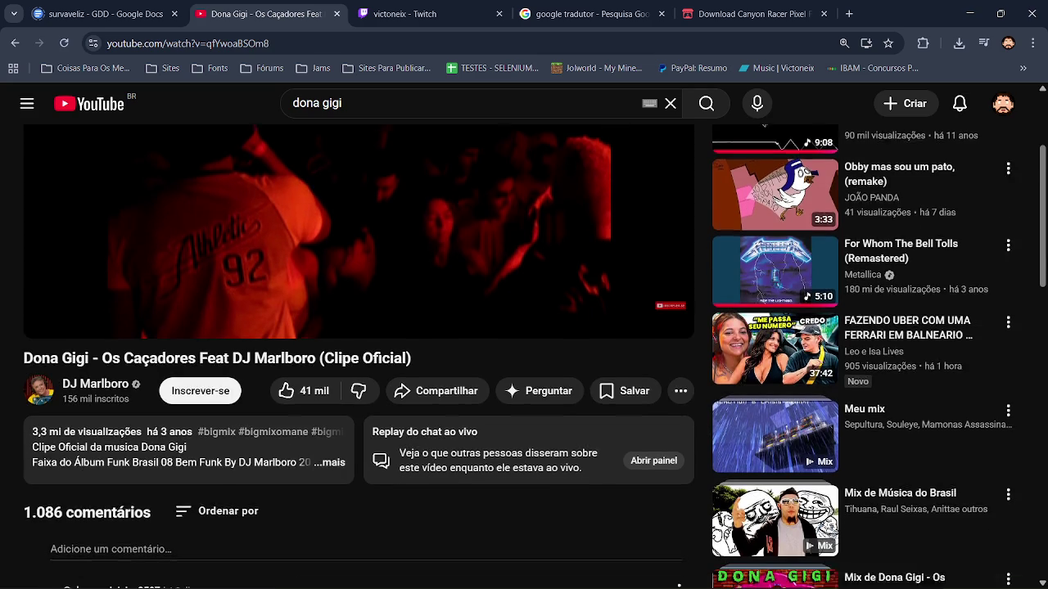
scroll(618, 411, "down", 3)
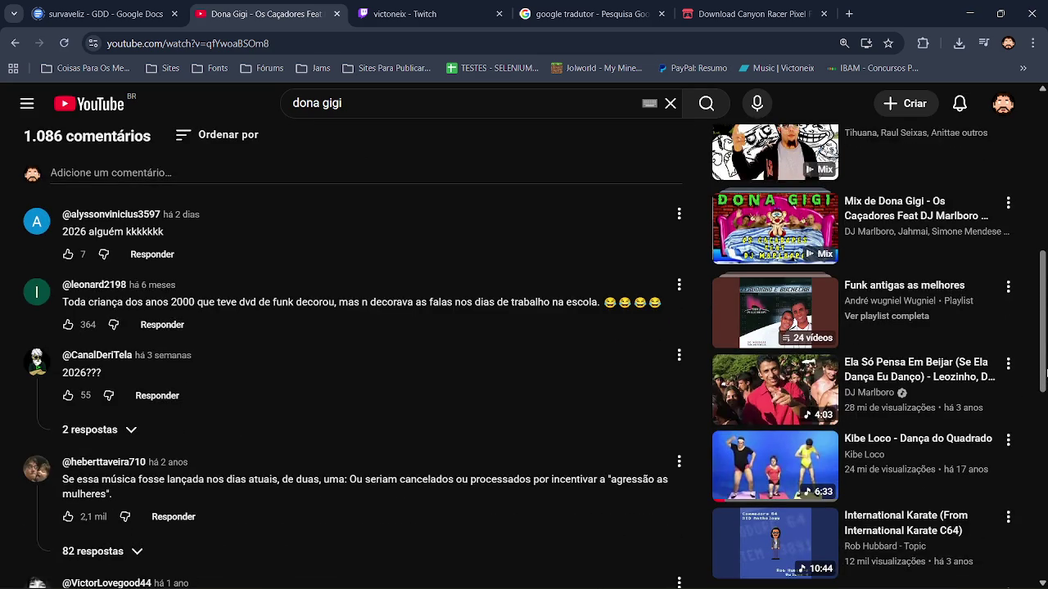
scroll(535, 357, "down", 3)
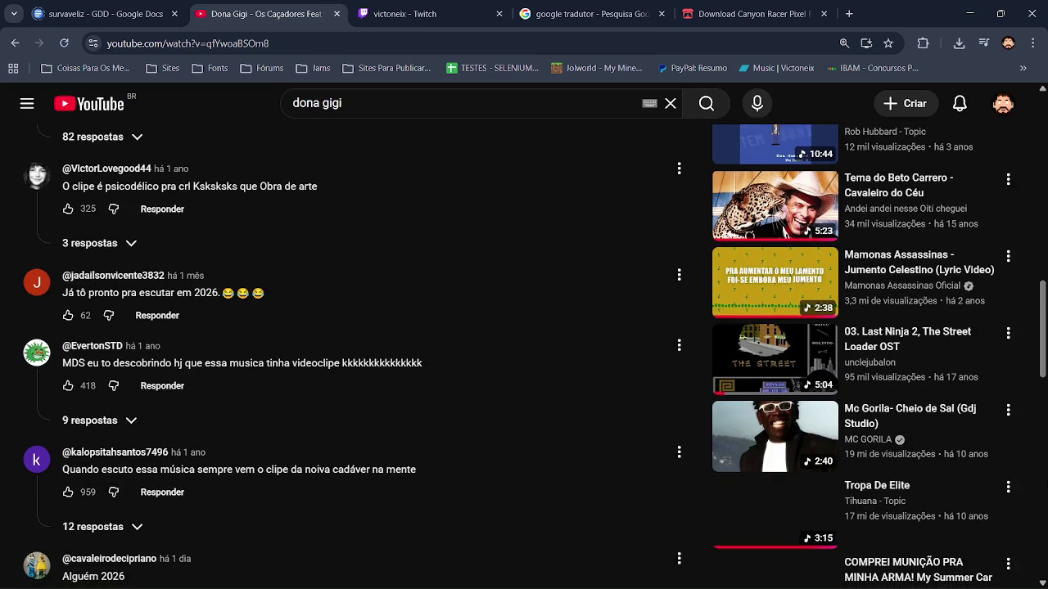
scroll(504, 245, "down", 3)
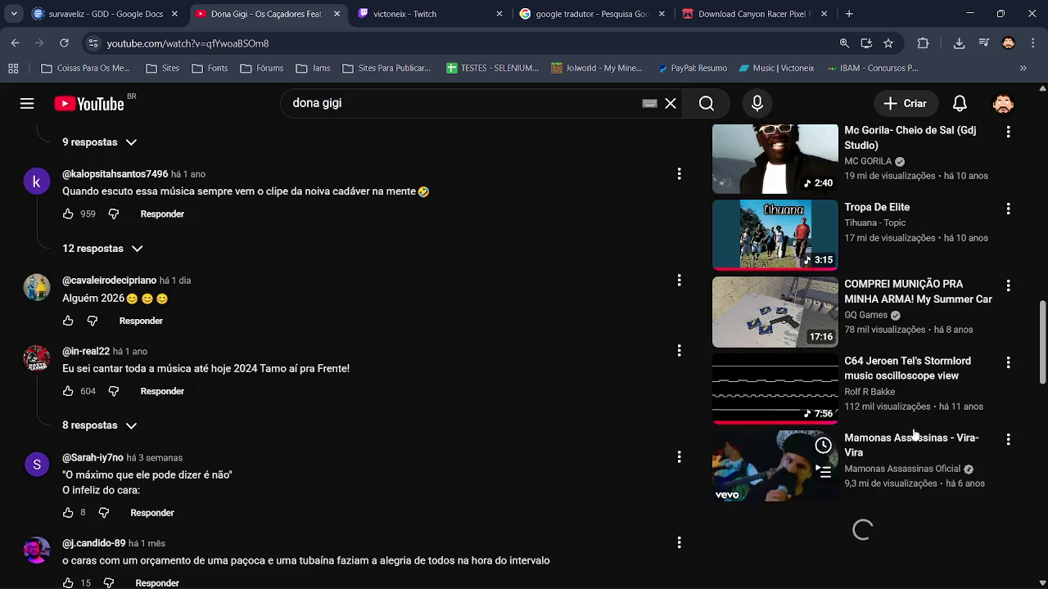
scroll(505, 246, "down", 4)
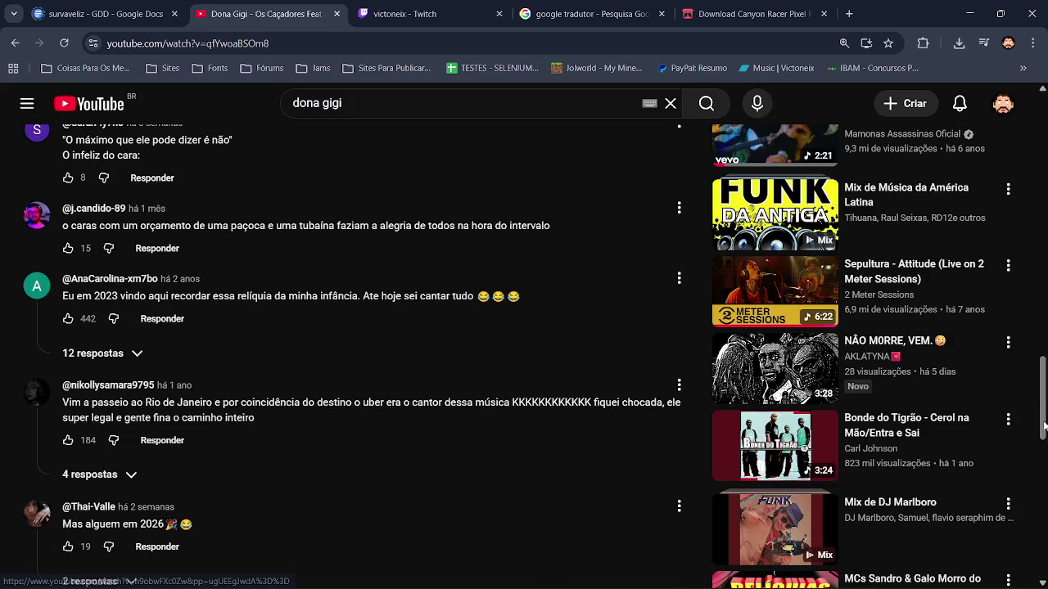
scroll(1044, 427, "down", 3)
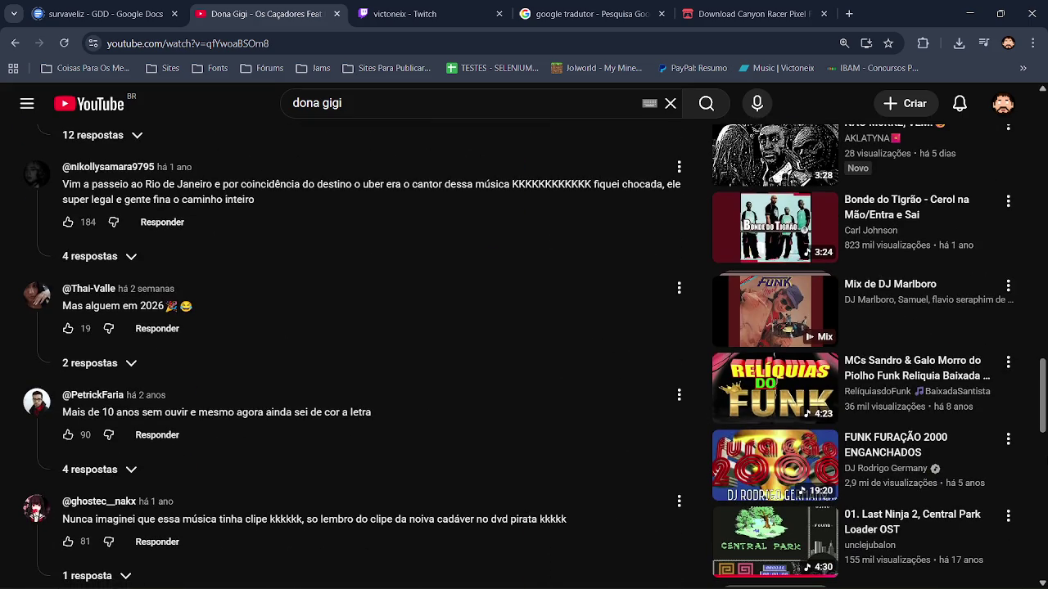
scroll(524, 357, "down", 3)
Search YouTube for 'spring love' using the suggestion list
triple_click(345, 115)
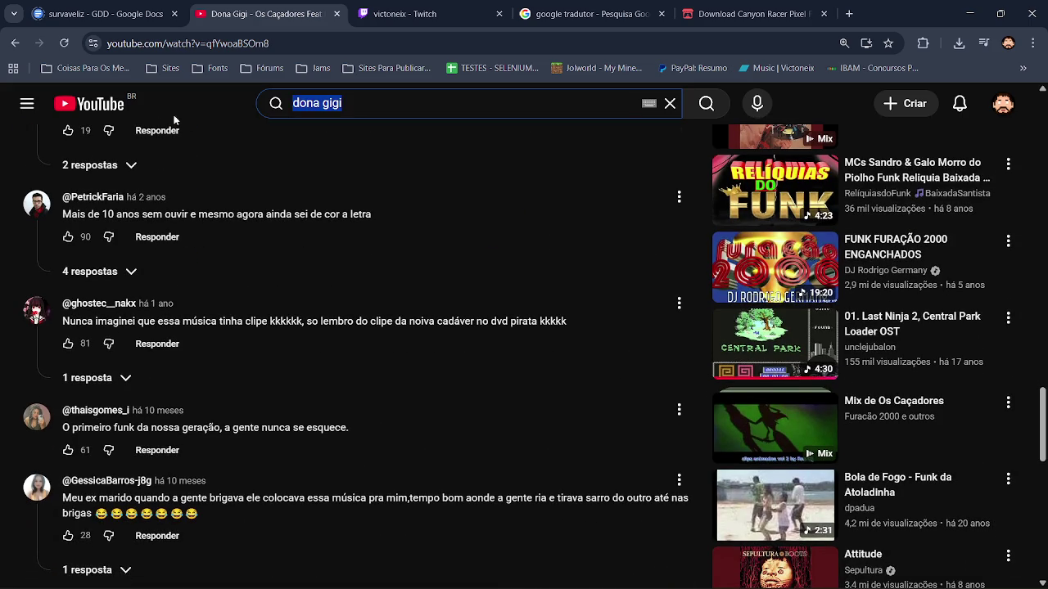
type("spri")
key("Down")
key("Return")
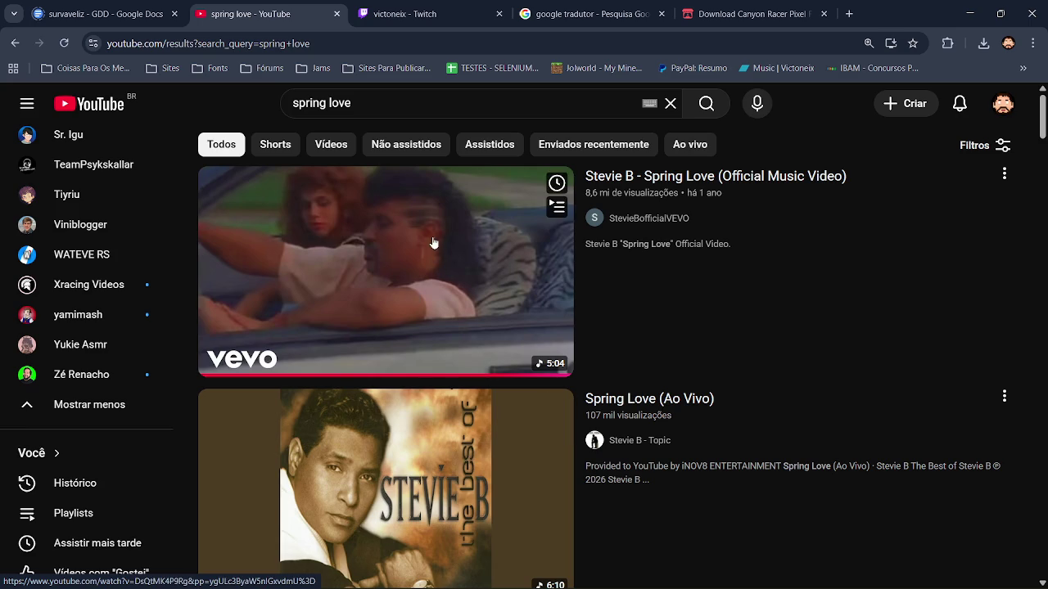
Play the STEVE BE (SPRING LOVE) FUNK DA ANTIGA video and dismiss the player's context menu
scroll(385, 333, "down", 8)
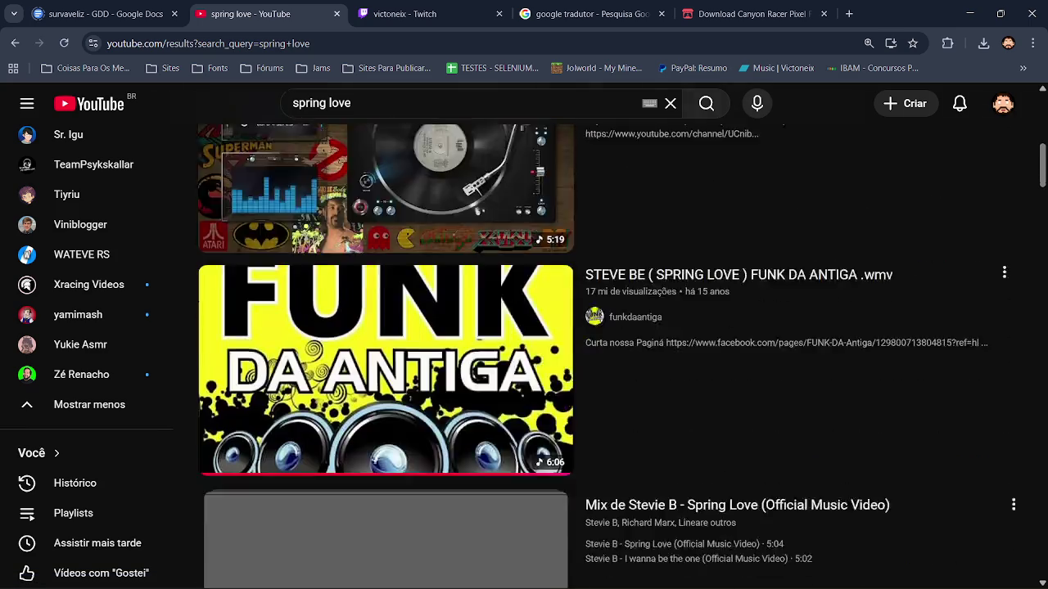
left_click(385, 333)
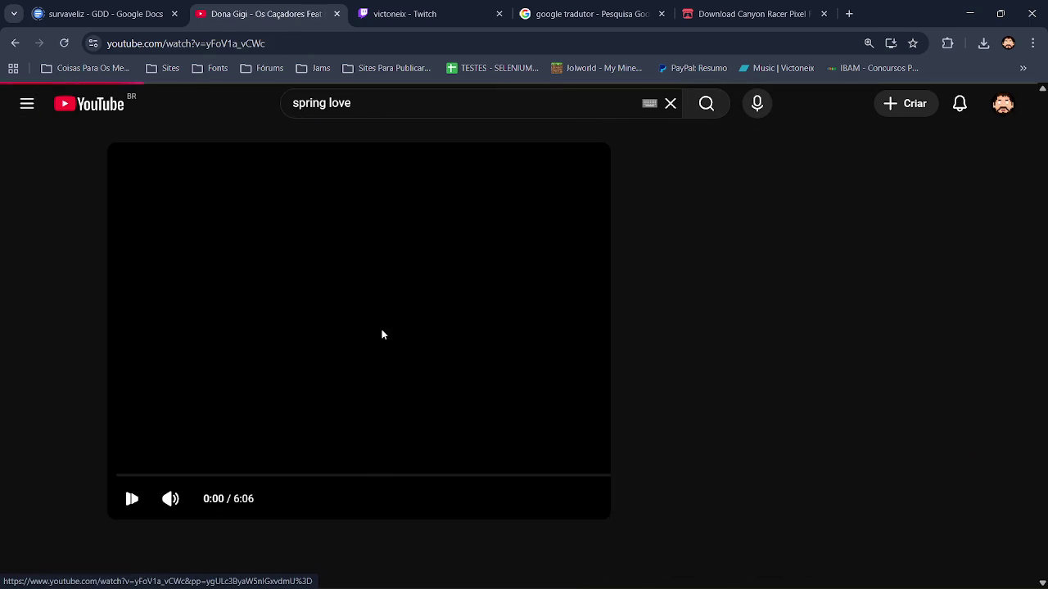
right_click(368, 346)
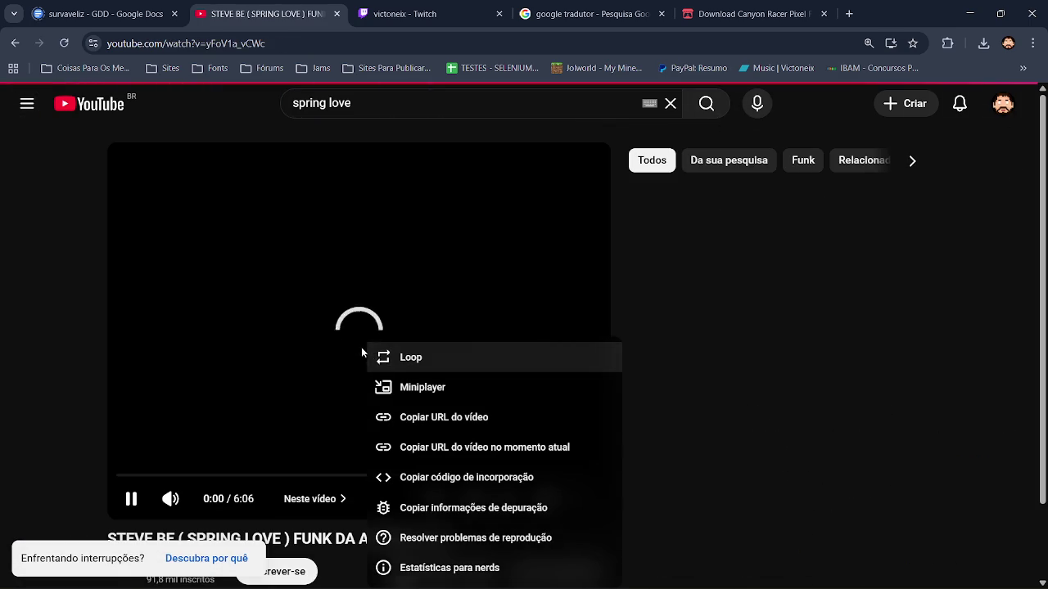
left_click(362, 352)
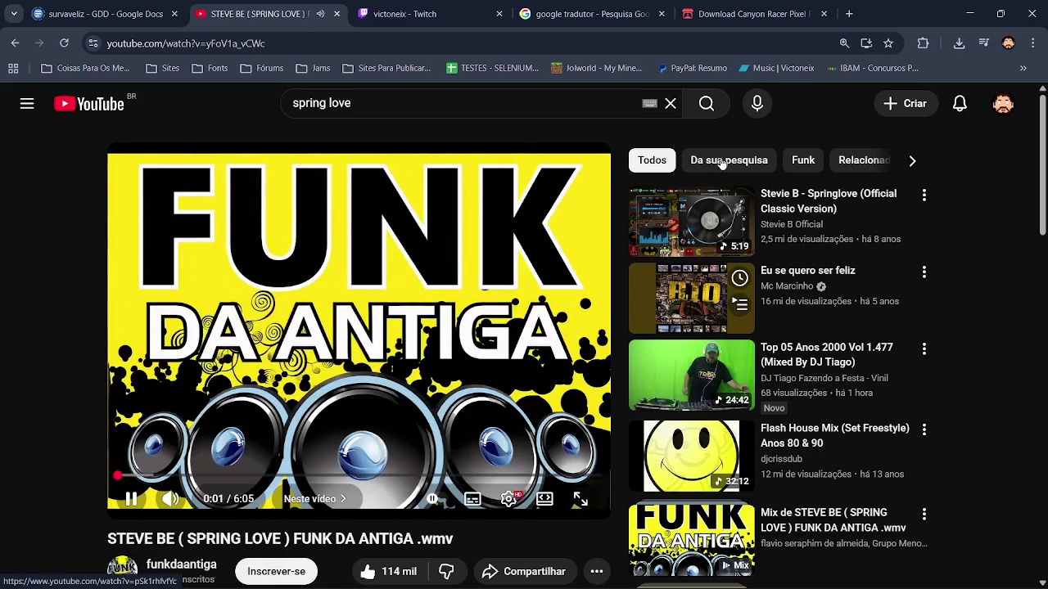
left_click(747, 14)
Reopen assets.png via File > Open Recent in Paint.NET and select the Text tool
left_click(969, 14)
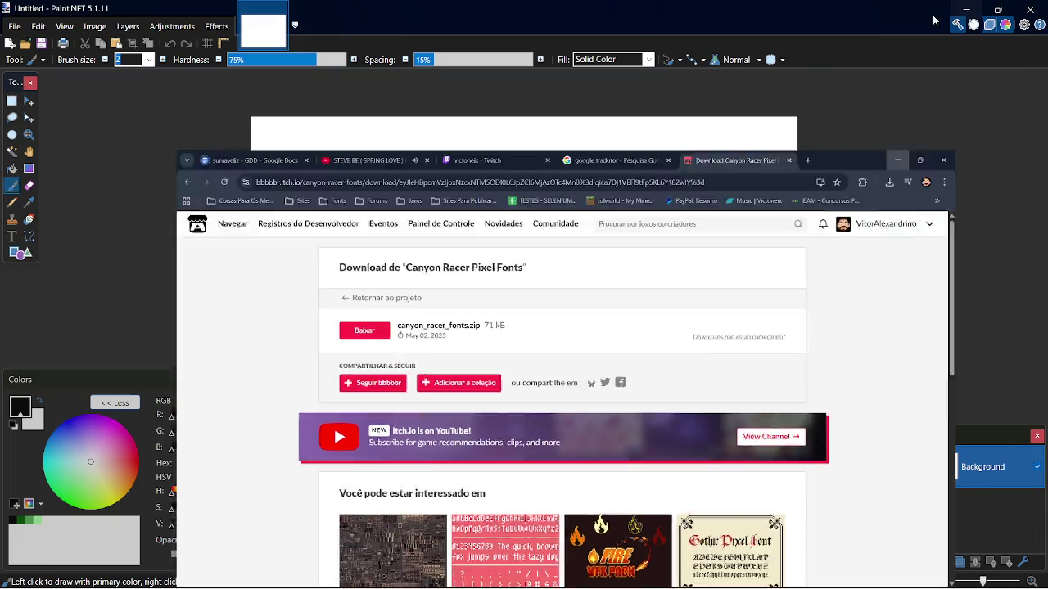
left_click(17, 27)
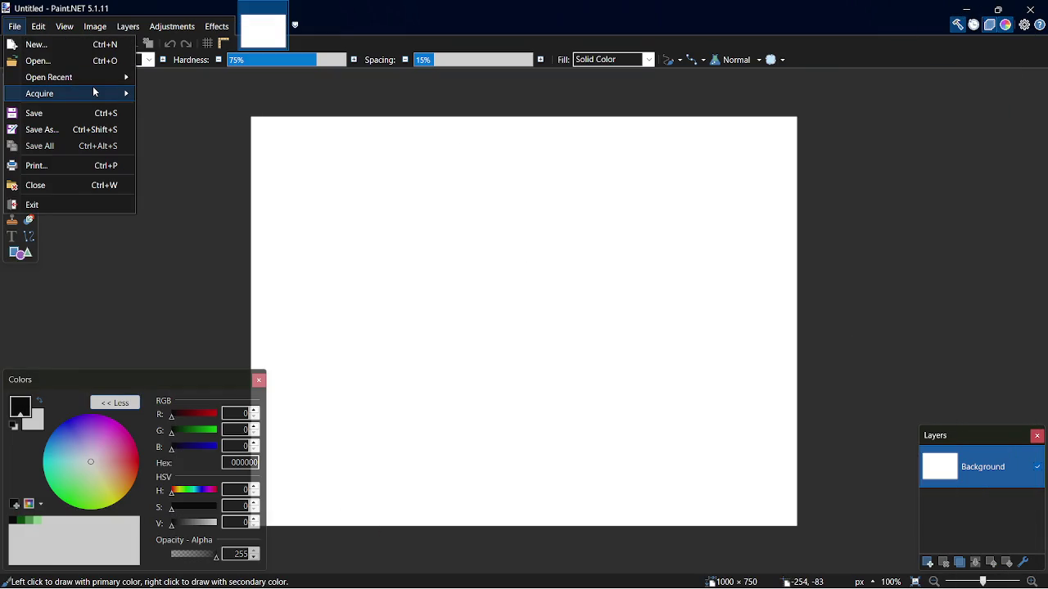
mouse_move(104, 82)
left_click(246, 59)
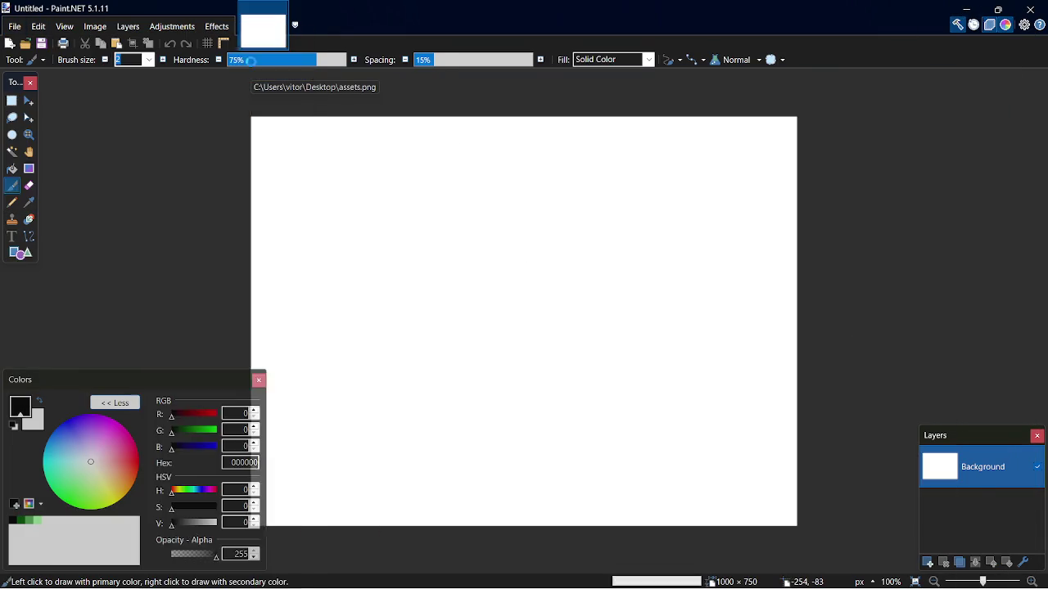
left_click(13, 238)
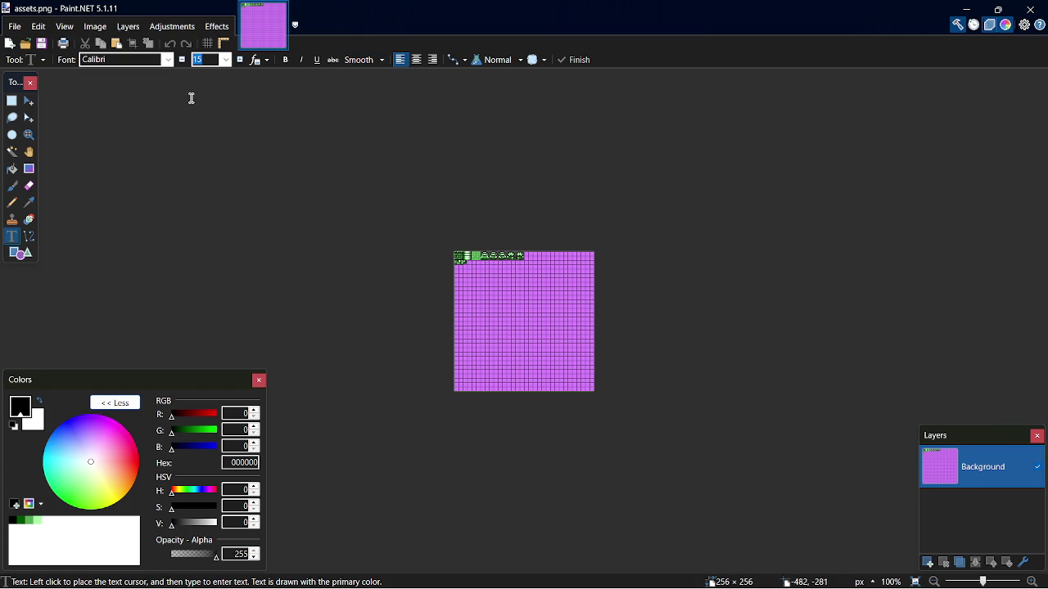
key("alt+Tab")
key("alt+Tab")
key("alt+Tab")
key("alt+Tab")
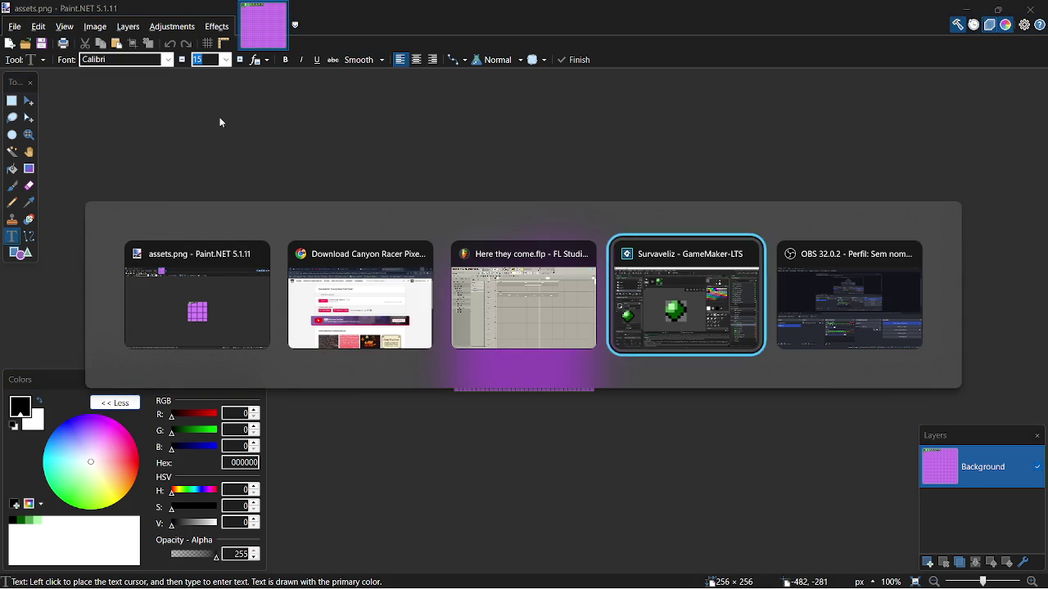
key("super+e")
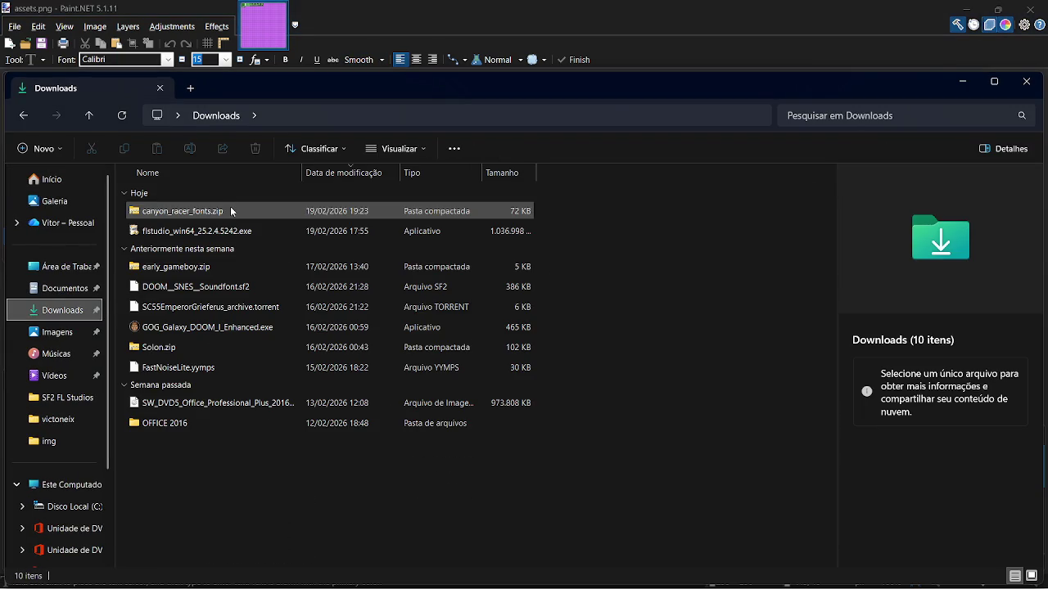
Check the Canyon Racer Game Over 3D bold file in the zip's gameover_font ttf folder, then close Explorer
double_click(230, 206)
double_click(245, 190)
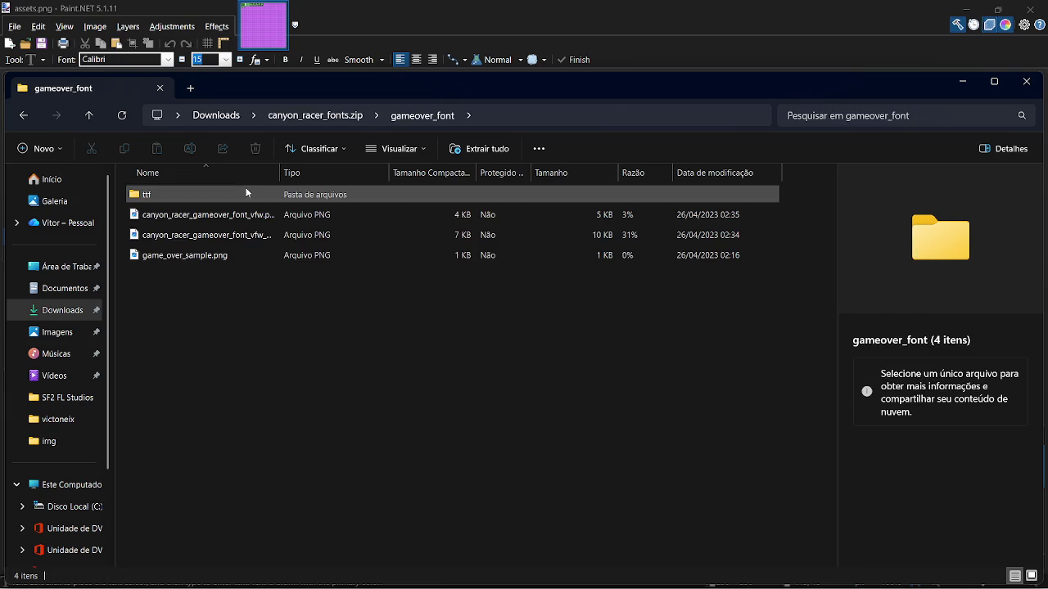
double_click(248, 202)
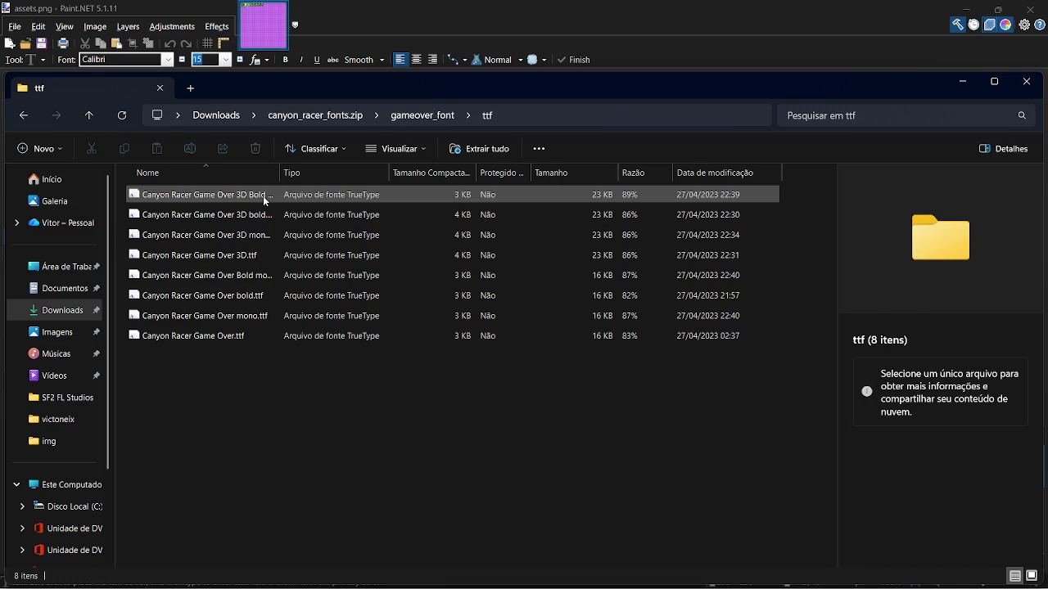
left_click(360, 215)
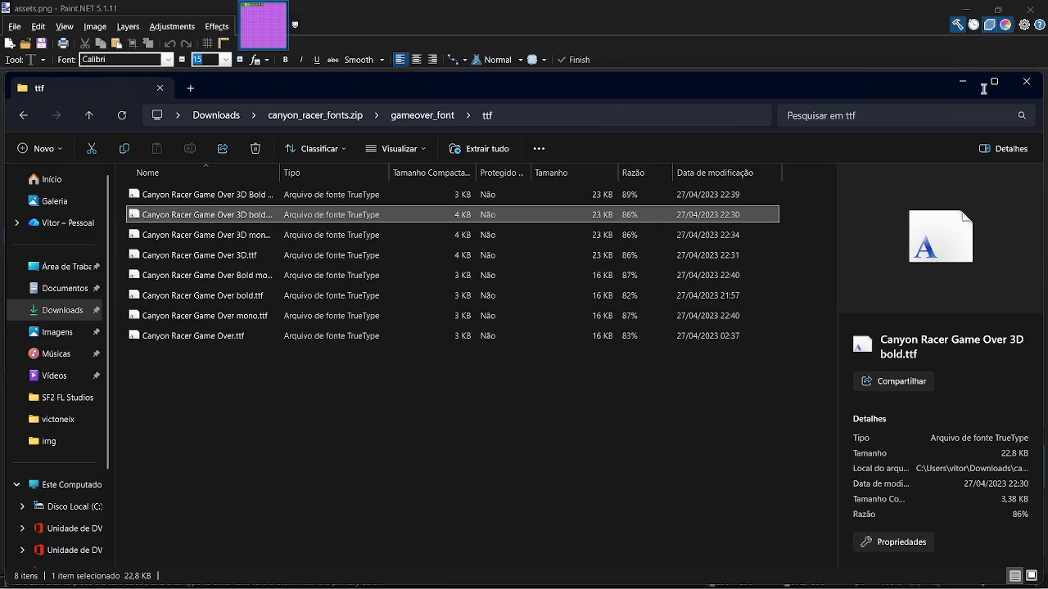
left_click(1035, 82)
left_click(166, 60)
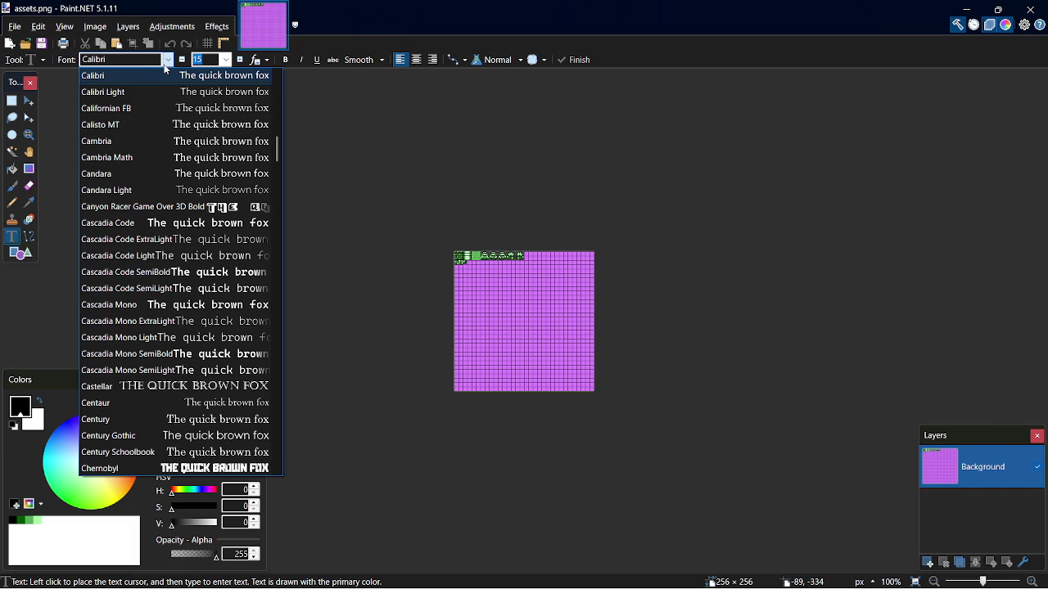
Set the text font to Canyon Racer Game Over 3D Bold and place a text point on the purple sheet
left_click(245, 206)
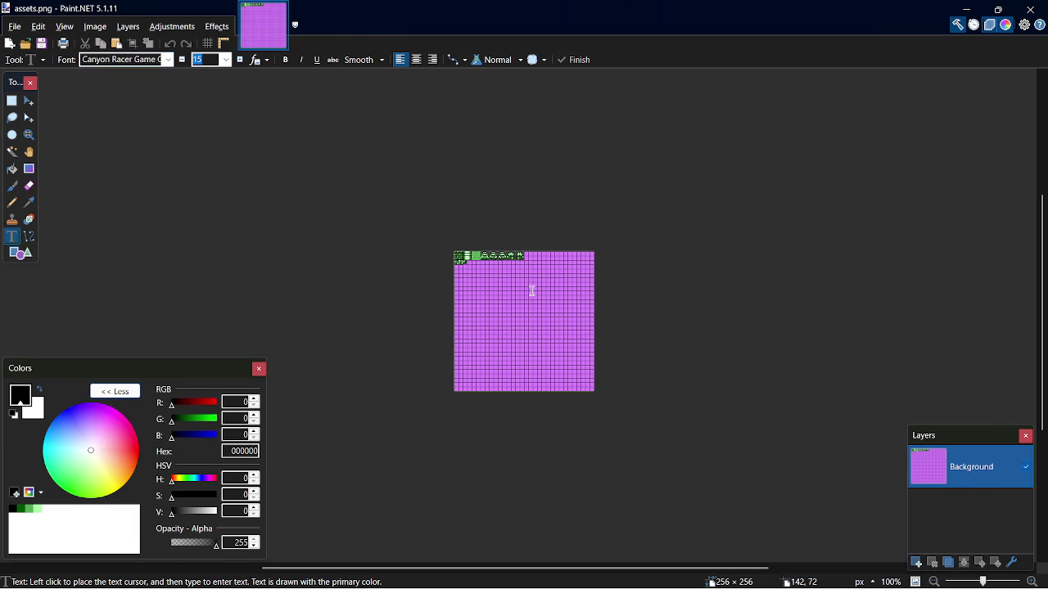
scroll(459, 282, "down", 3)
scroll(451, 314, "up", 4)
scroll(442, 342, "down", 3)
scroll(439, 344, "up", 2)
scroll(439, 345, "down", 2)
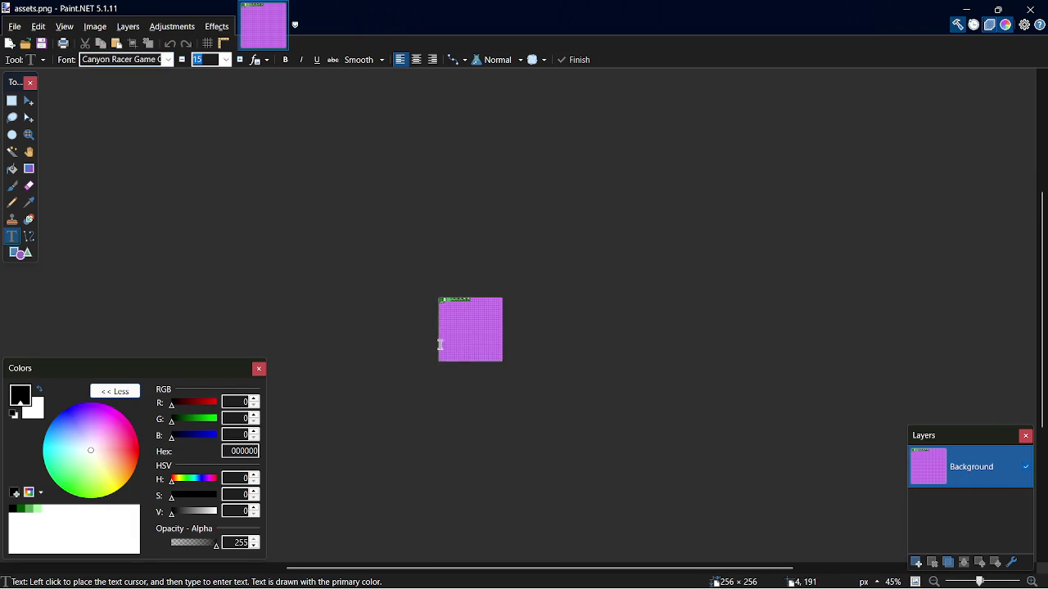
scroll(440, 345, "down", 1)
scroll(447, 345, "up", 6)
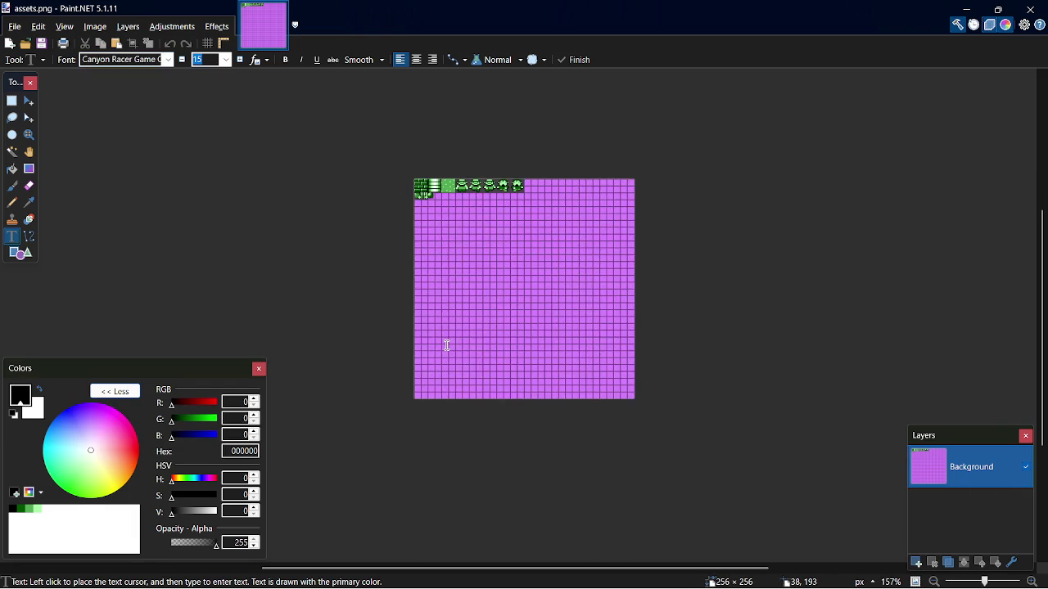
left_click(473, 226)
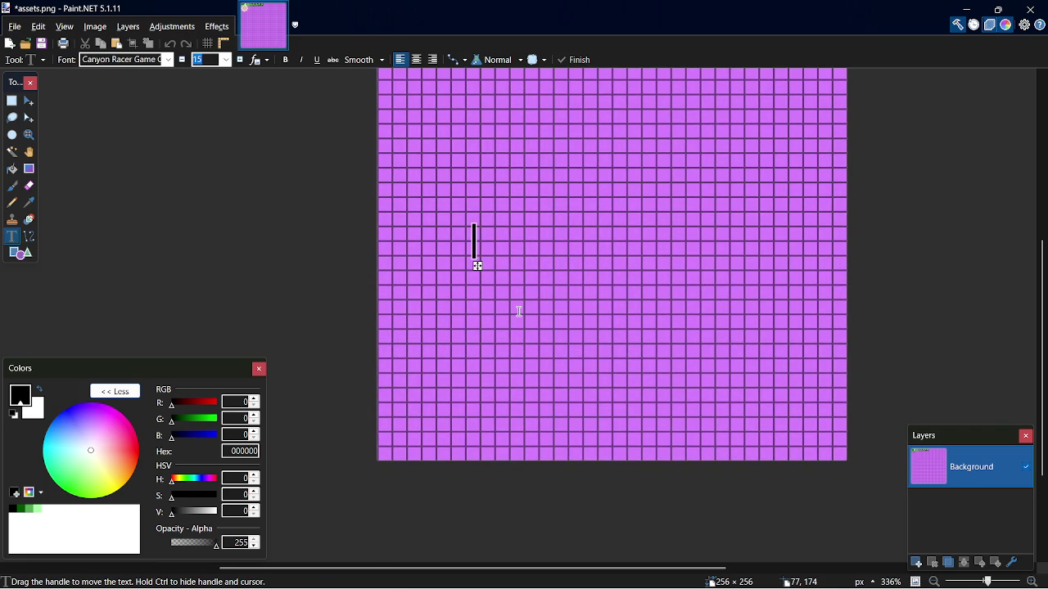
Type a test letter S, erase it, lower the text size and type S again
type("S")
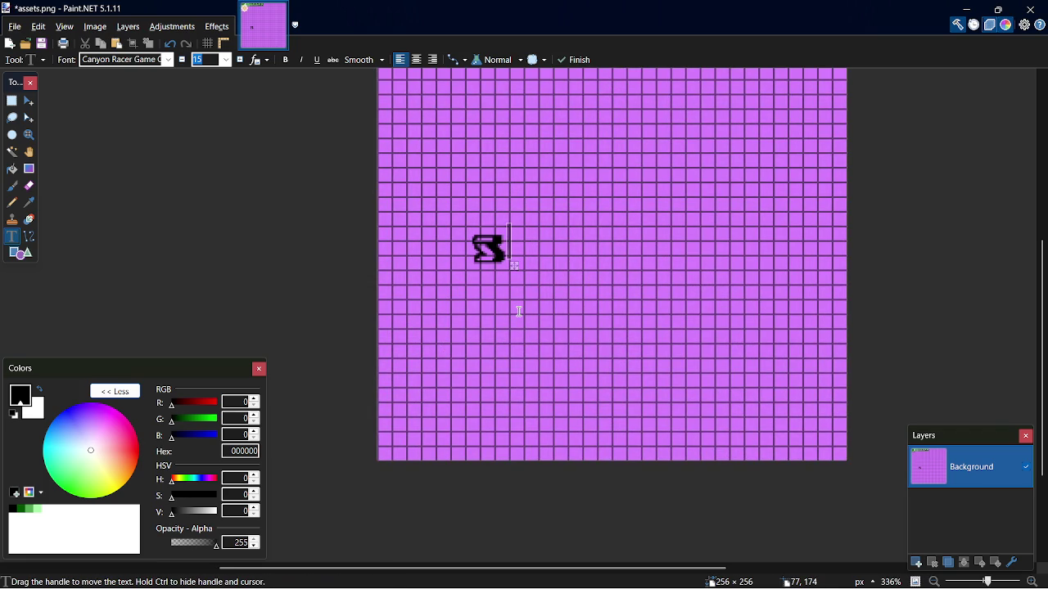
key("BackSpace")
left_click(182, 59)
type("S")
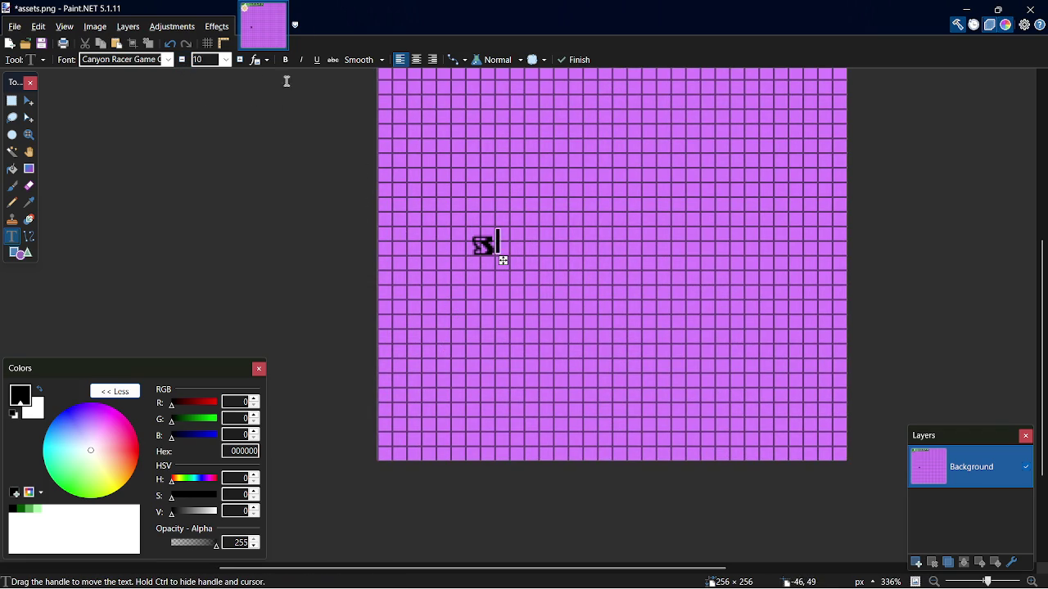
Step the font size up and back down until the letter S is at size 12, then zoom in
left_click(238, 64)
left_click(237, 63)
left_click(237, 64)
left_click(237, 64)
left_click(237, 64)
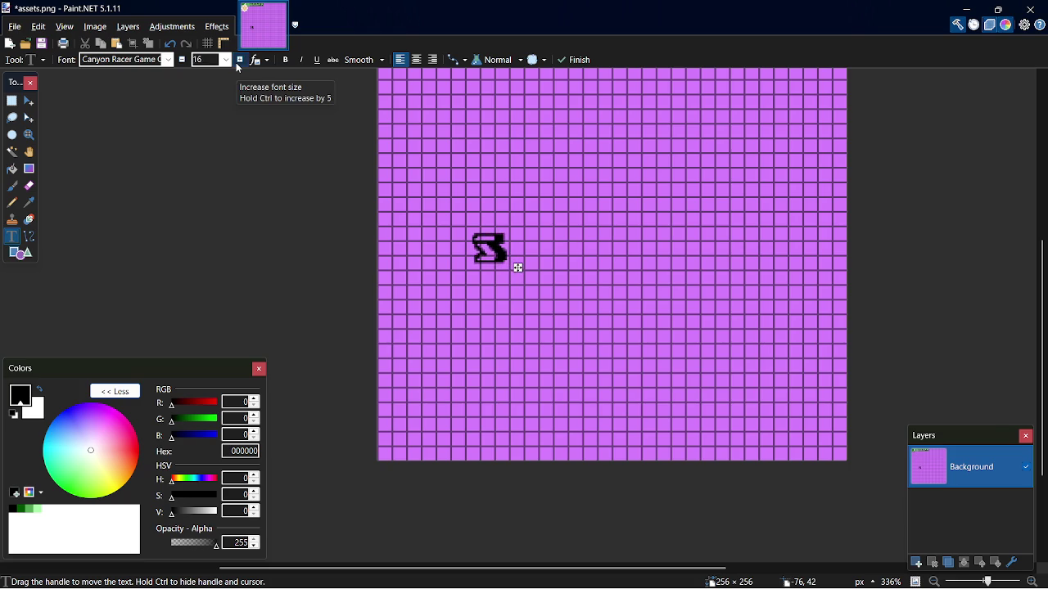
left_click(237, 64)
left_click(237, 64)
left_click(237, 64)
left_click(237, 64)
left_click(238, 63)
left_click(237, 64)
left_click(183, 62)
left_click(183, 61)
left_click(183, 62)
left_click(184, 61)
left_click(184, 61)
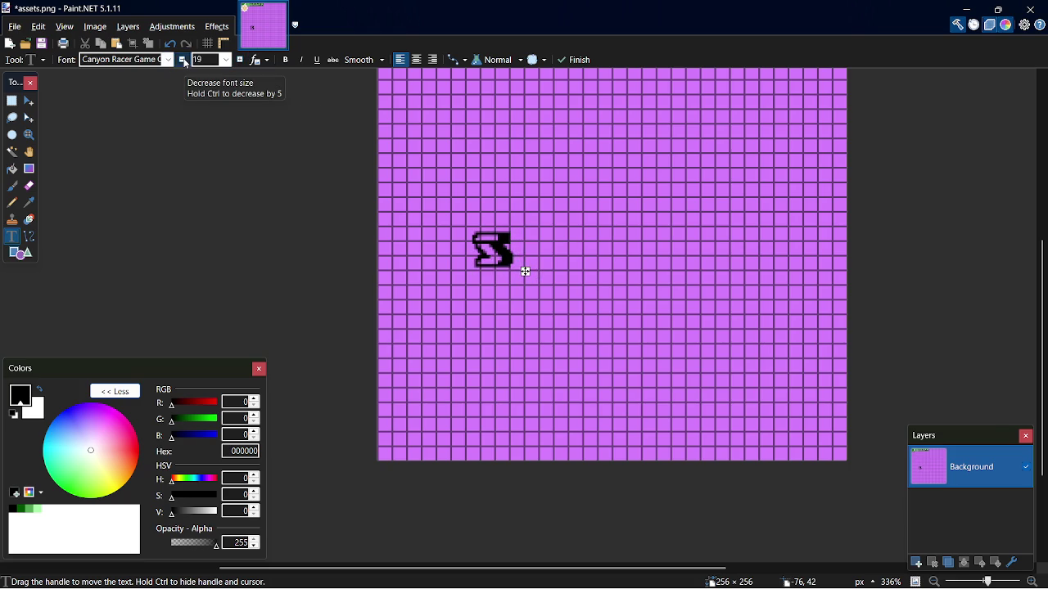
left_click(183, 61)
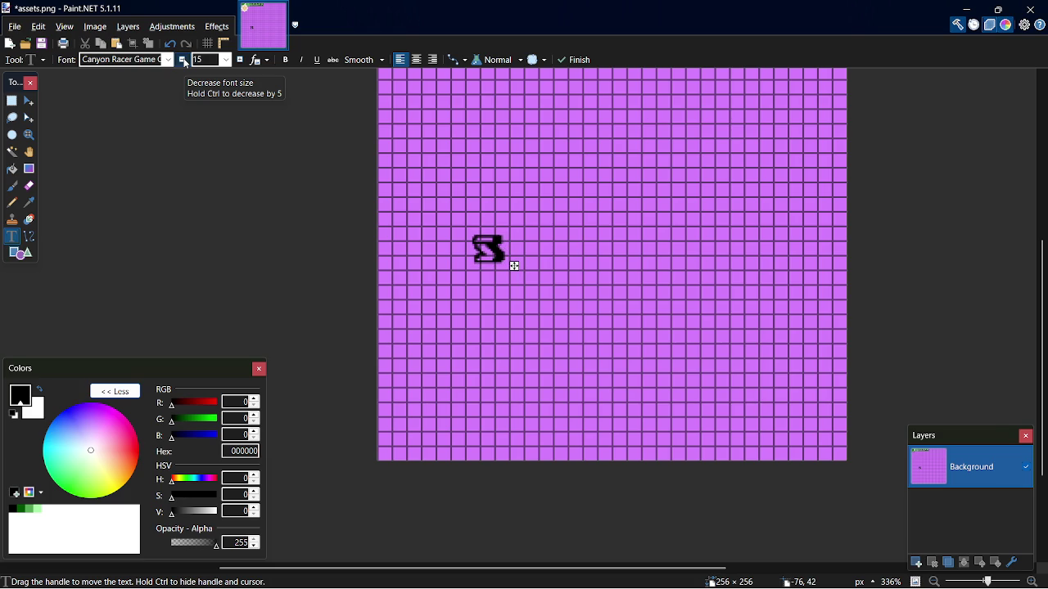
left_click(184, 61)
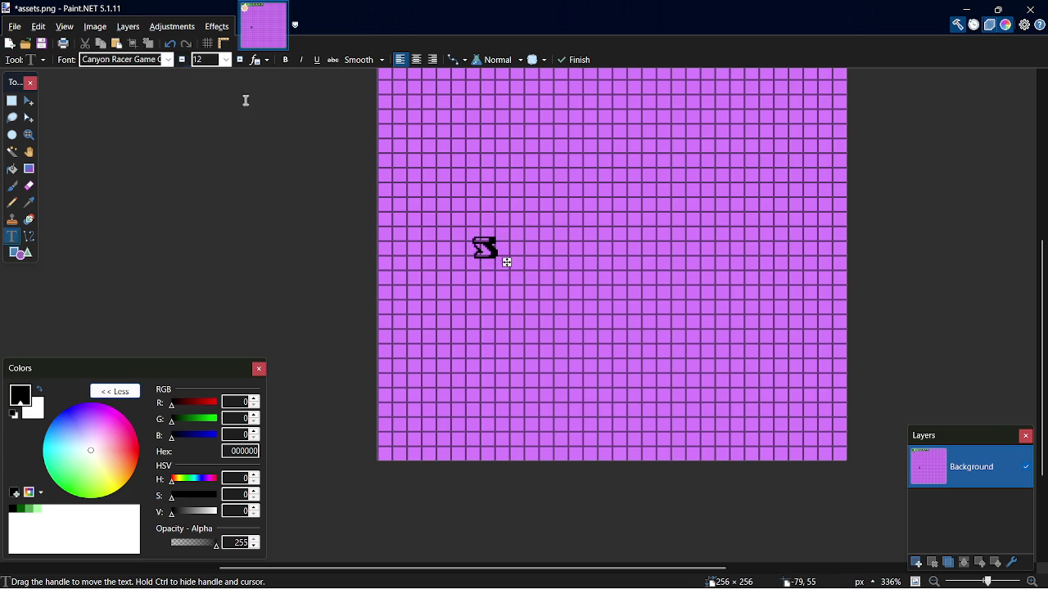
scroll(365, 159, "up", 6, "ctrl")
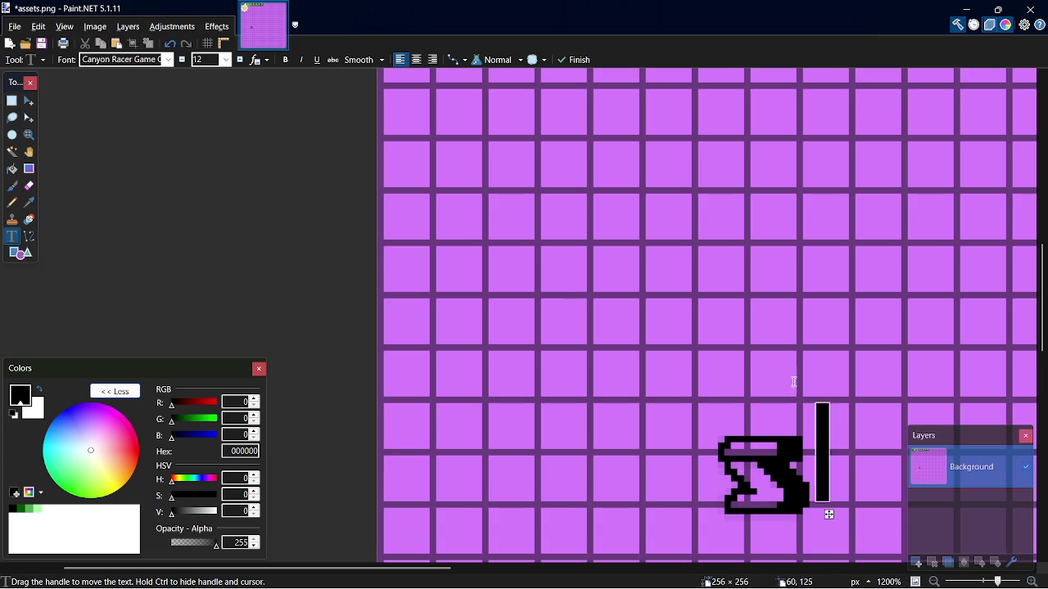
key("alt+Tab")
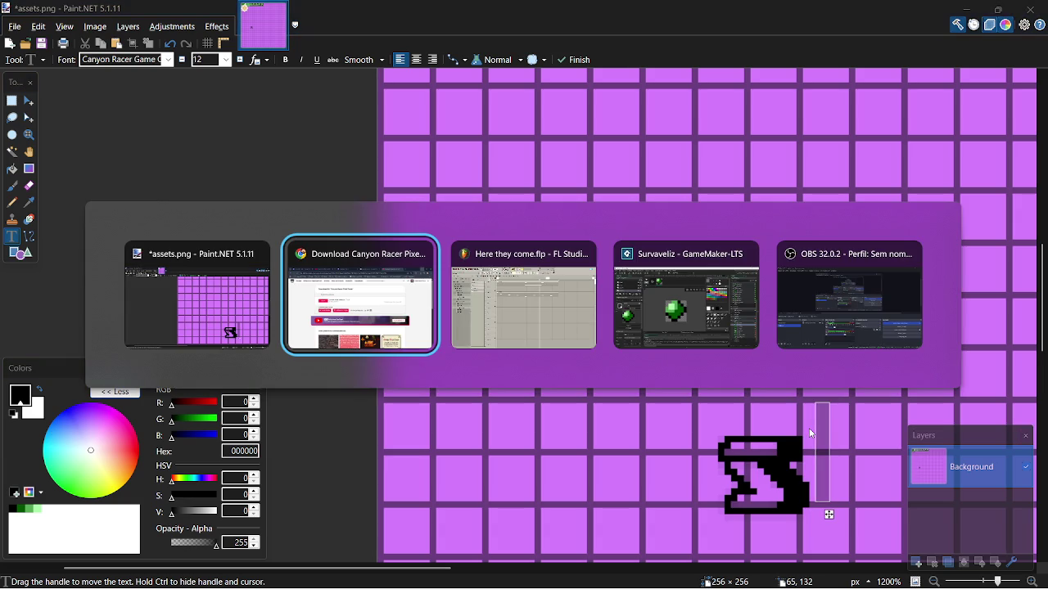
Copy SURVAVELIZ from the survaveliz GDD in Chrome, then delete the test S in Paint.NET
key("alt+Tab")
key("alt+Tab")
key("alt+Tab")
key("alt+Tab")
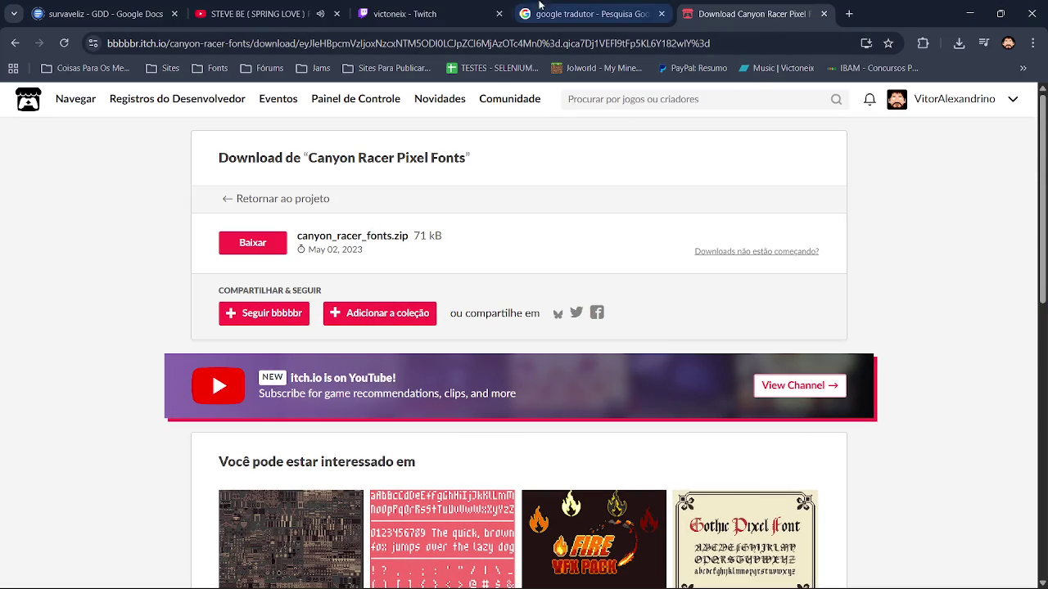
left_click(133, 8)
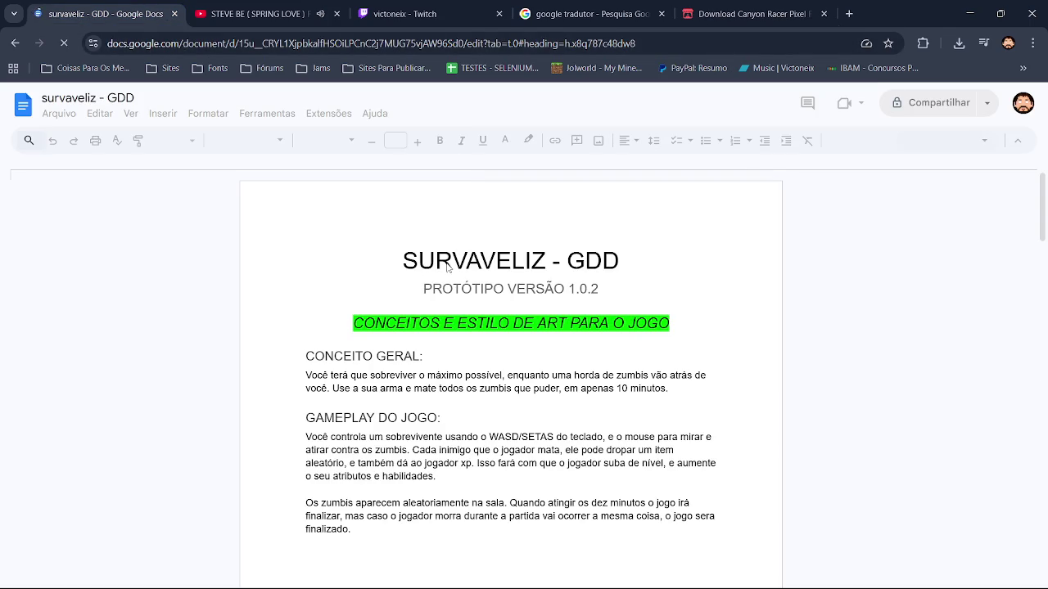
double_click(447, 267)
left_click(999, 13)
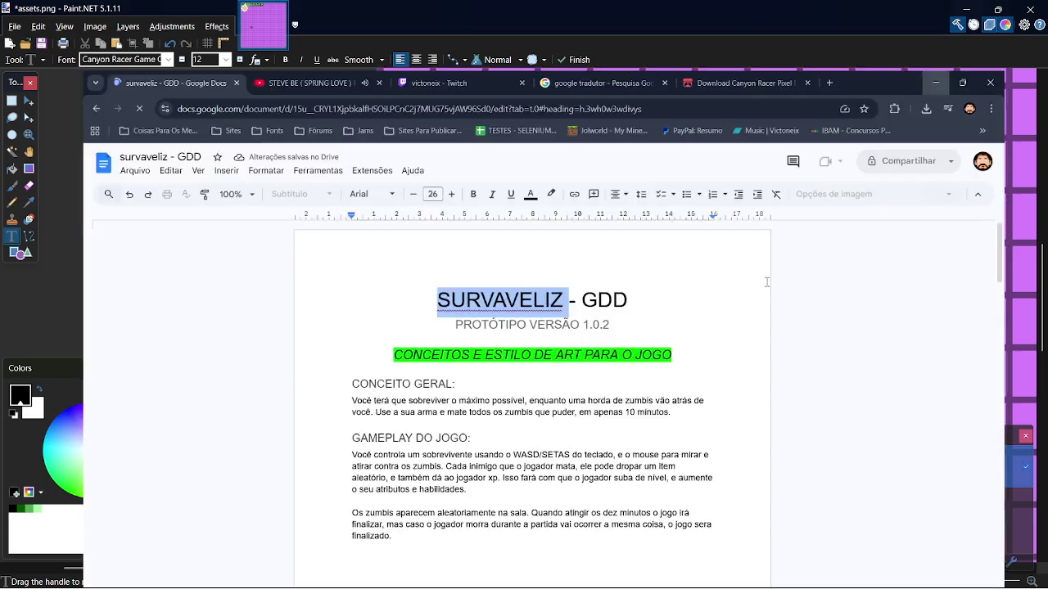
key("alt+Tab")
key("BackSpace")
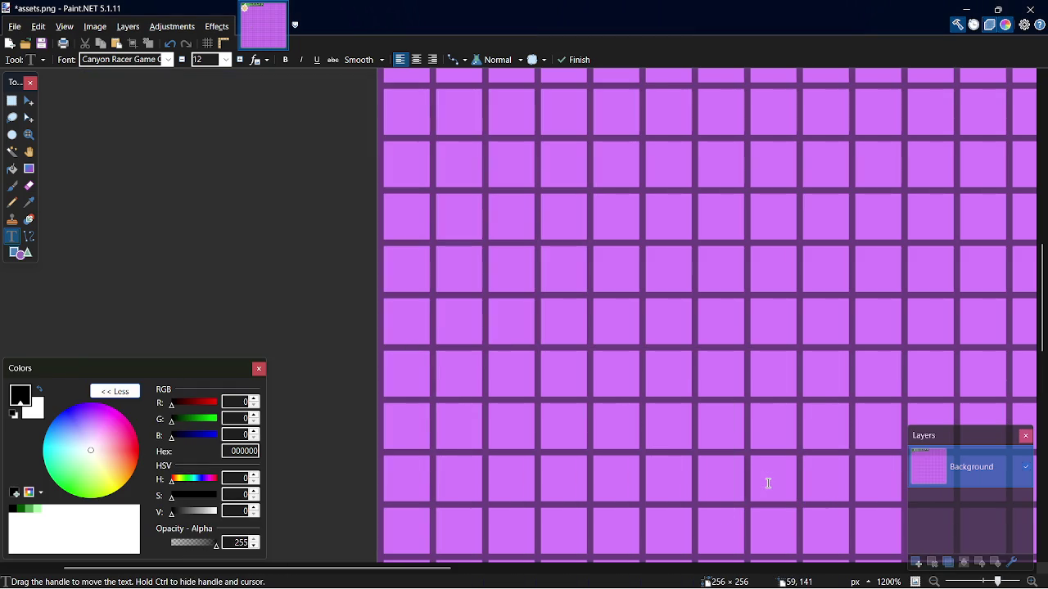
Paste SURVAVELIZ as pixel-font text on the lower part of the sheet
key("ctrl+v")
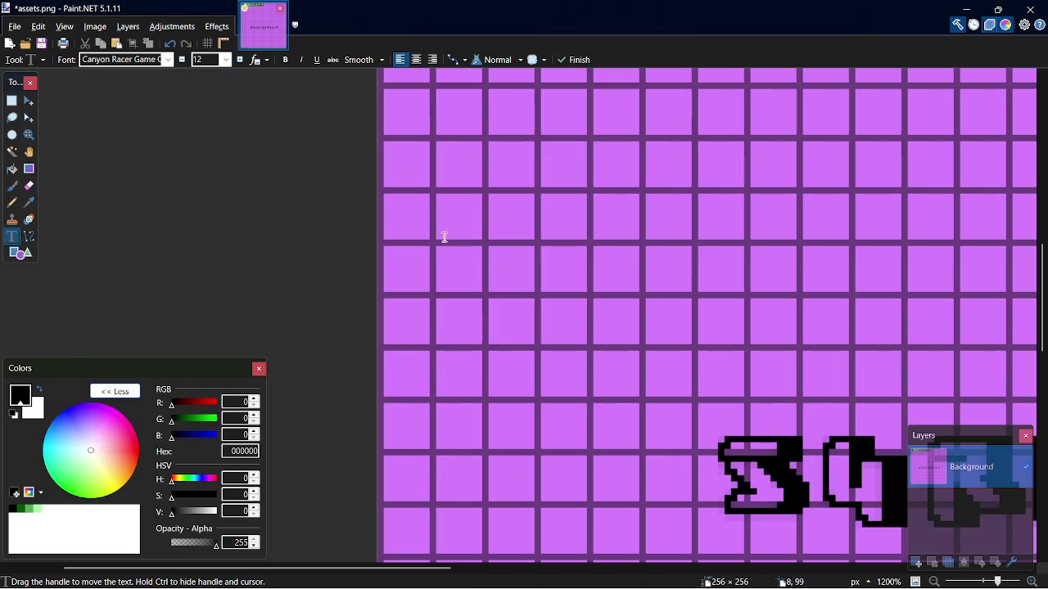
left_click_drag(412, 569, 579, 569)
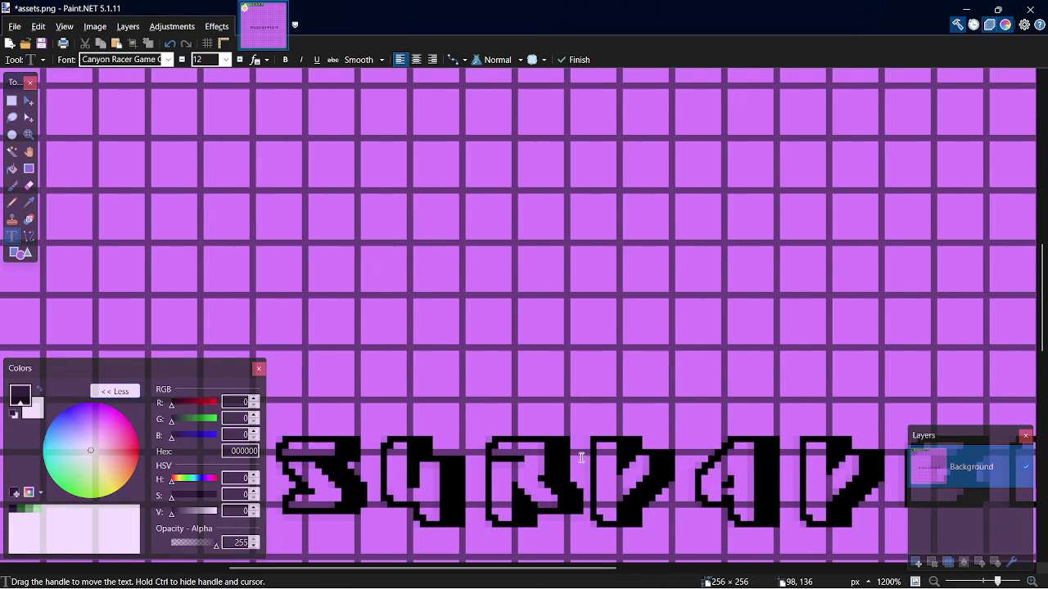
scroll(583, 451, "down", 4)
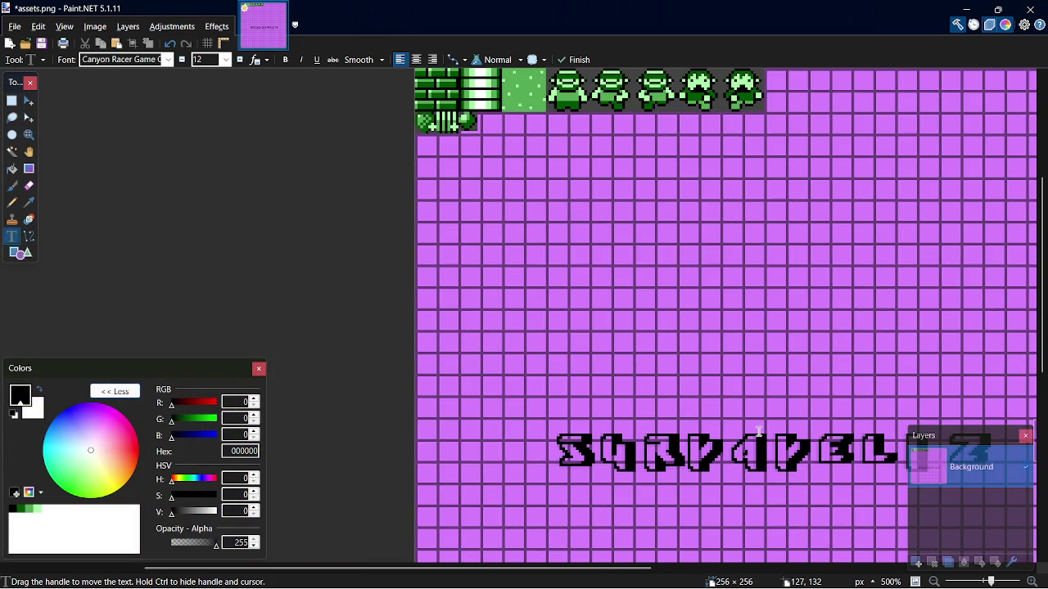
left_click_drag(300, 569, 386, 568)
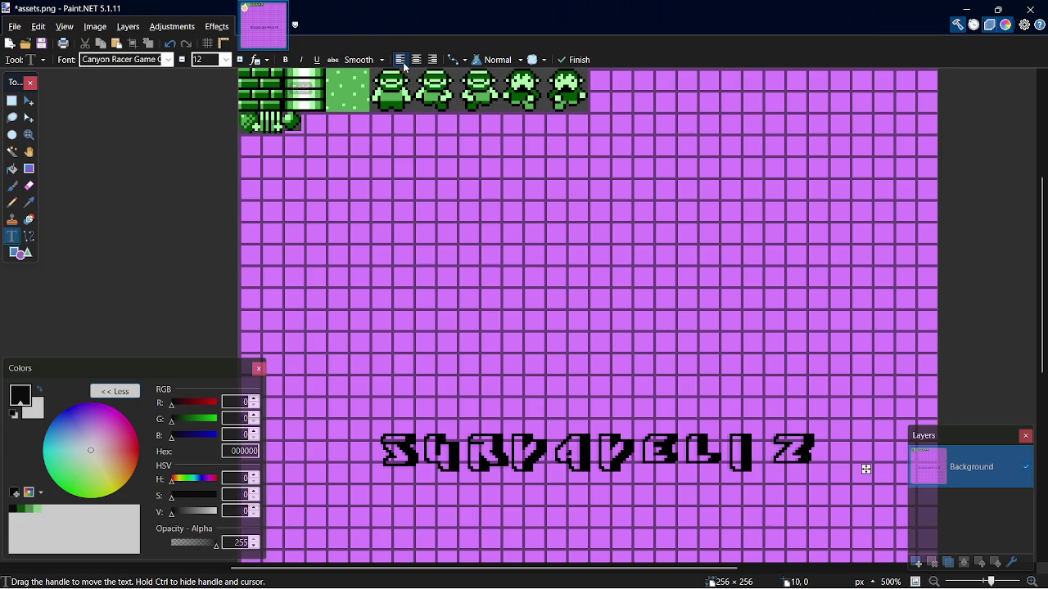
Try Sharp text rendering on the title, then leave it on Smooth
left_click(362, 64)
left_click(363, 64)
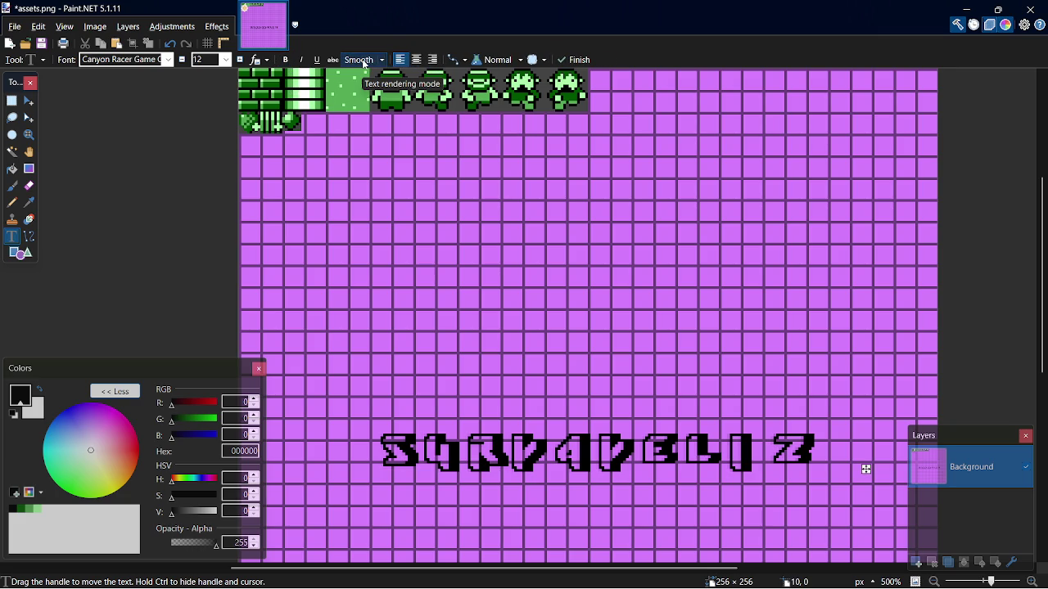
left_click(382, 65)
left_click(368, 75)
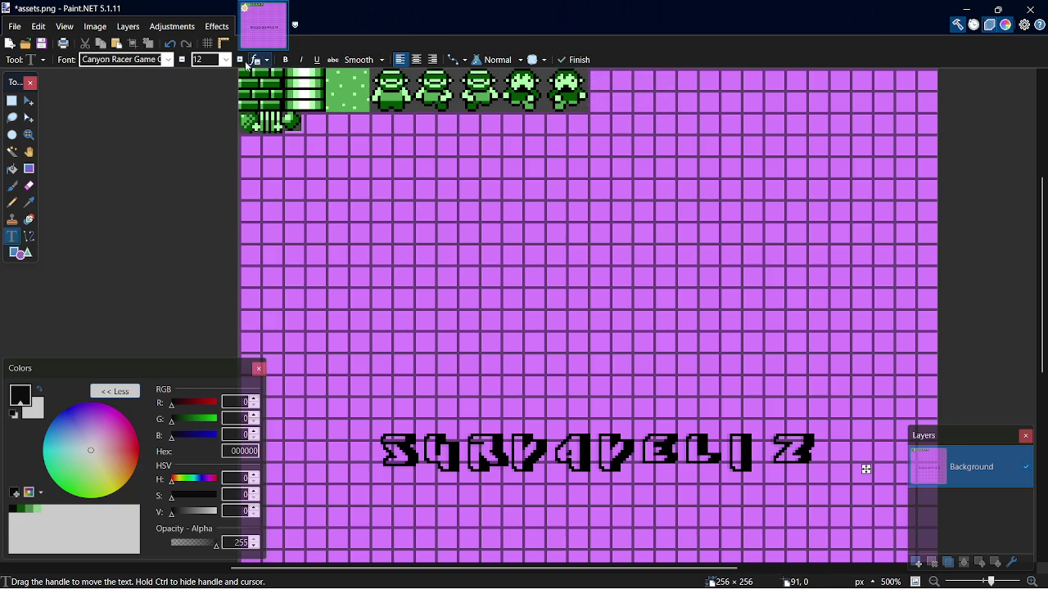
left_click(170, 65)
Keep Zantroke from the end of the font list and cancel the uncommitted title text
key("End")
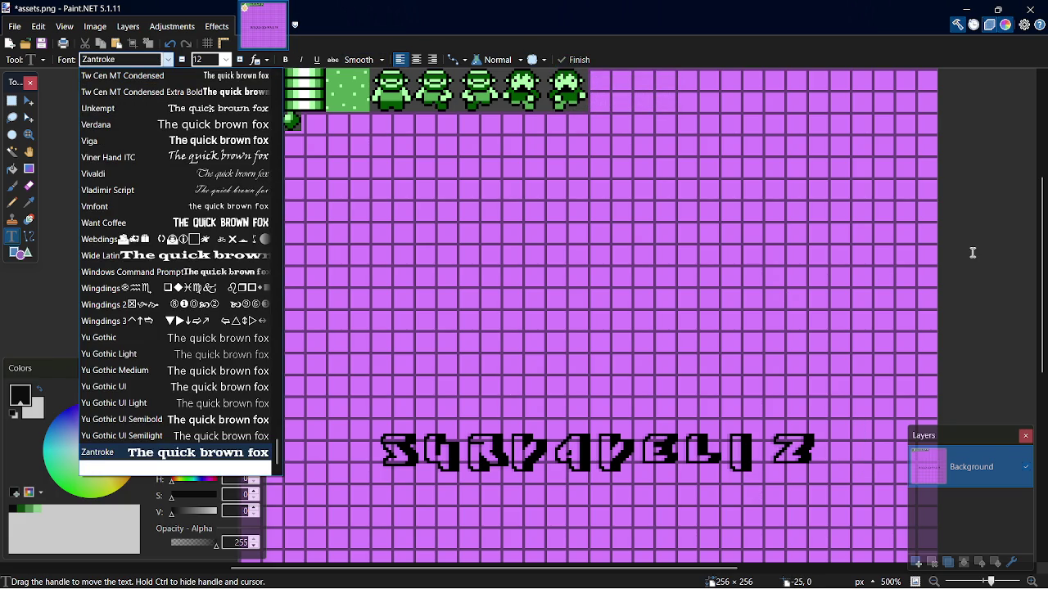
key("Return")
key("Escape")
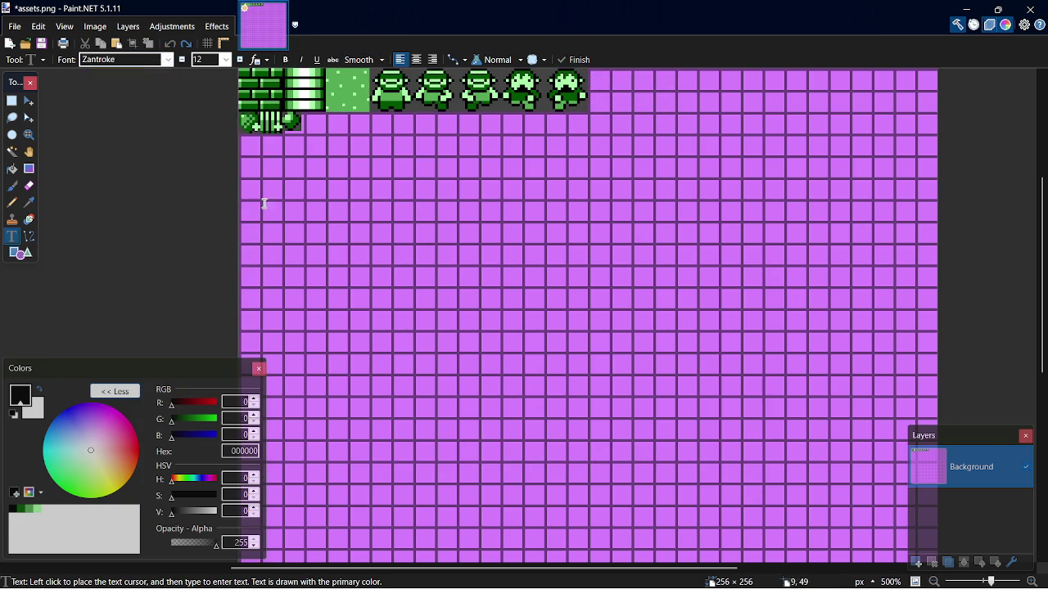
Close Paint.NET, saving assets.png as a PNG with the default settings
key("alt+Tab")
key("Tab")
key("Tab")
key("Tab")
key("alt+F4")
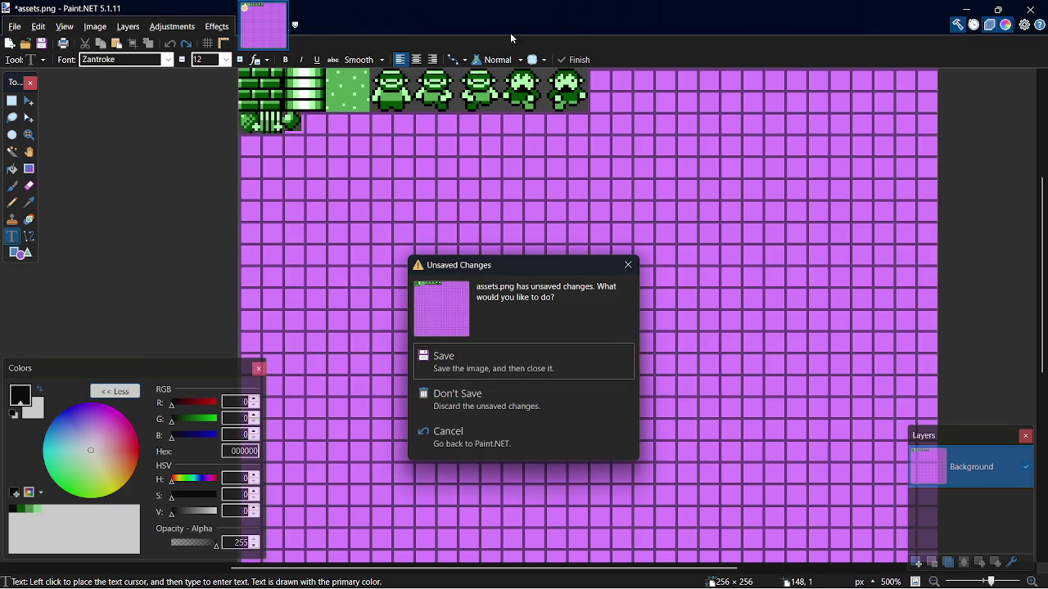
left_click(486, 370)
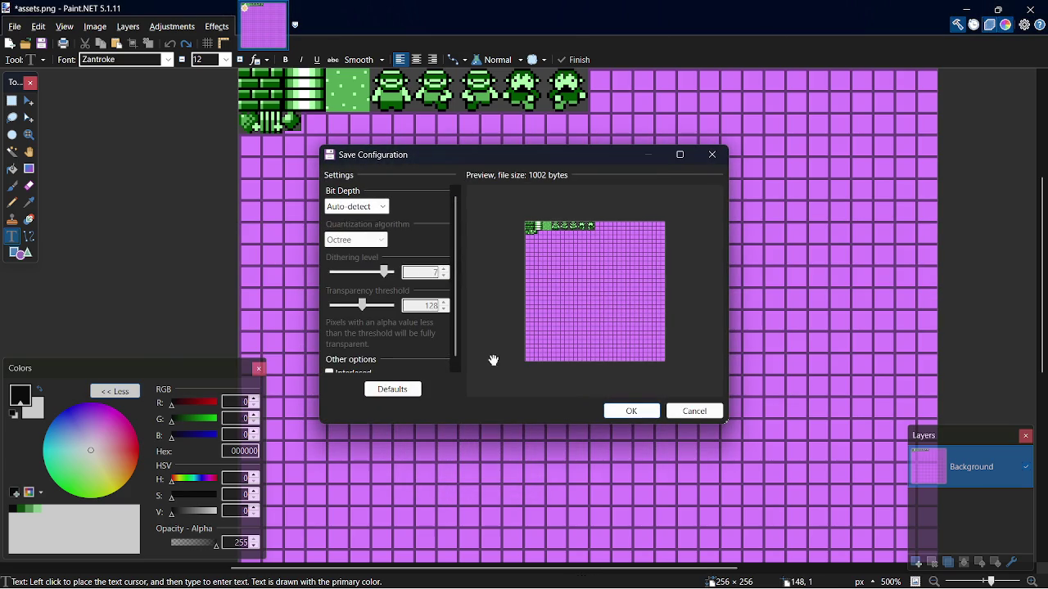
left_click(646, 411)
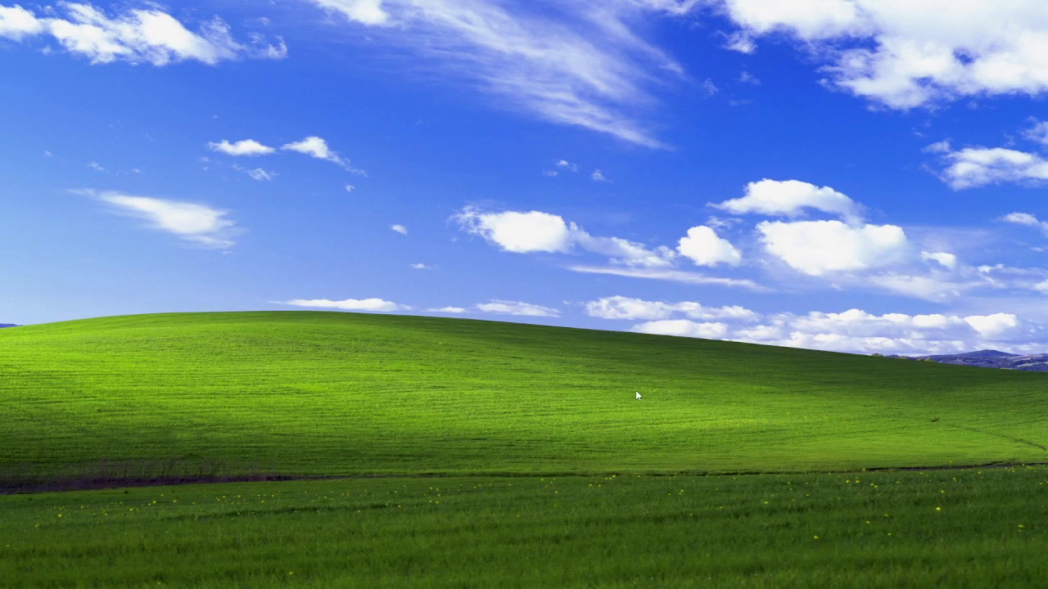
Browse Downloads > canyon_racer_fonts.zip > gameover_font > ttf and preview the first font
key("super+e")
key("Down")
key("Down")
key("Down")
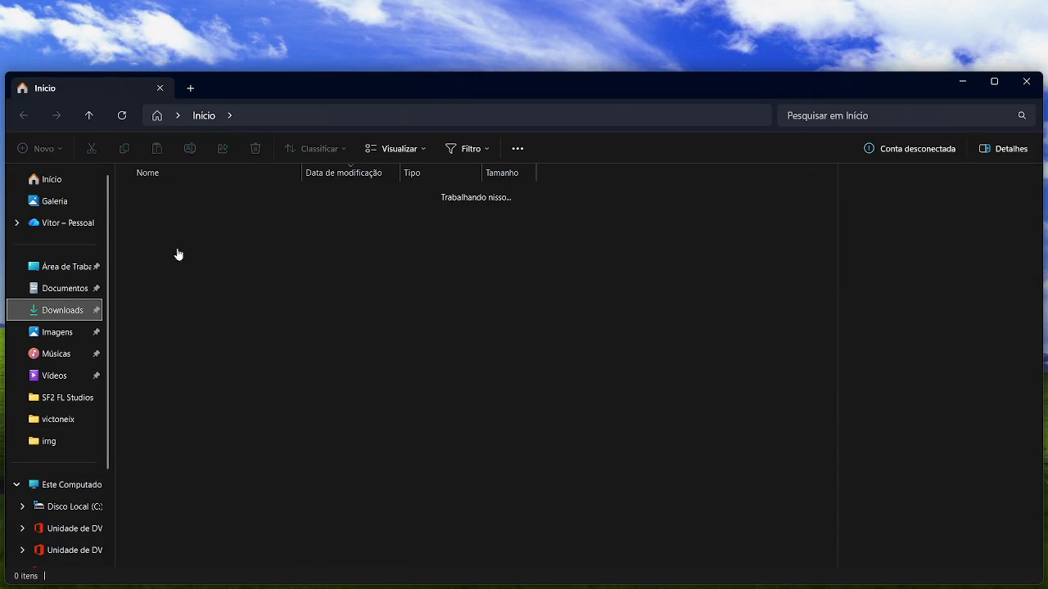
double_click(248, 214)
left_click(231, 198)
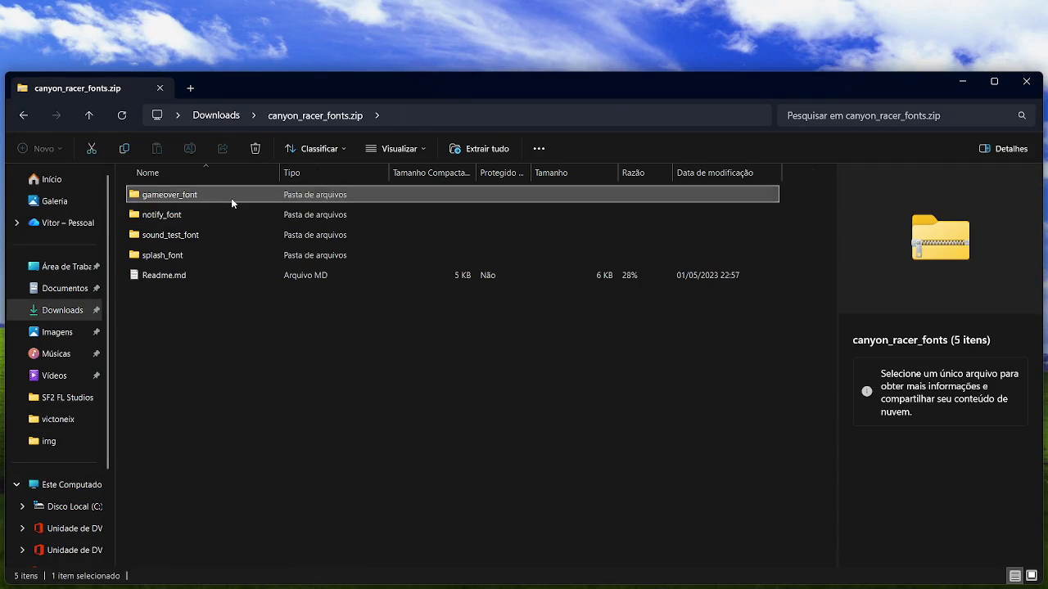
double_click(231, 198)
double_click(231, 198)
double_click(231, 198)
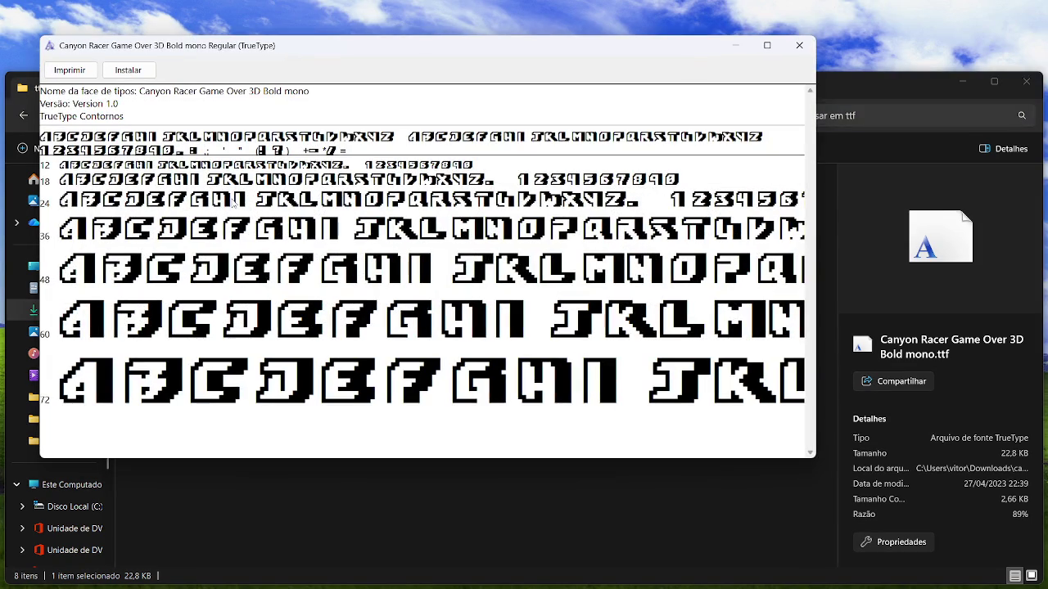
left_click(799, 45)
Compare the 3D bold and 3D mono previews, then install Canyon Racer Game Over 3D bold
double_click(188, 214)
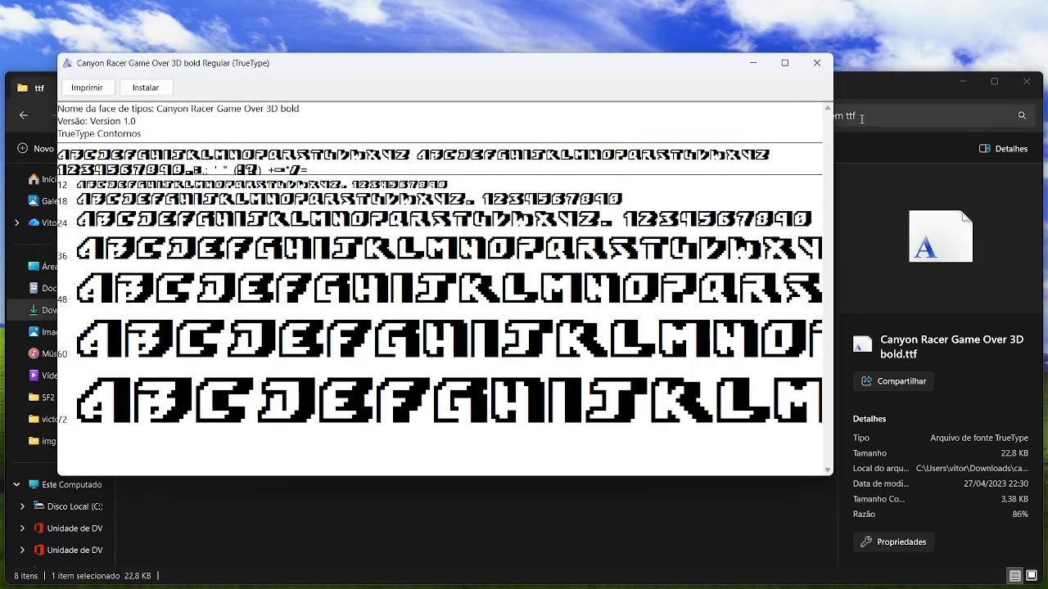
left_click(809, 72)
double_click(267, 235)
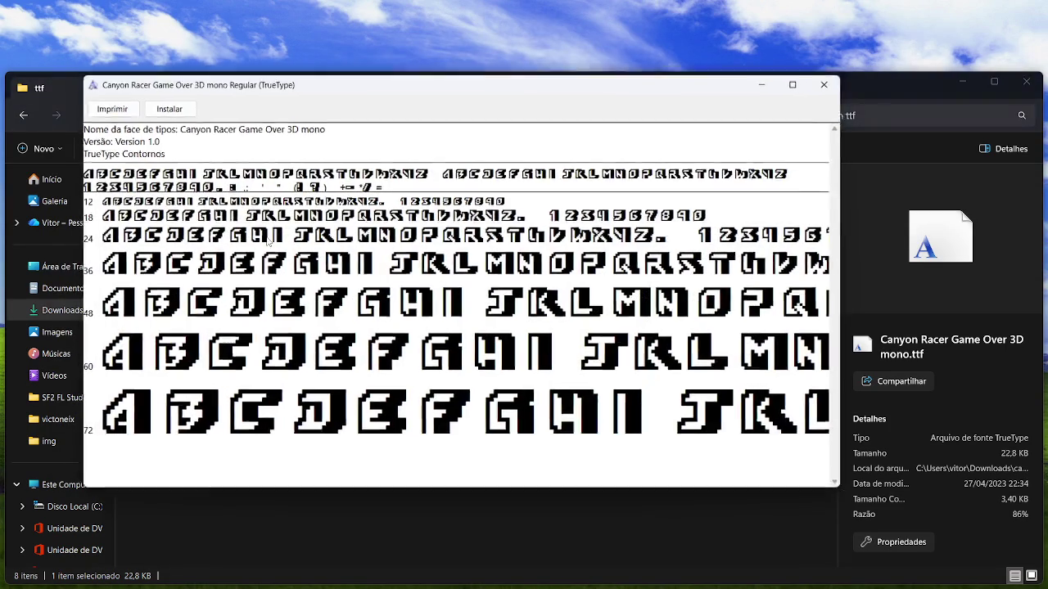
left_click(834, 81)
double_click(267, 213)
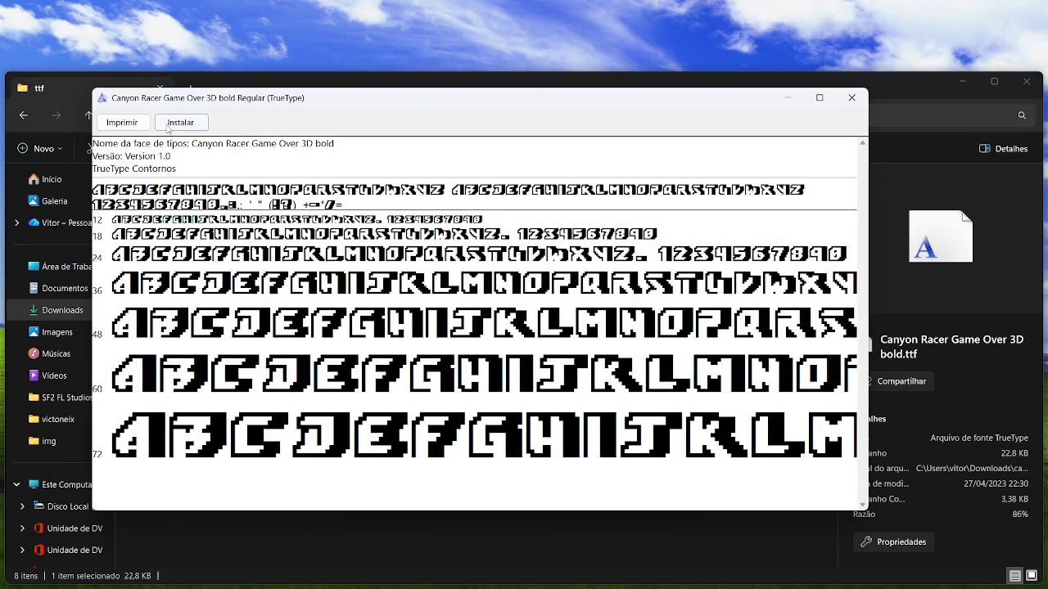
left_click(179, 123)
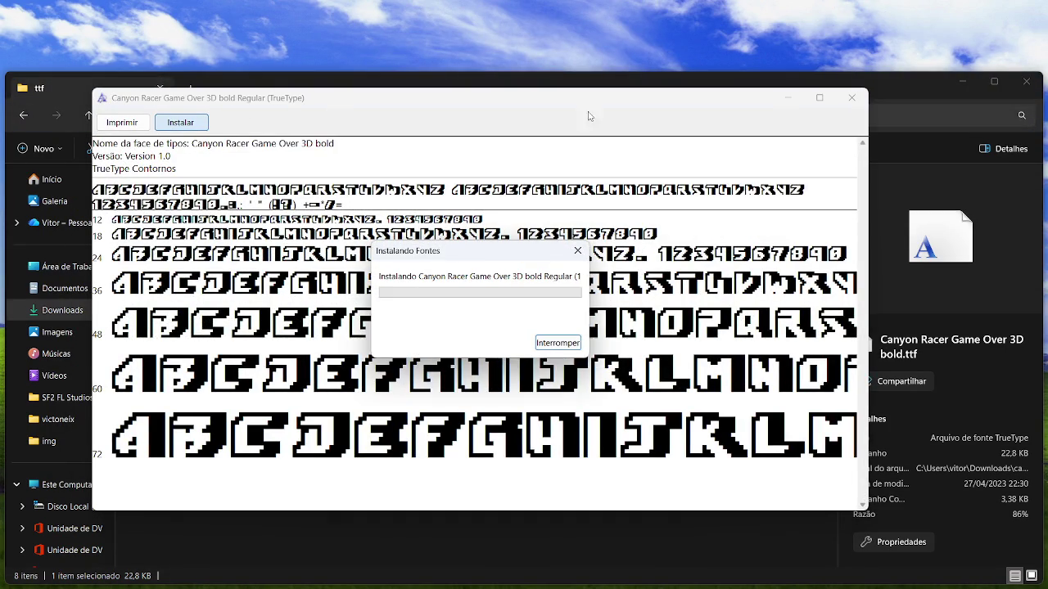
left_click(853, 98)
Preview the Game Over 3D, bold and mono fonts, then close File Explorer
double_click(312, 259)
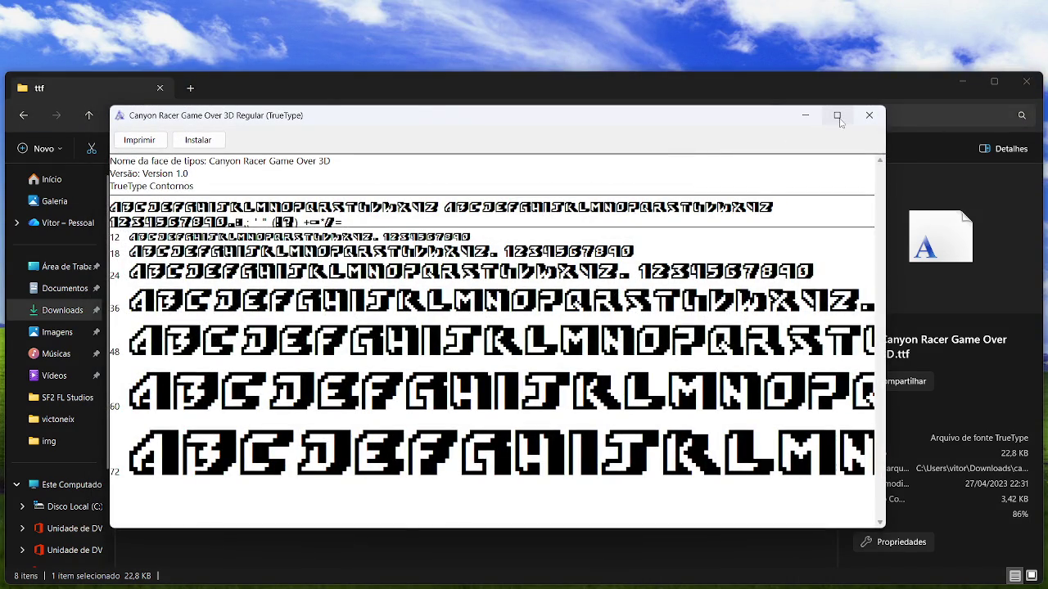
left_click(867, 115)
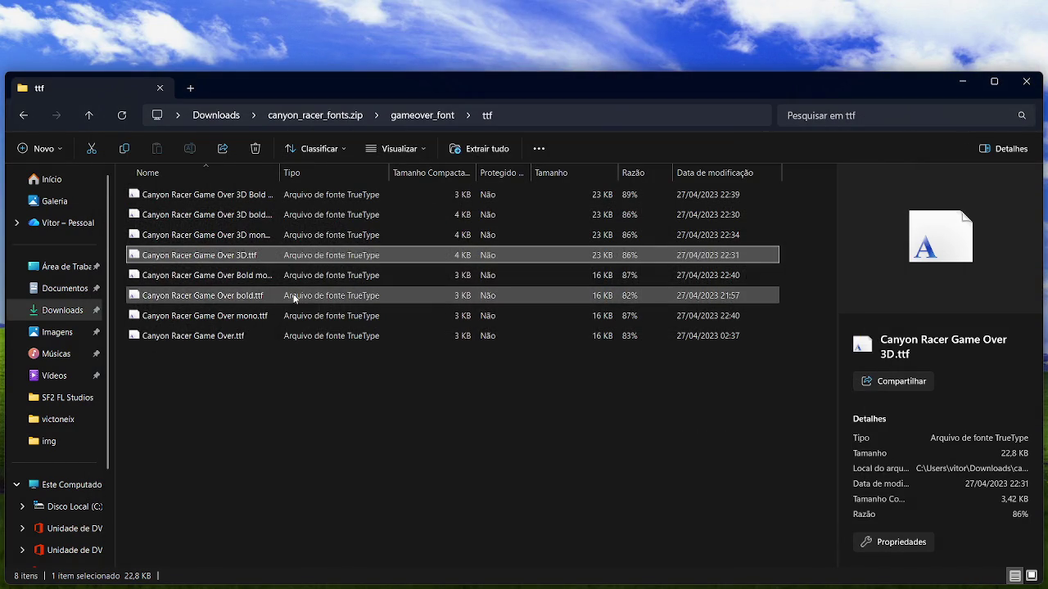
double_click(295, 297)
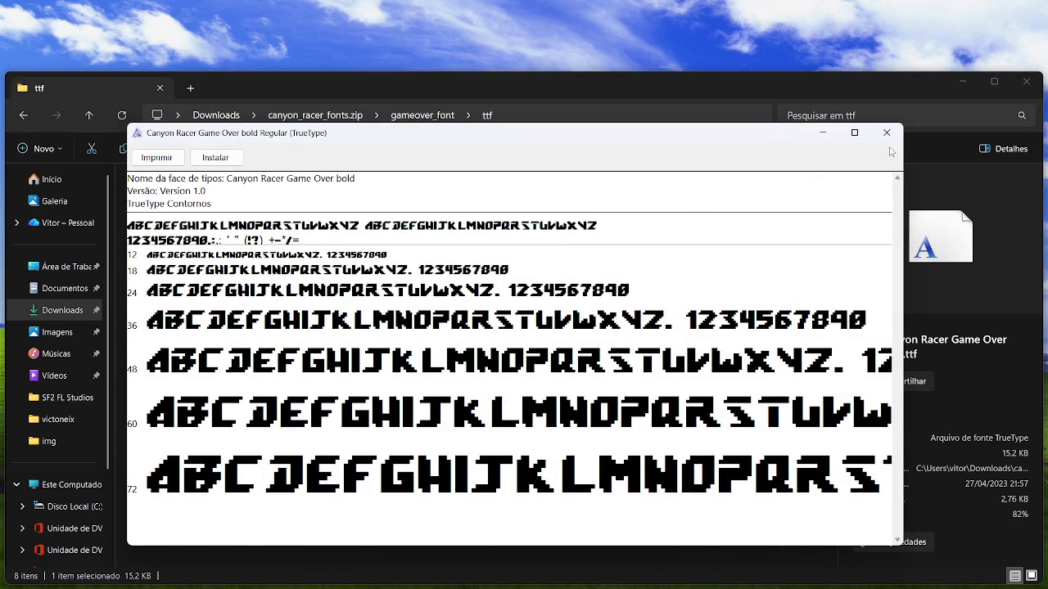
left_click(896, 129)
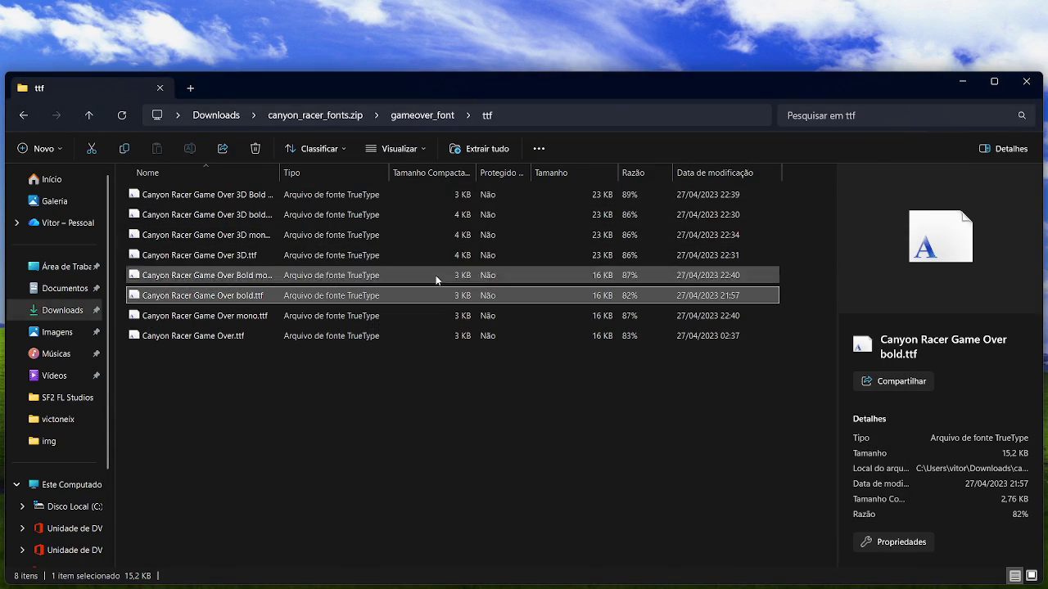
double_click(311, 316)
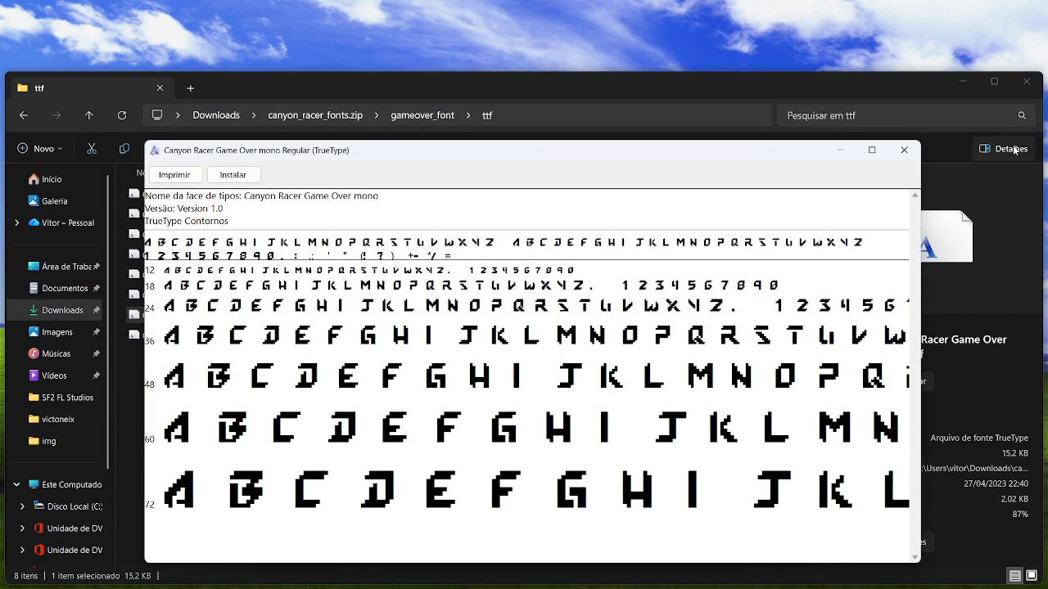
left_click(914, 156)
left_click(1026, 81)
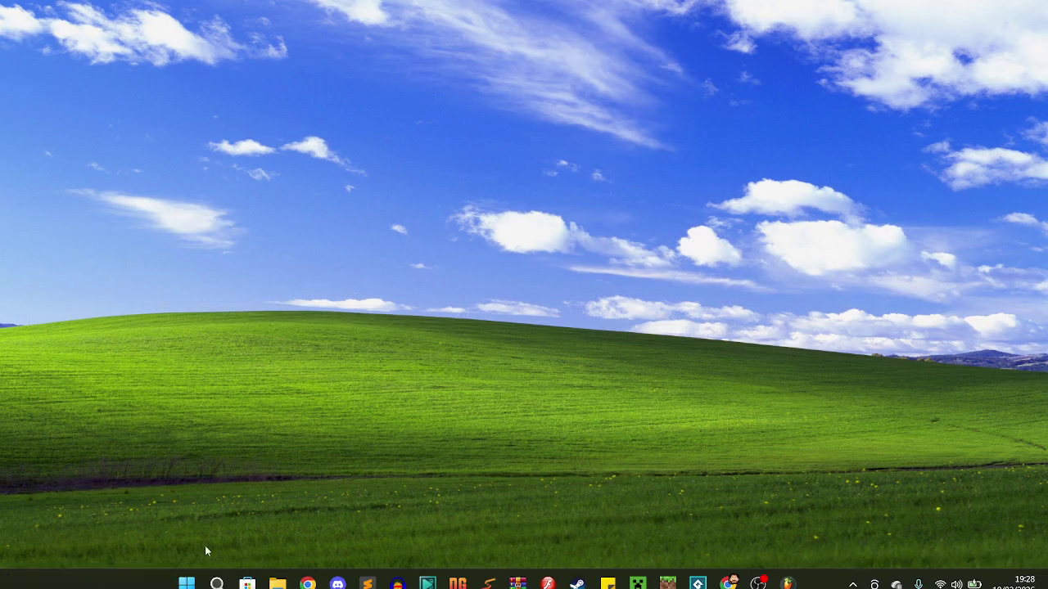
Launch Paint.NET and reopen assets.png from the recent images list
left_click(211, 576)
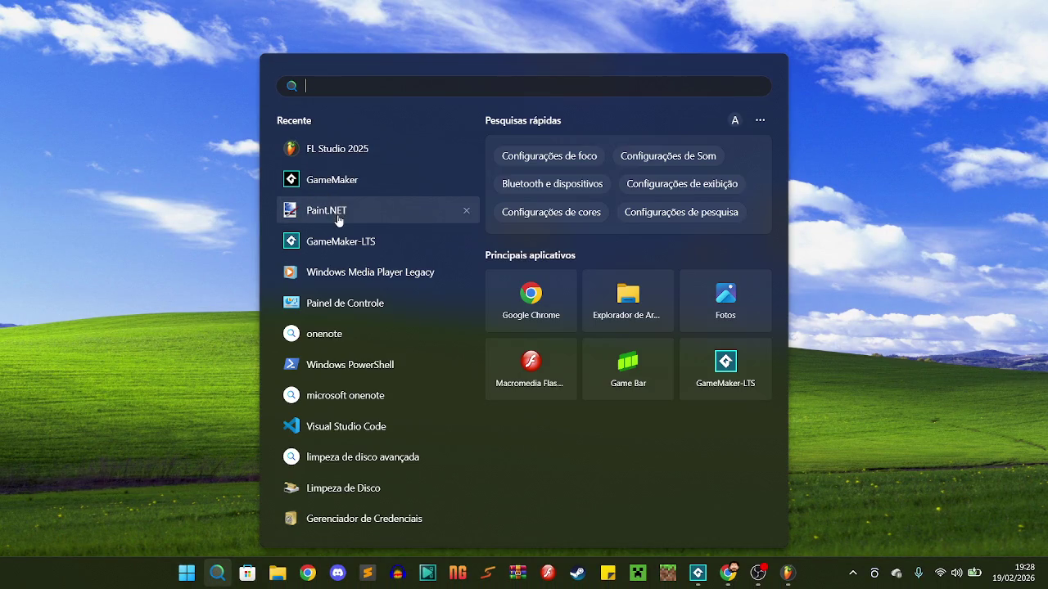
left_click(337, 215)
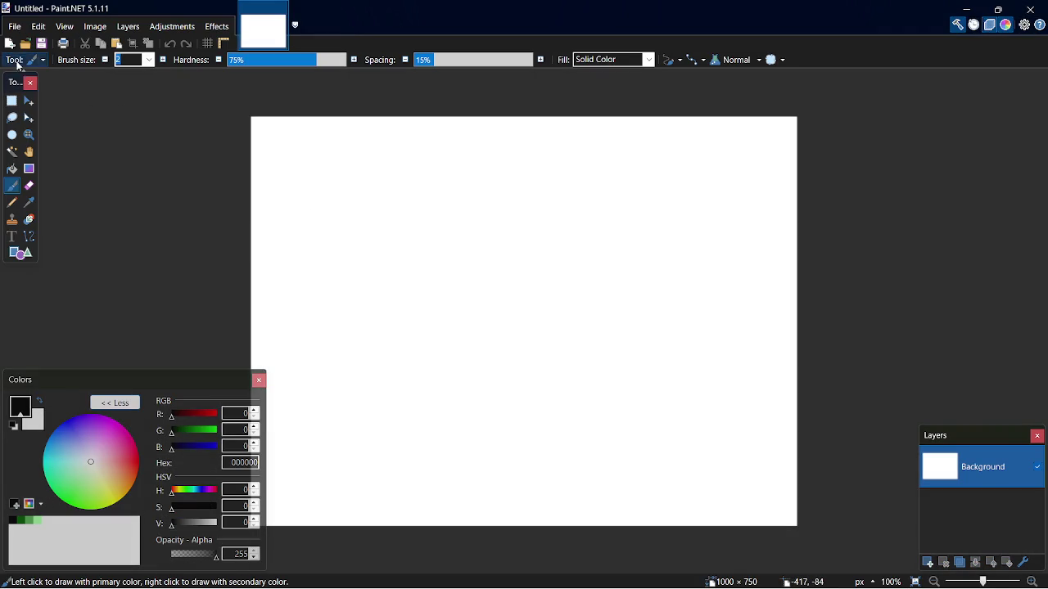
left_click(13, 28)
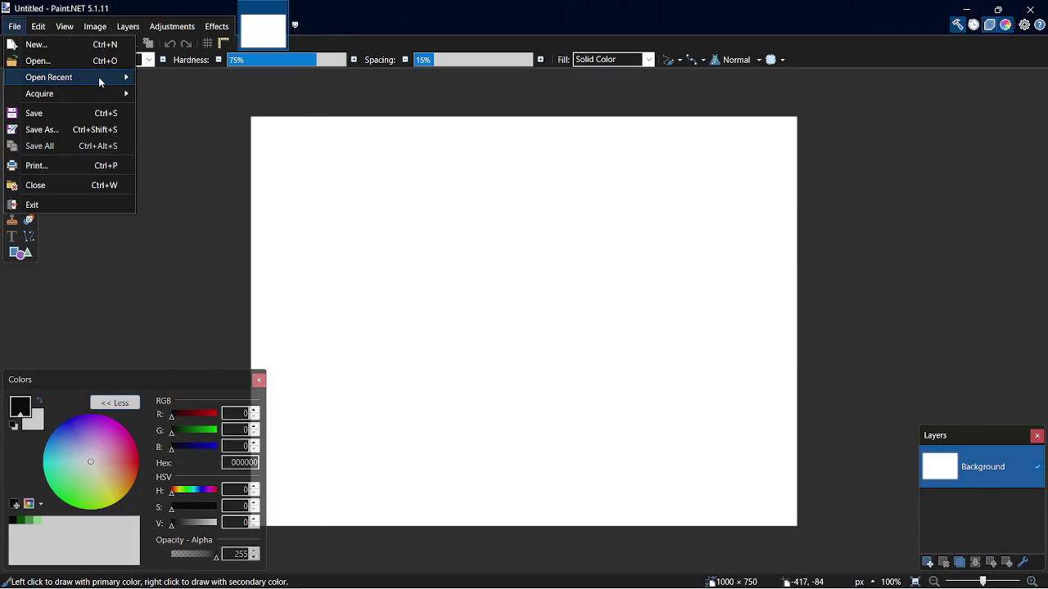
mouse_move(99, 77)
left_click(262, 55)
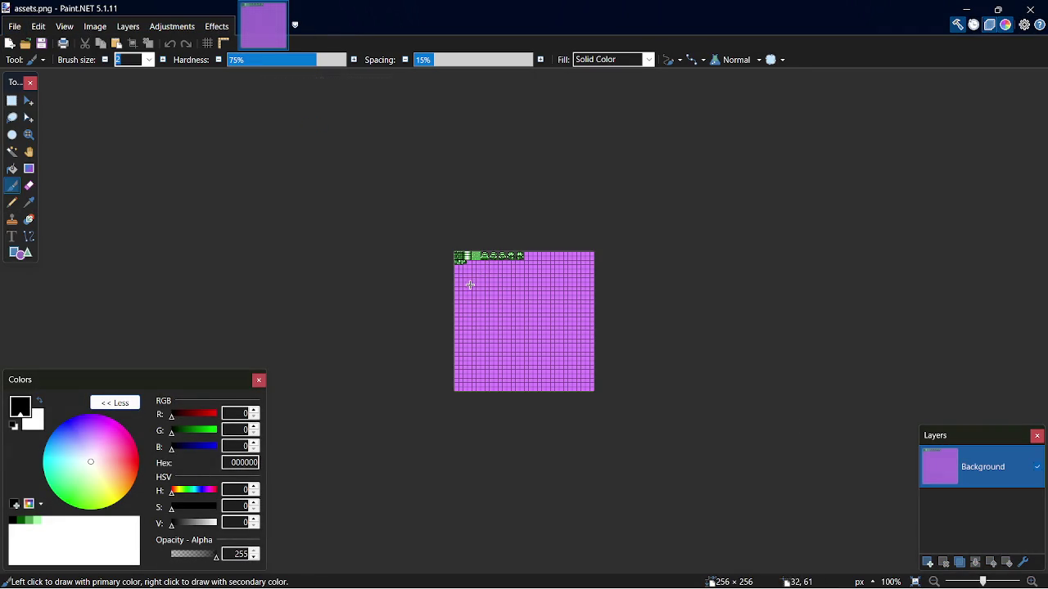
scroll(464, 285, "down", 2)
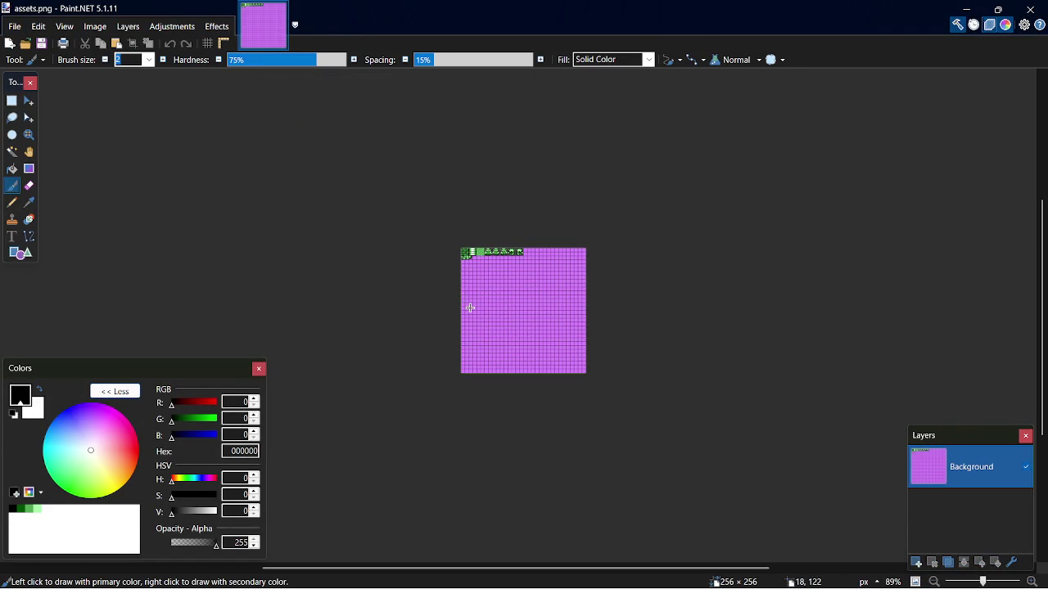
scroll(470, 308, "up", 5)
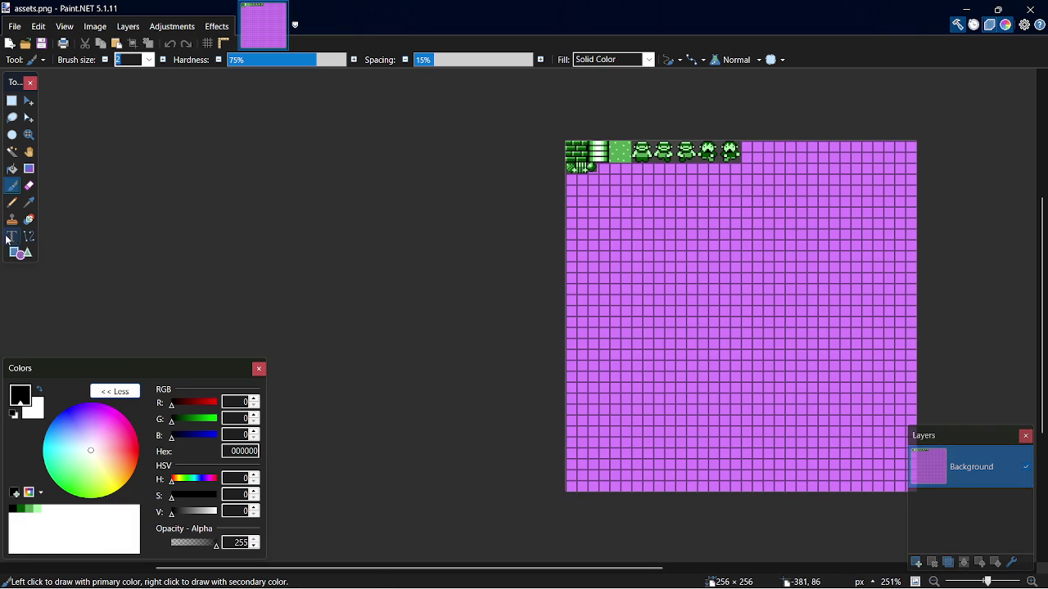
Paste SURVAVELIZ mid-sheet as Canyon Racer Game Over 3D bold text at size 12
left_click(11, 236)
left_click(182, 59)
left_click(183, 59)
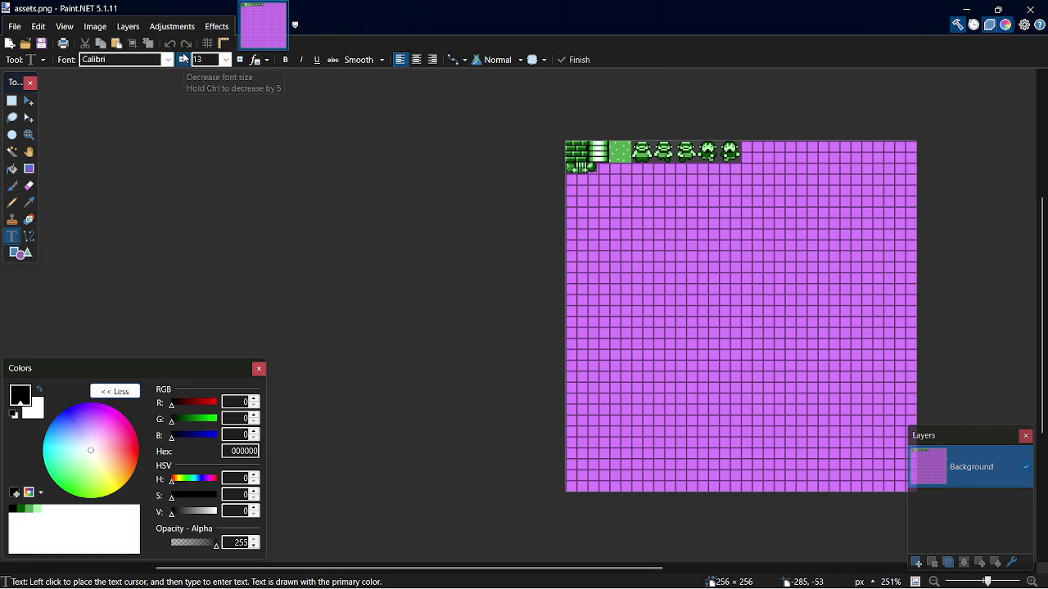
left_click(167, 59)
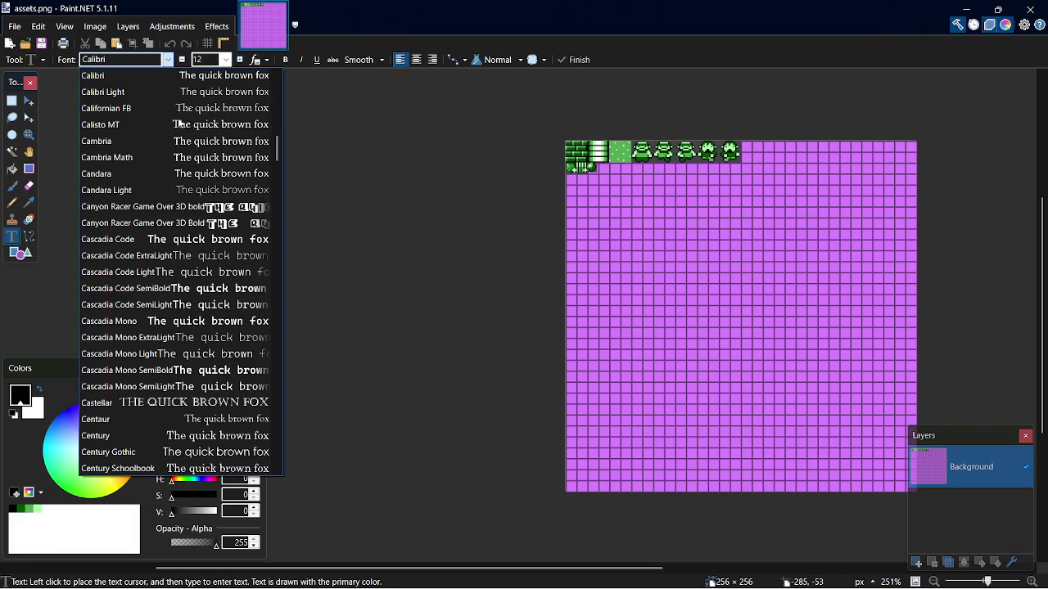
left_click(210, 208)
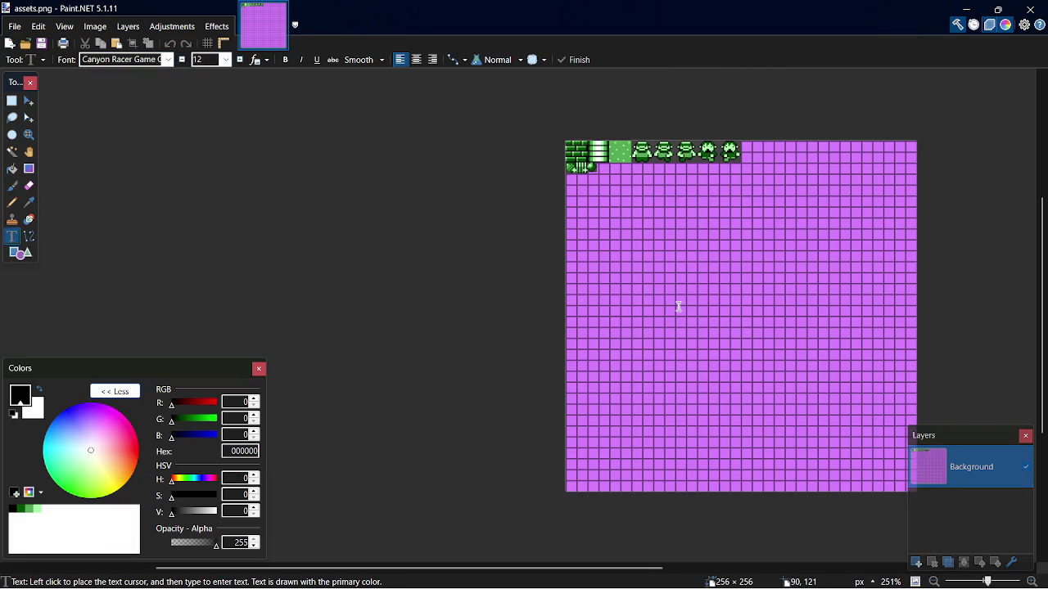
left_click(604, 309)
key("ctrl+v")
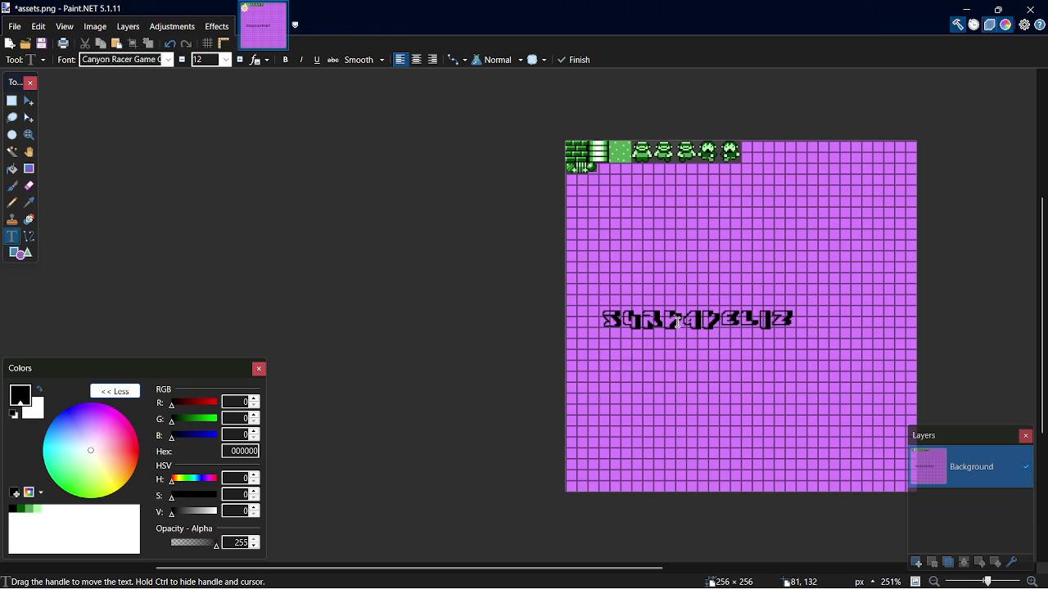
Shift the title further left and keep it at size 12 after trying a larger size
scroll(678, 322, "up", 5, "ctrl")
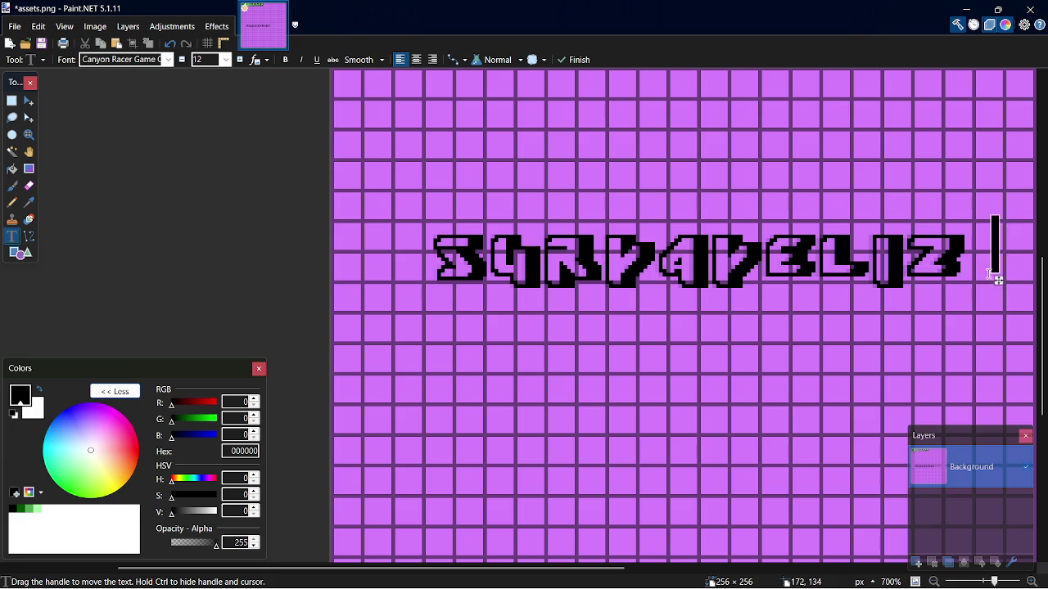
left_click_drag(998, 280, 895, 265)
scroll(386, 265, "up", 5)
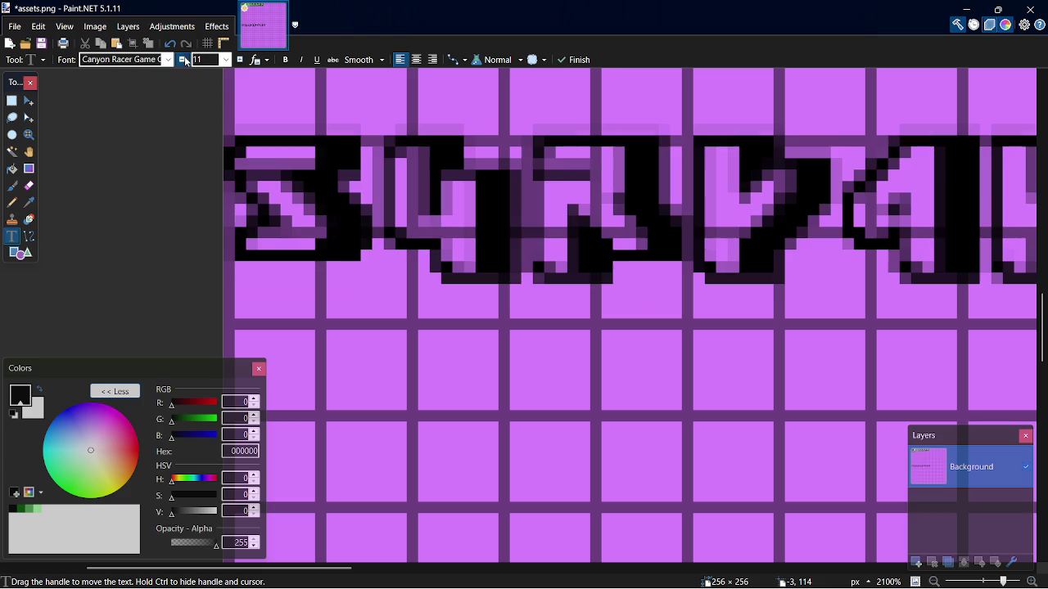
left_click(240, 60)
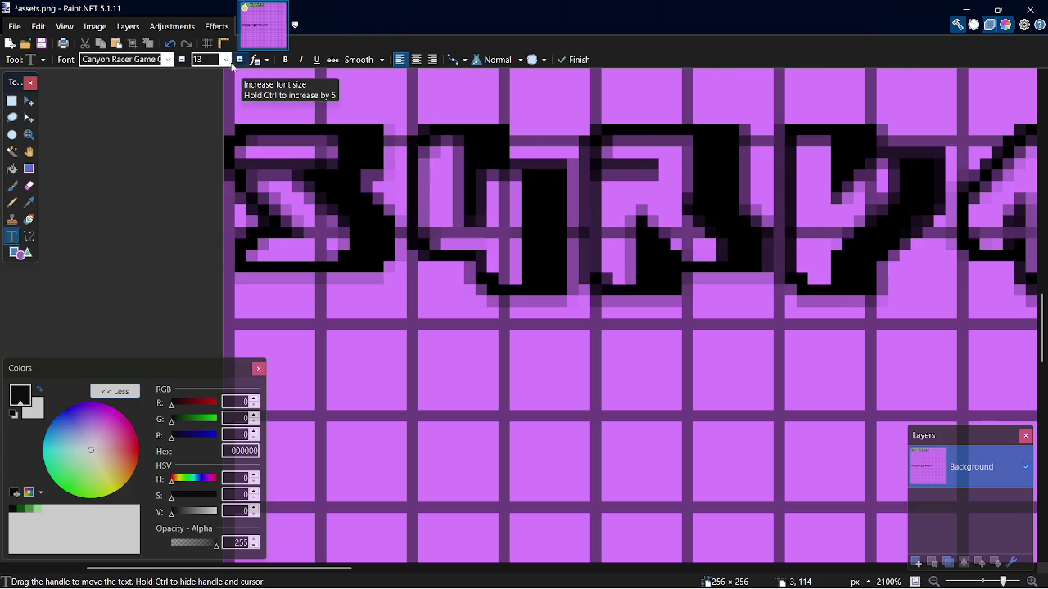
left_click(181, 60)
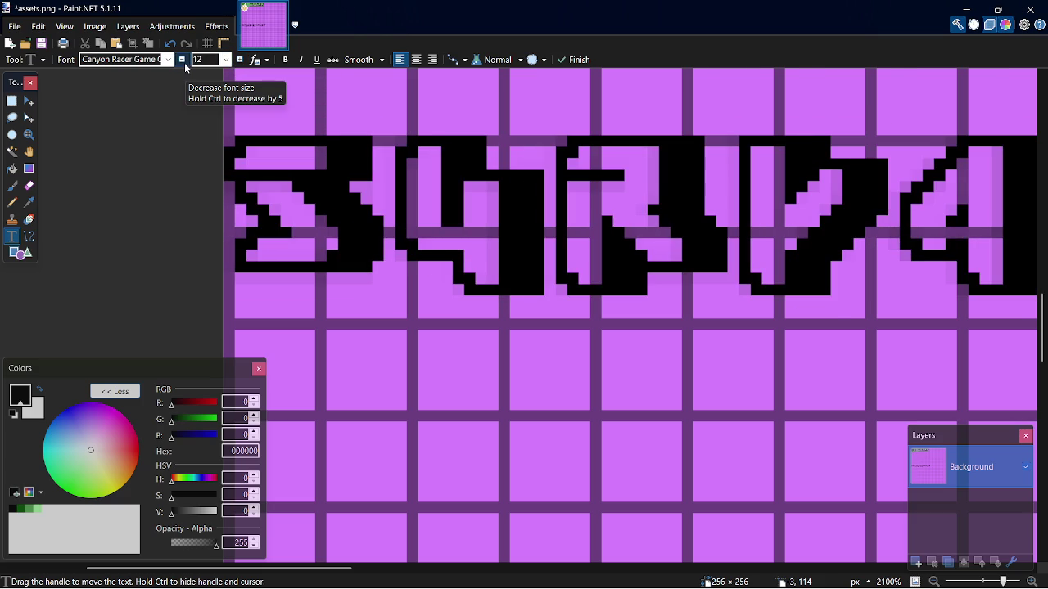
Recheck the Canyon Racer Pixel Fonts itch.io page, then enlarge the Paint.NET title to size 13
key("alt+Tab")
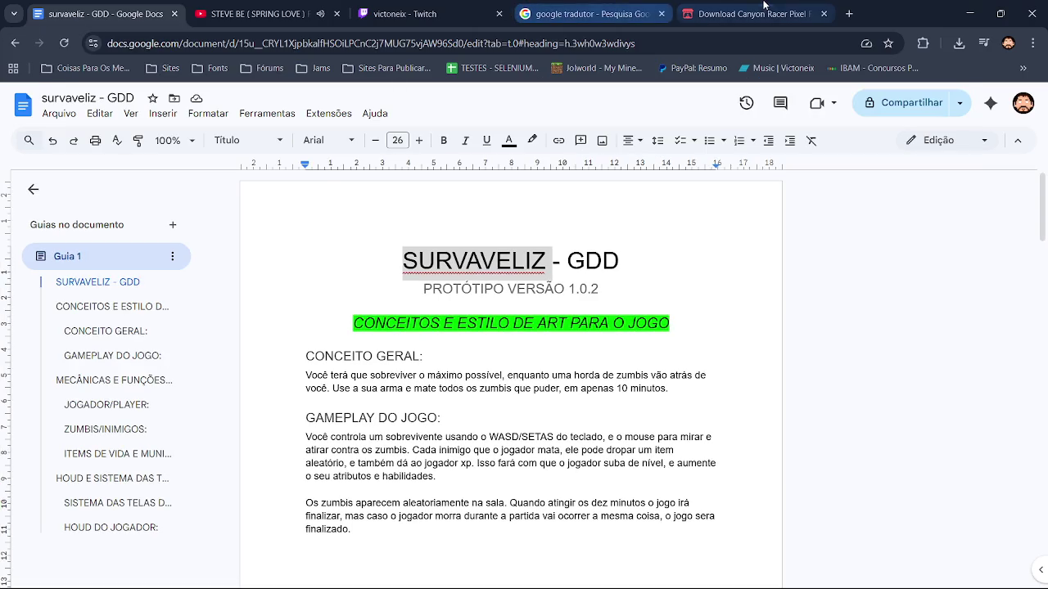
left_click(764, 10)
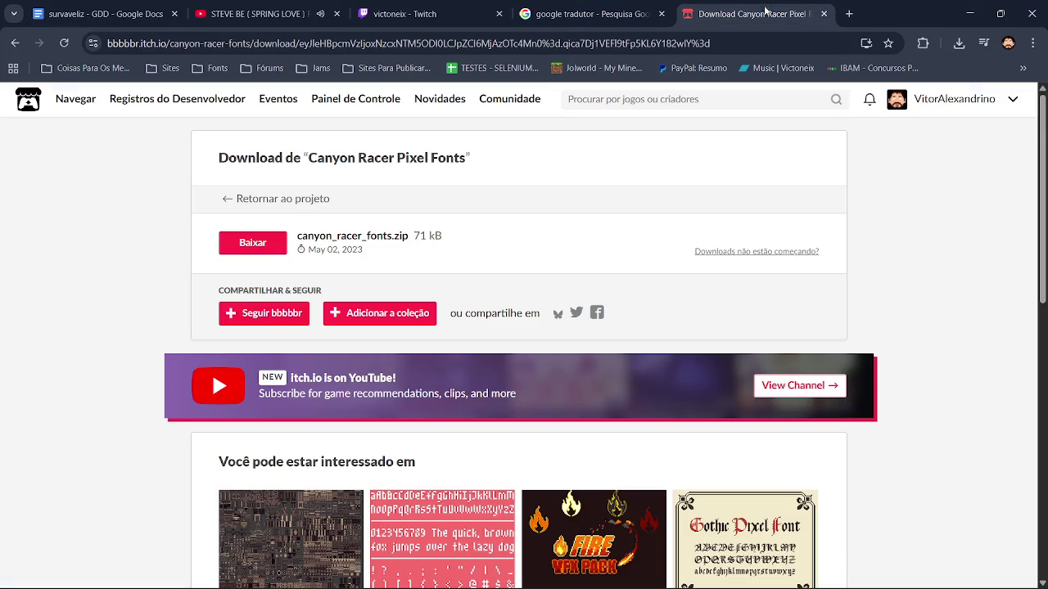
left_click(12, 49)
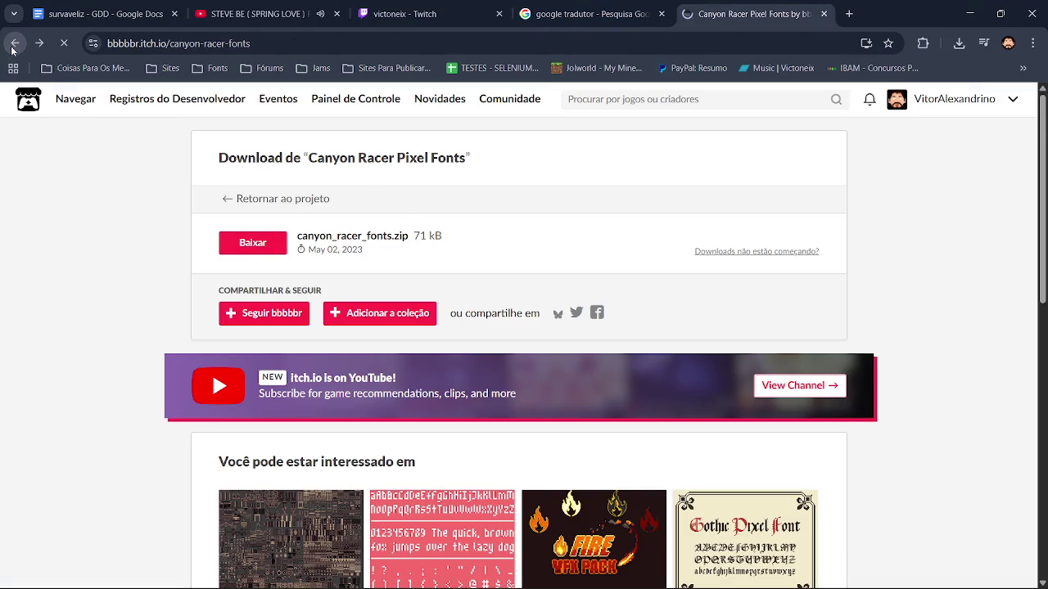
left_click(938, 334)
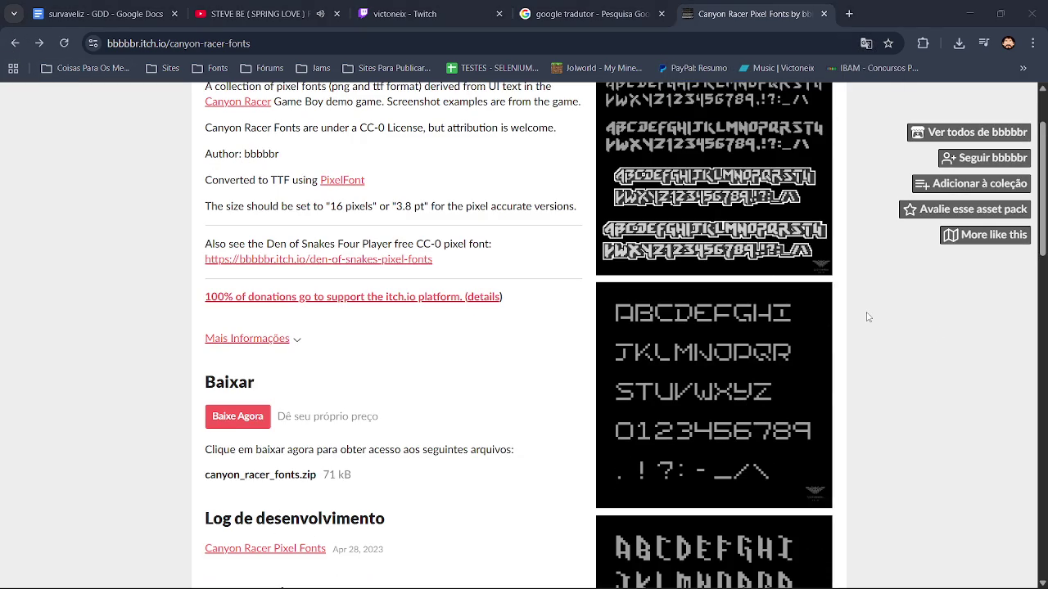
key("alt+Tab")
left_click(240, 60)
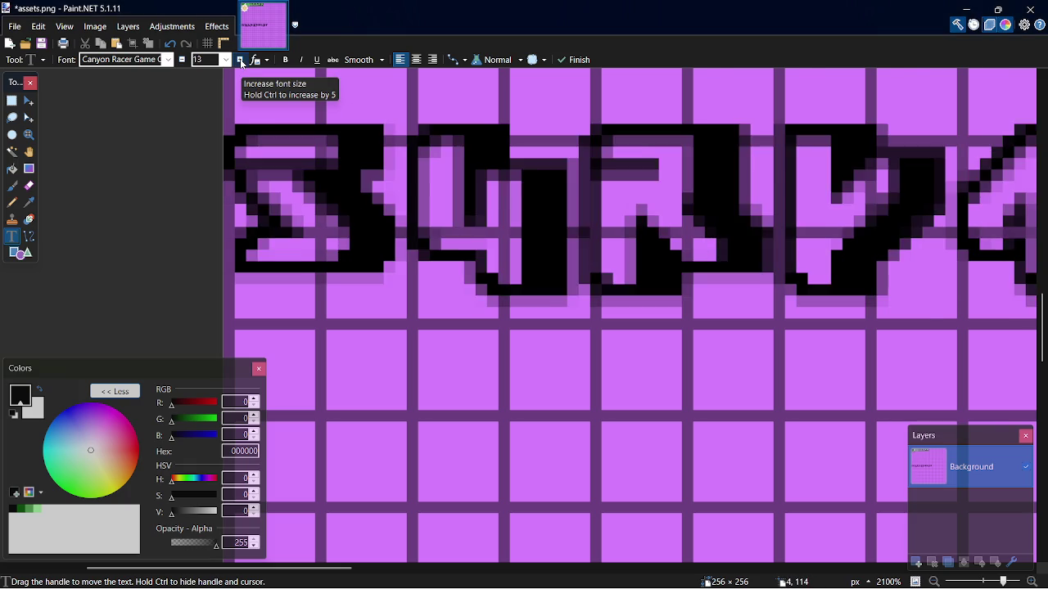
Step the title's font size up and down until it settles back at 12
left_click(241, 61)
left_click(240, 60)
left_click(241, 61)
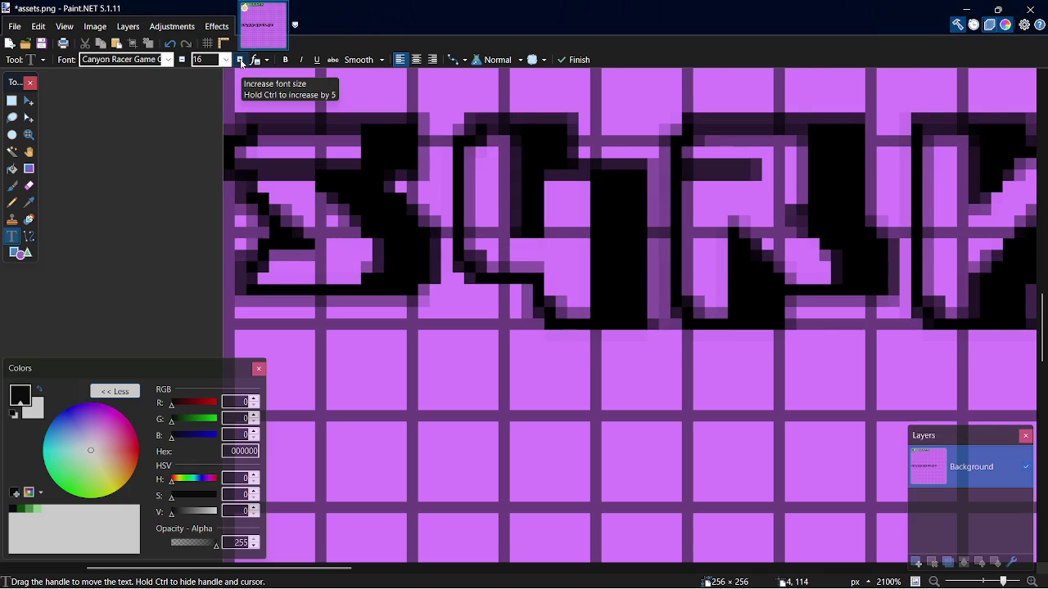
left_click(241, 60)
left_click(241, 61)
left_click(241, 61)
left_click(241, 60)
left_click(241, 61)
left_click(241, 61)
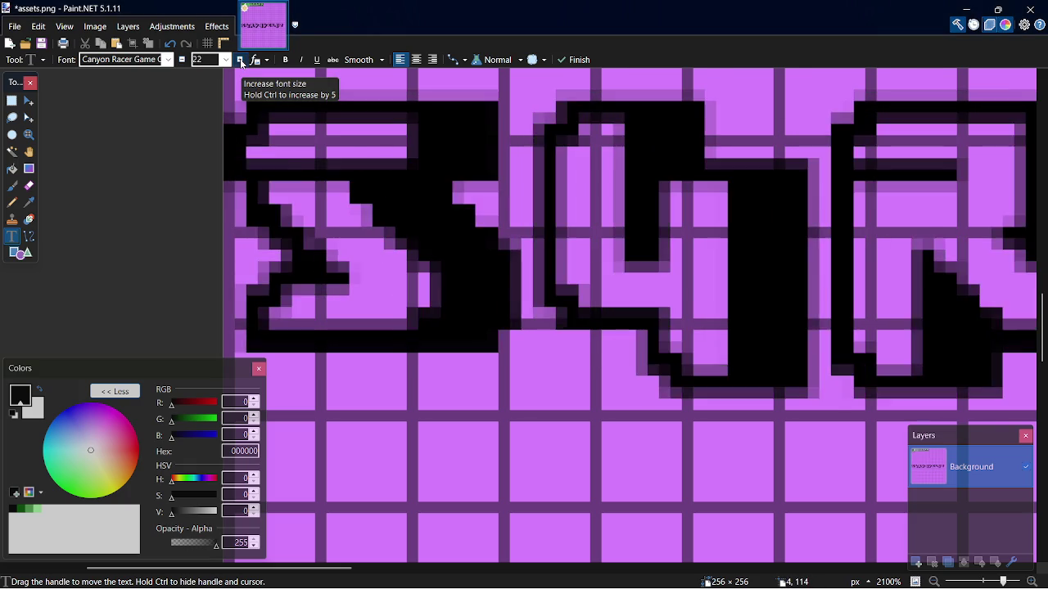
left_click(241, 61)
left_click(241, 60)
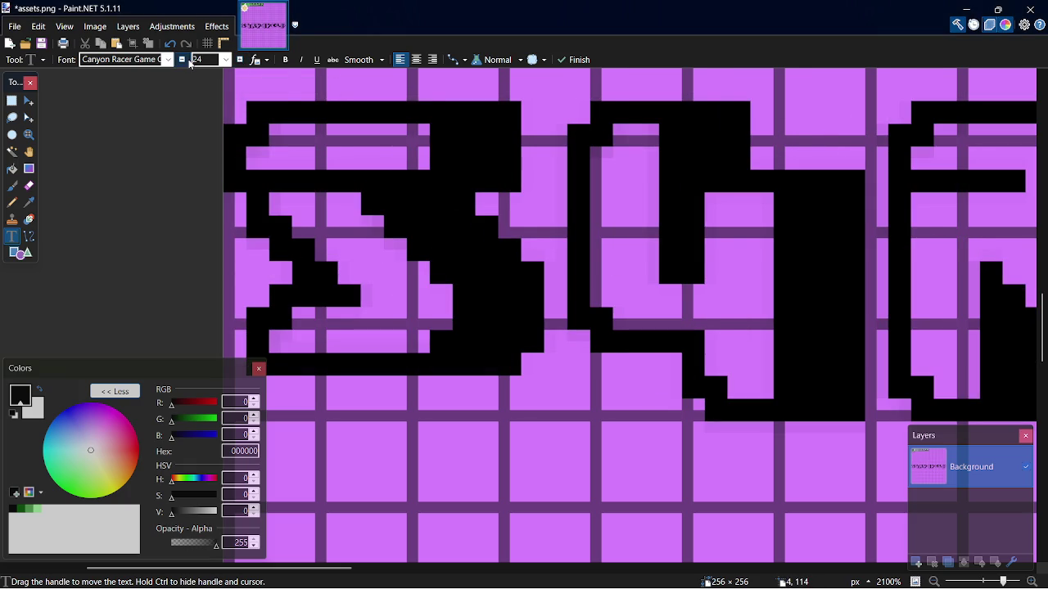
left_click(189, 62)
left_click(189, 62)
left_click(190, 62)
left_click(189, 62)
left_click(189, 62)
left_click(189, 62)
left_click(189, 62)
left_click(189, 62)
left_click(189, 62)
left_click(189, 63)
left_click(189, 62)
left_click(189, 62)
left_click(189, 63)
left_click(189, 62)
left_click(189, 62)
left_click(189, 62)
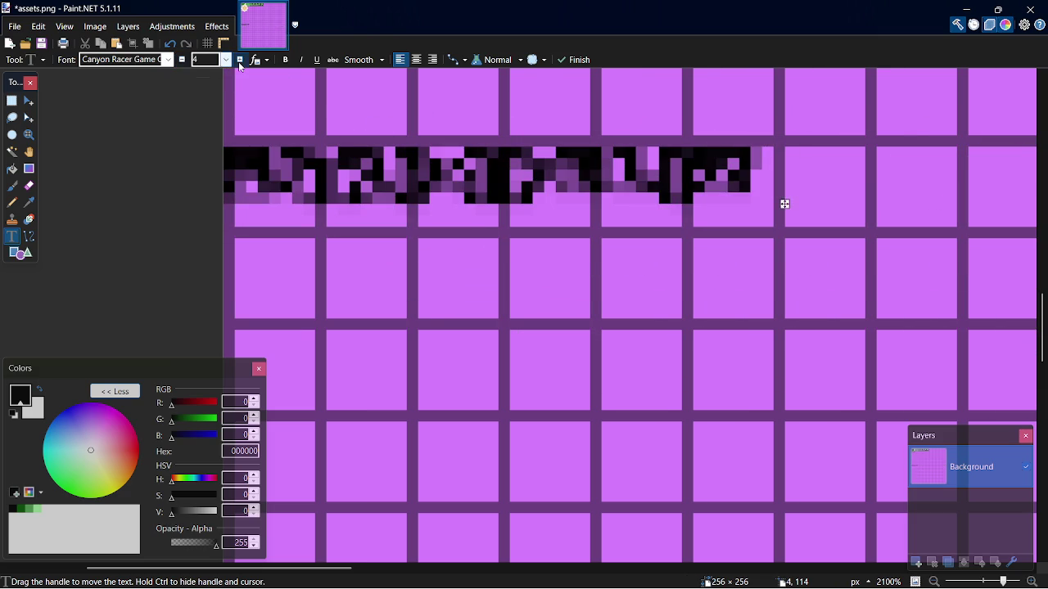
left_click(239, 61)
left_click(240, 61)
left_click(239, 61)
left_click(240, 60)
left_click(240, 60)
left_click(239, 60)
left_click(240, 61)
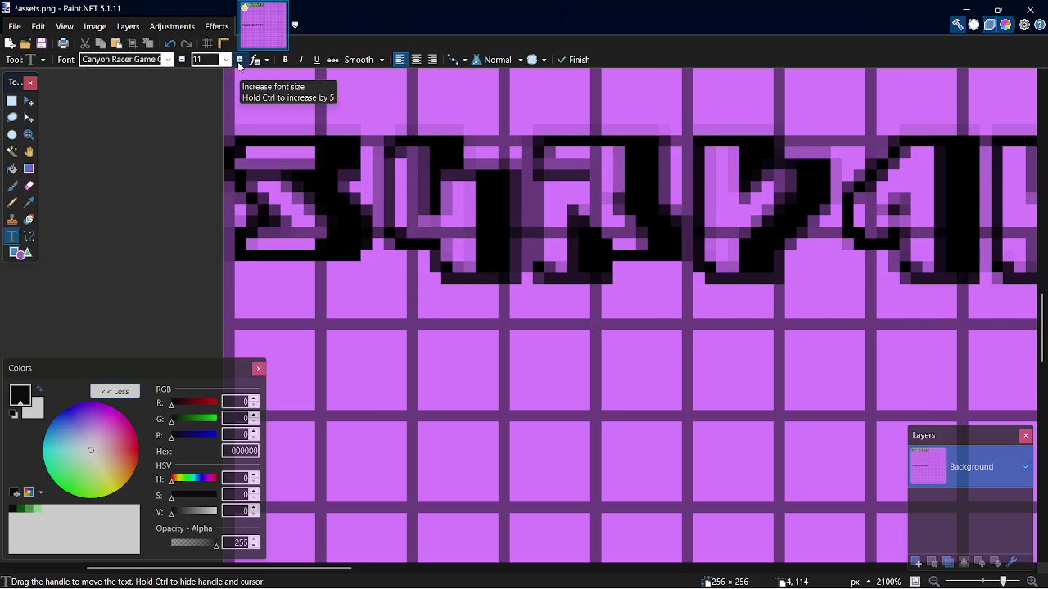
left_click(239, 60)
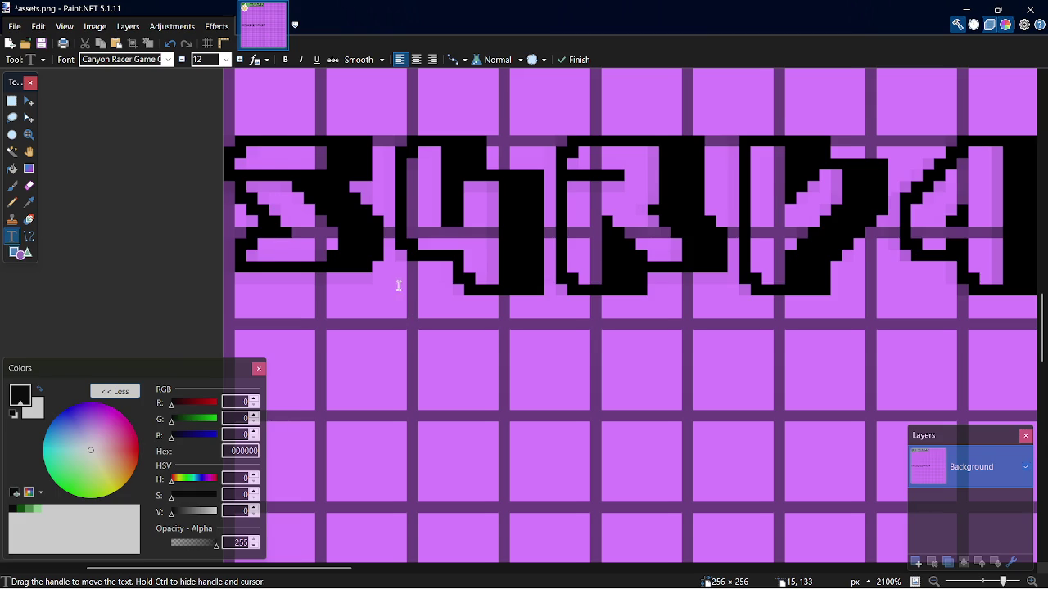
Delete the stray trailing S and commit the title text
key("BackSpace")
key("BackSpace")
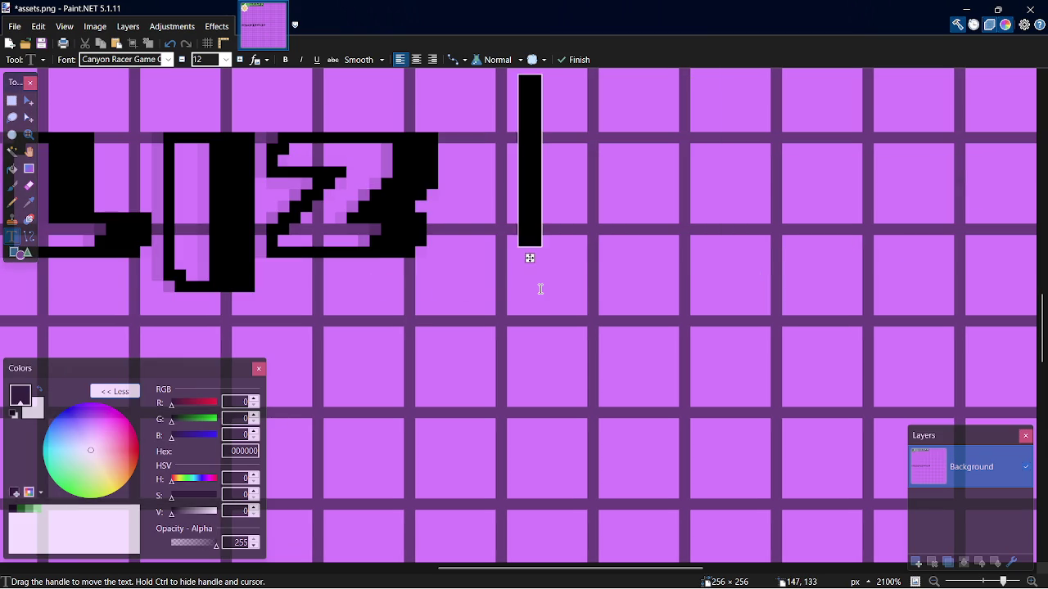
key("BackSpace")
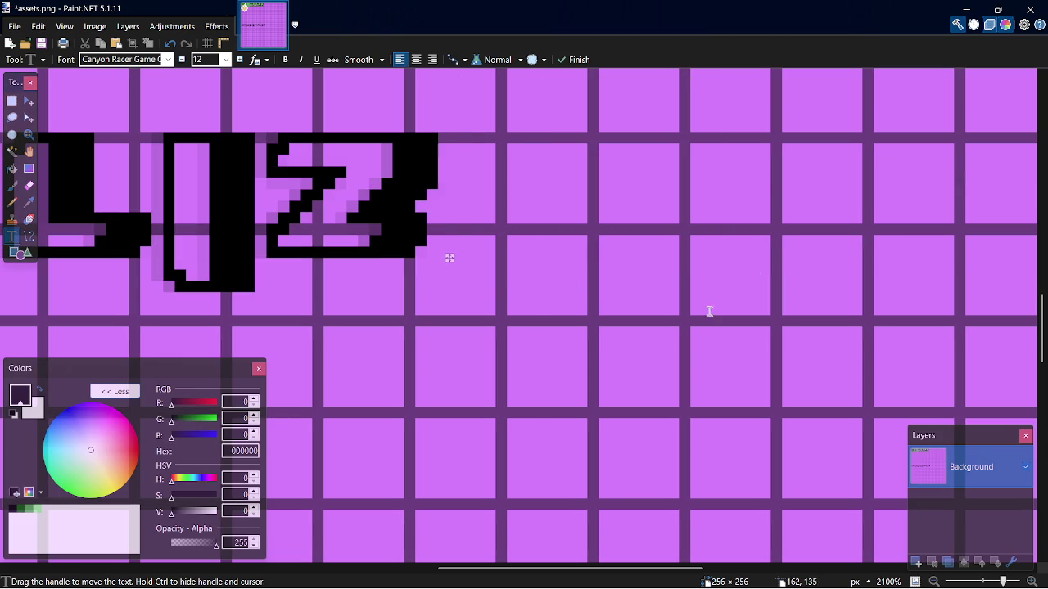
left_click(12, 99)
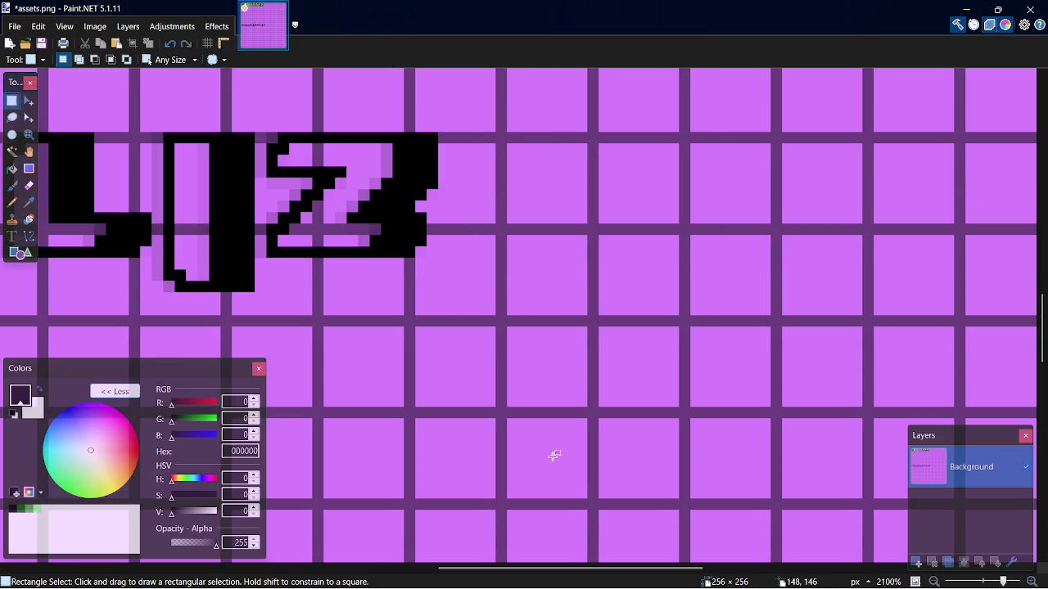
Set the Paint Bucket to dark green 005500 with 0% tolerance and undo the black title
mouse_move(532, 587)
left_click_drag(544, 569, 144, 569)
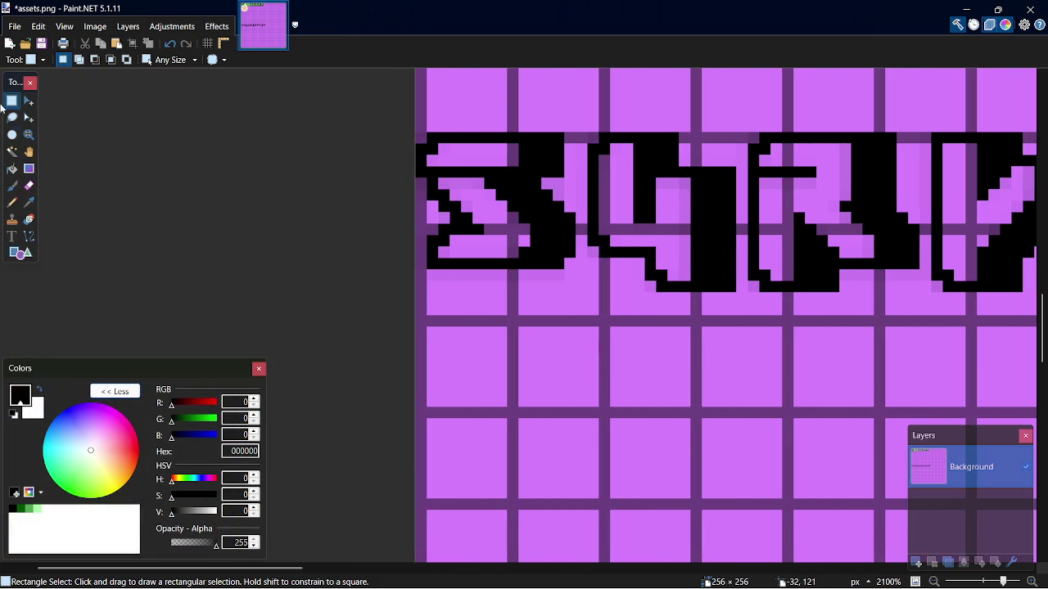
left_click(13, 168)
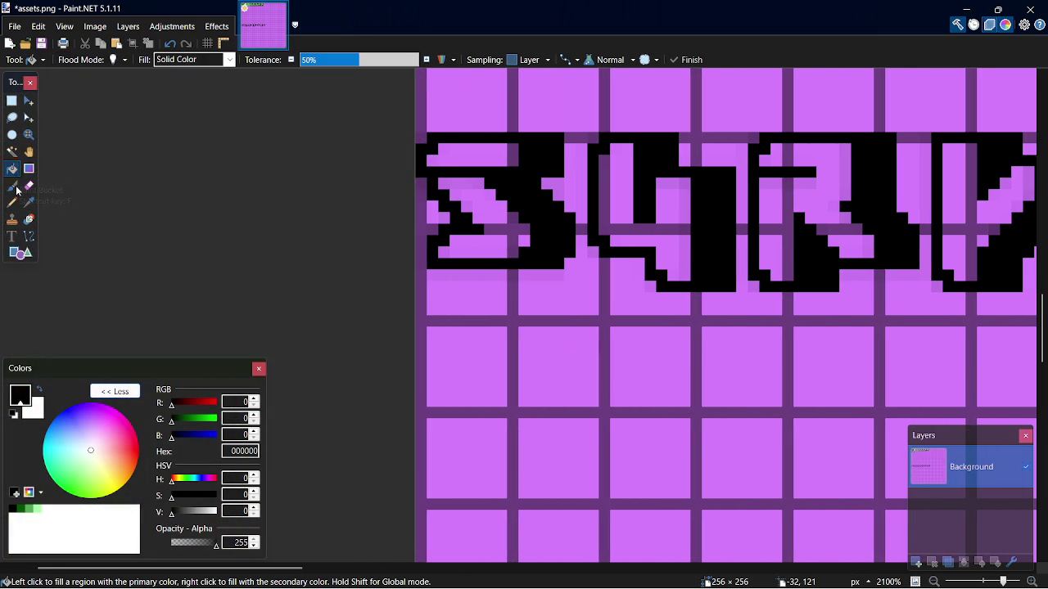
left_click(21, 509)
left_click(562, 241)
left_click_drag(566, 250, 412, 121)
left_click_drag(358, 60, 301, 60)
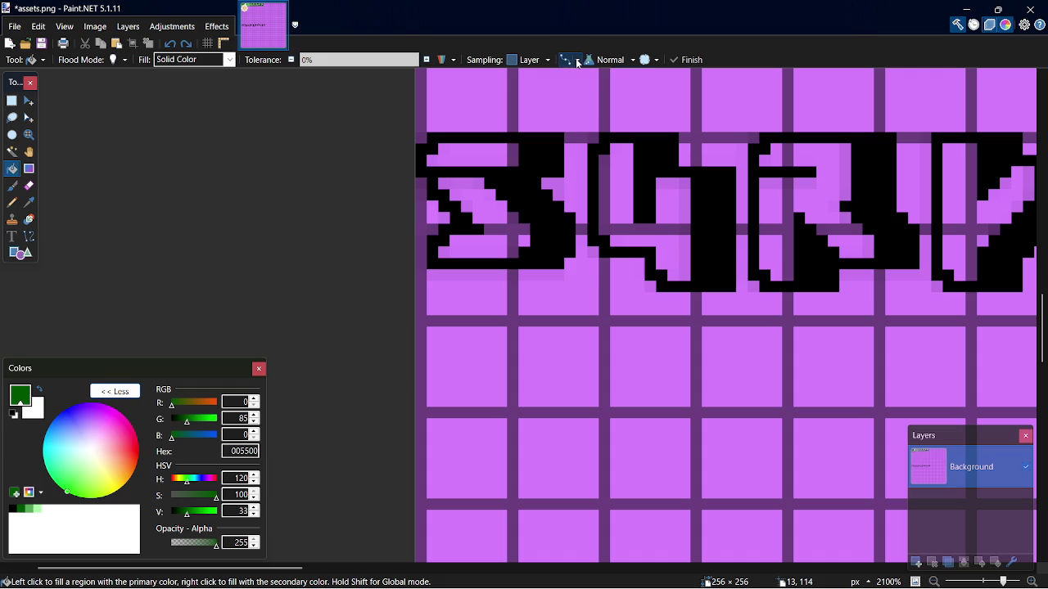
key("ctrl+z")
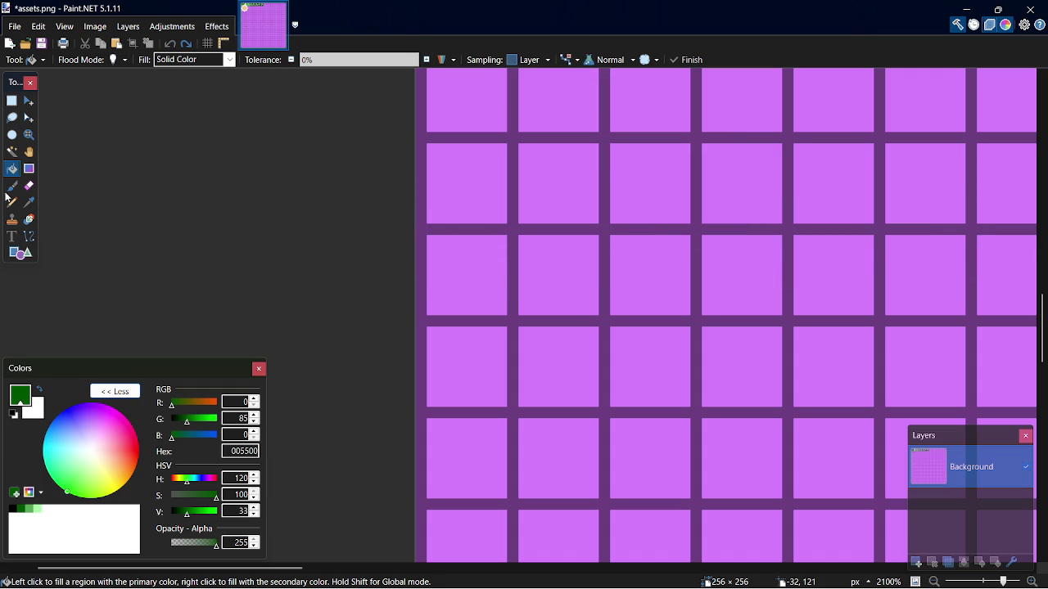
left_click(12, 236)
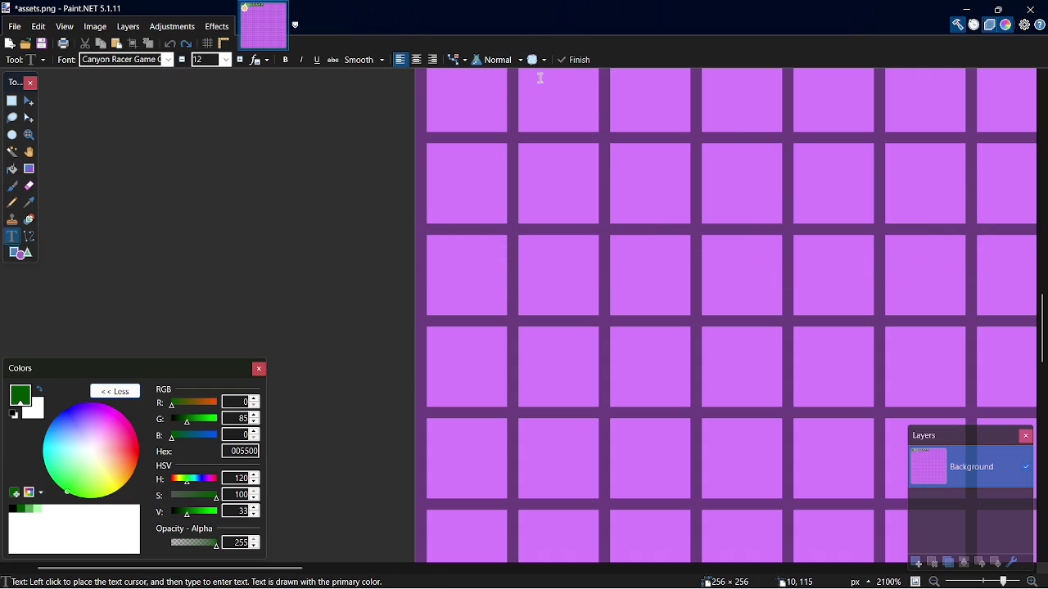
Retype the title in dark green Canyon Racer text, nudge it down, drop the trailing S, commit
left_click(426, 146)
type("SUN")
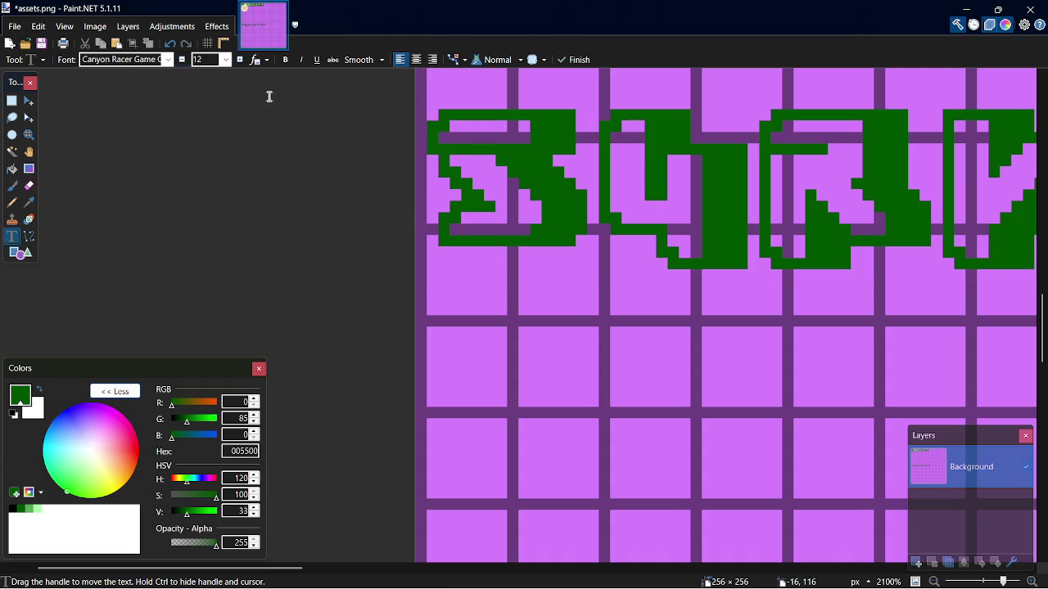
scroll(475, 494, "right", 15)
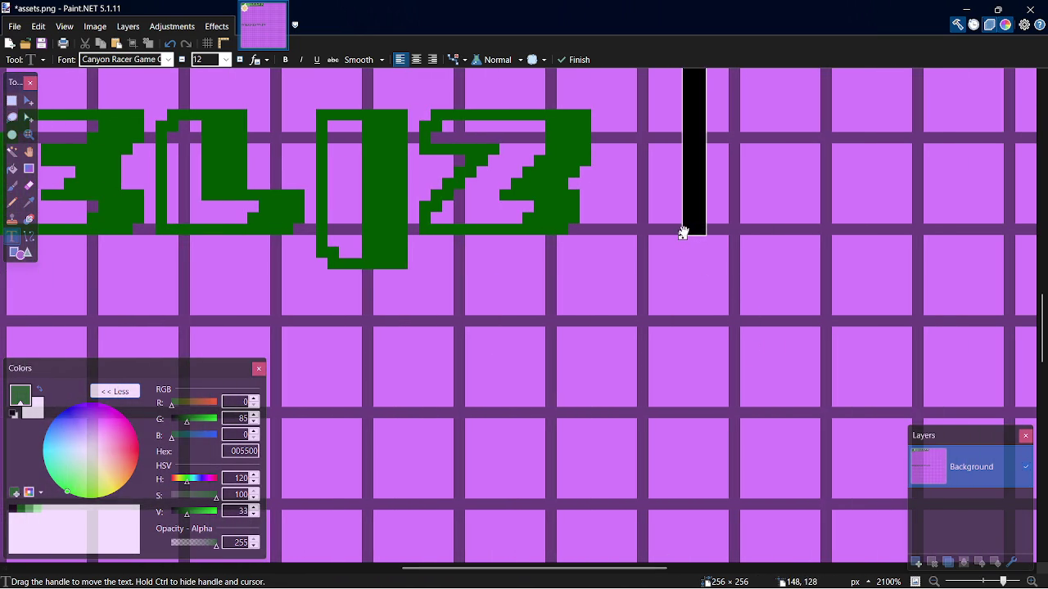
left_click_drag(682, 236, 686, 266)
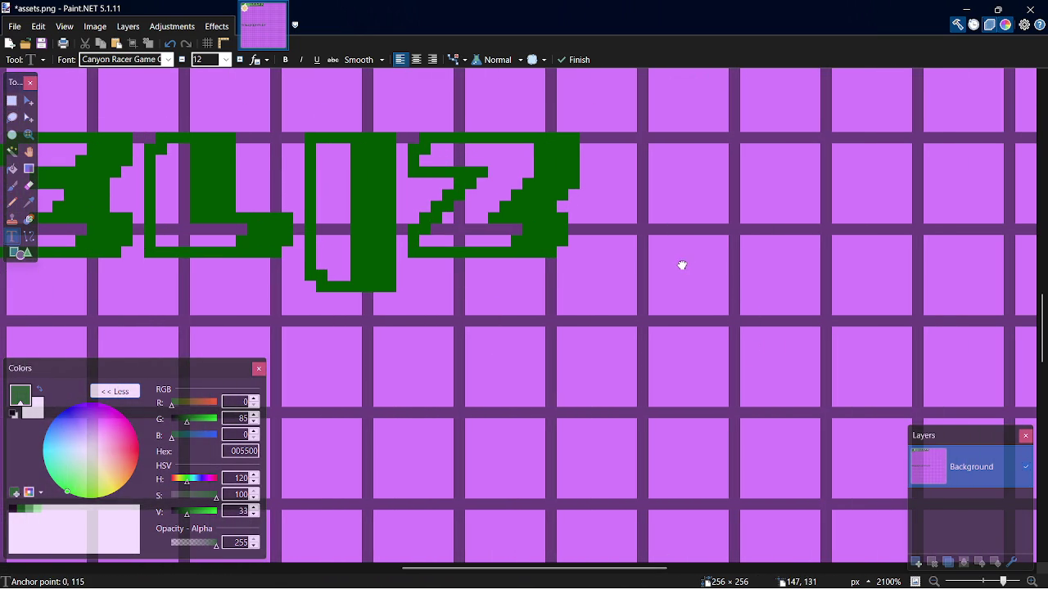
mouse_move(539, 567)
left_mouse_down()
mouse_move(241, 567)
mouse_move(347, 581)
left_mouse_up()
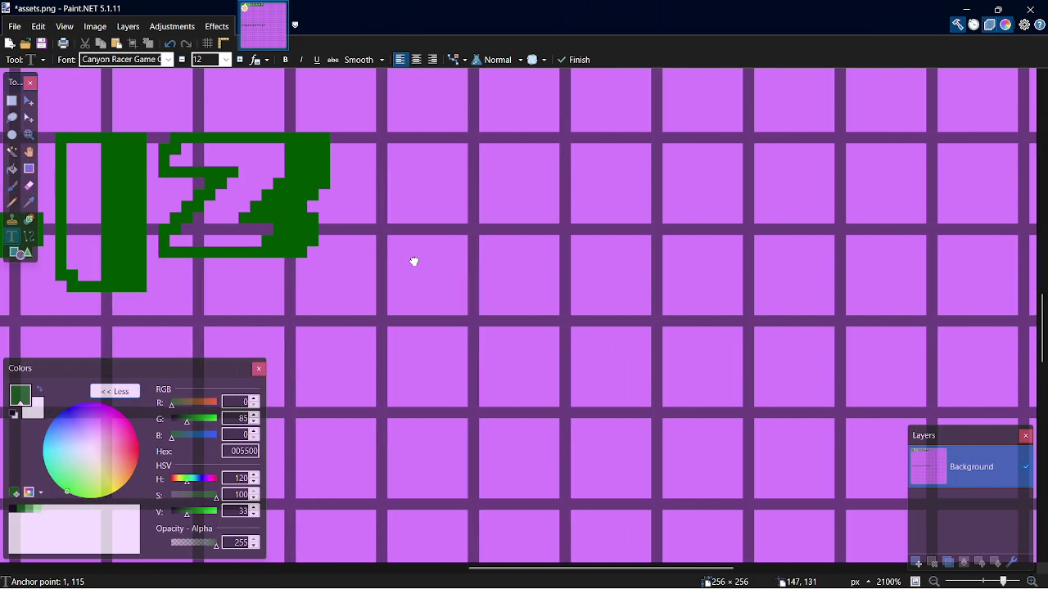
left_click_drag(594, 568, 184, 567)
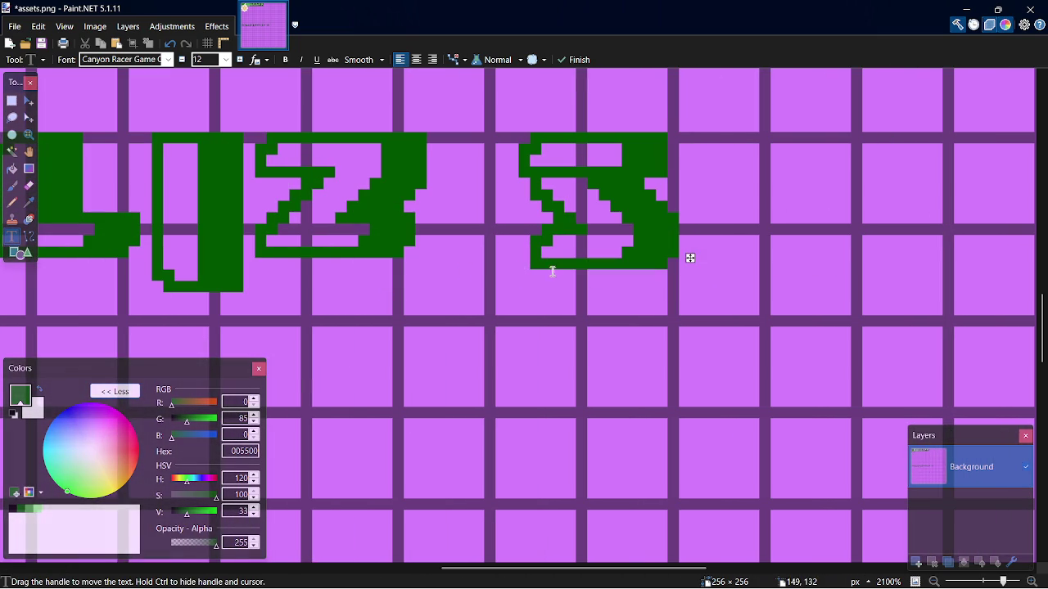
key("BackSpace")
key("BackSpace")
key("BackSpace")
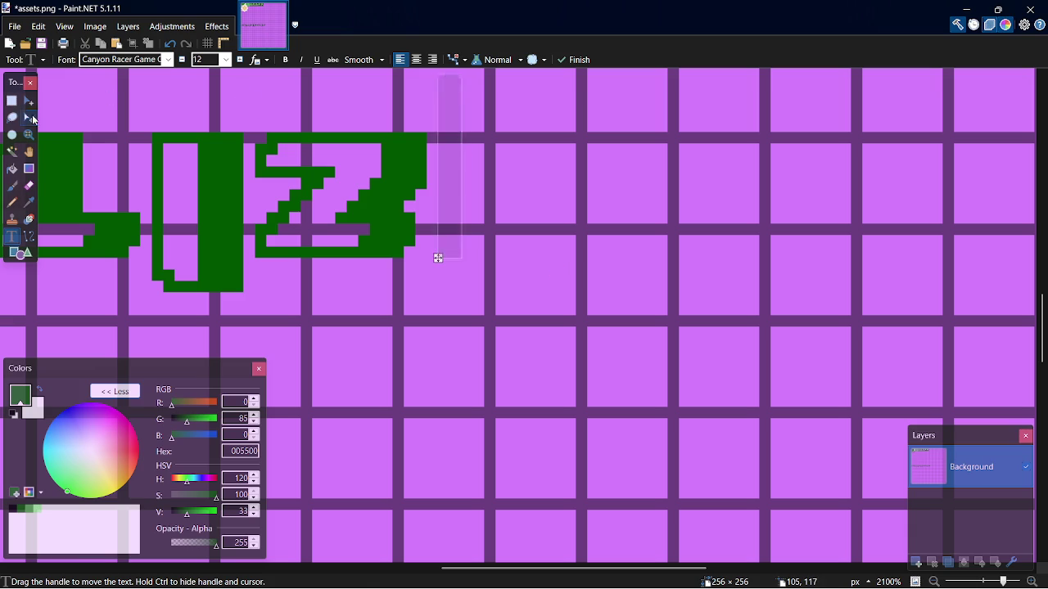
left_click(11, 100)
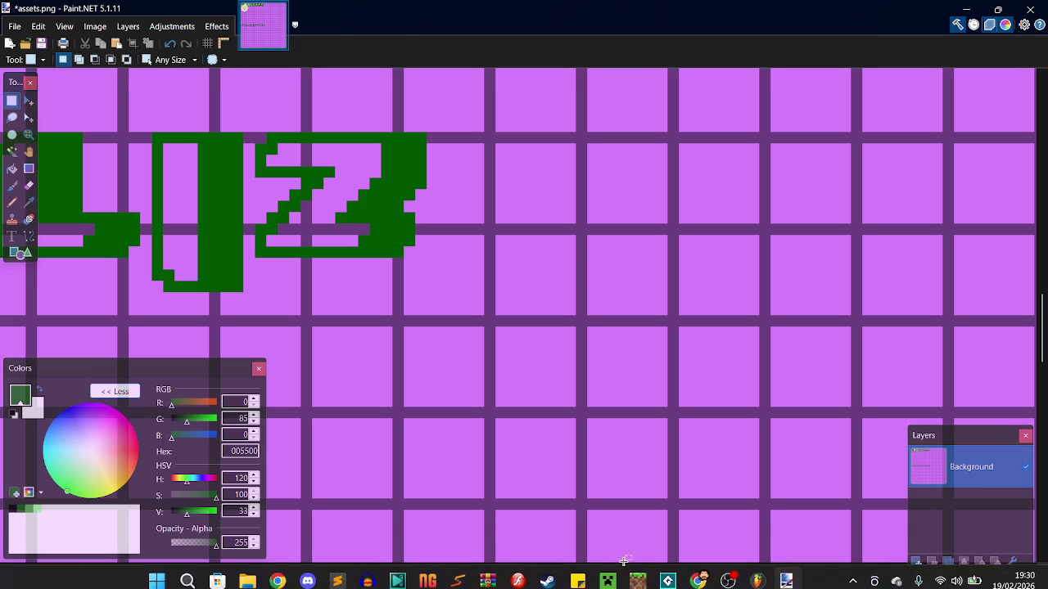
Select the banner strip behind the title and bucket-fill its purple areas black
left_click_drag(622, 567, 252, 573)
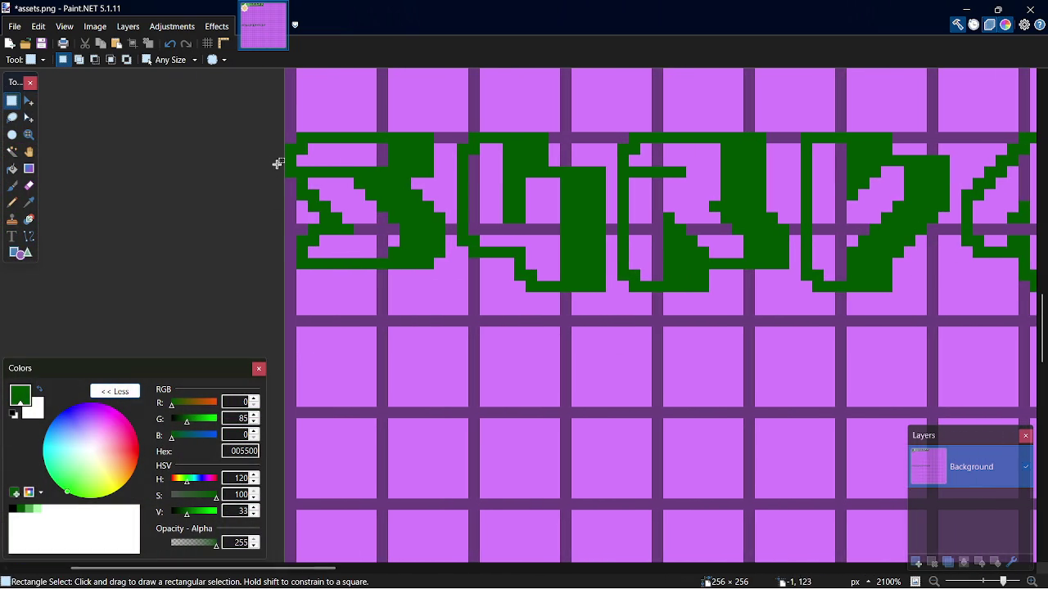
mouse_move(290, 135)
left_mouse_down()
mouse_move(769, 249)
mouse_move(1038, 262)
mouse_move(641, 295)
mouse_move(674, 315)
left_mouse_up()
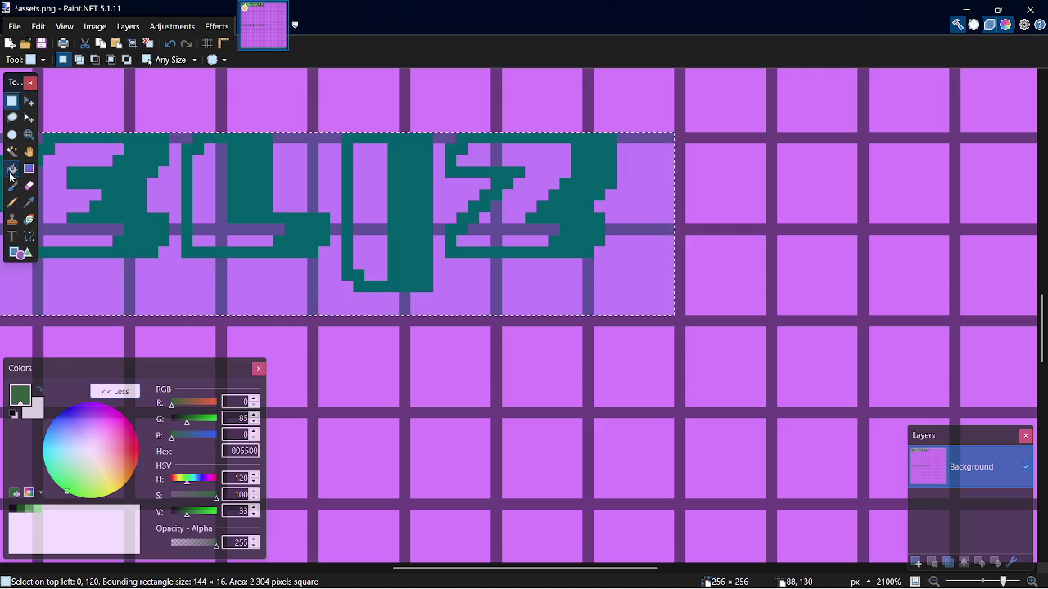
left_click(12, 168)
left_click(11, 516)
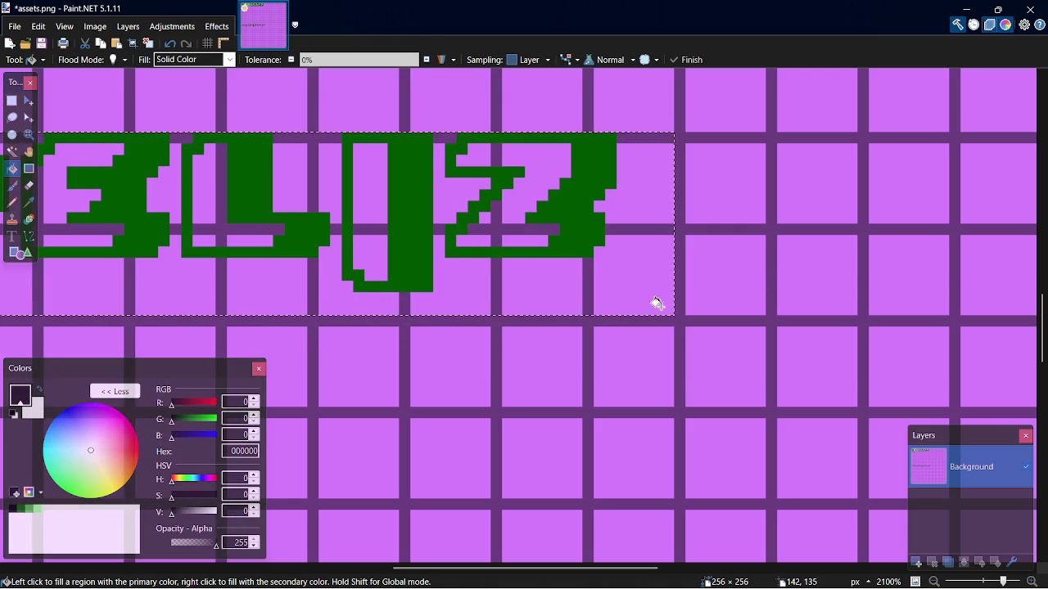
left_click(645, 287)
left_click(641, 227)
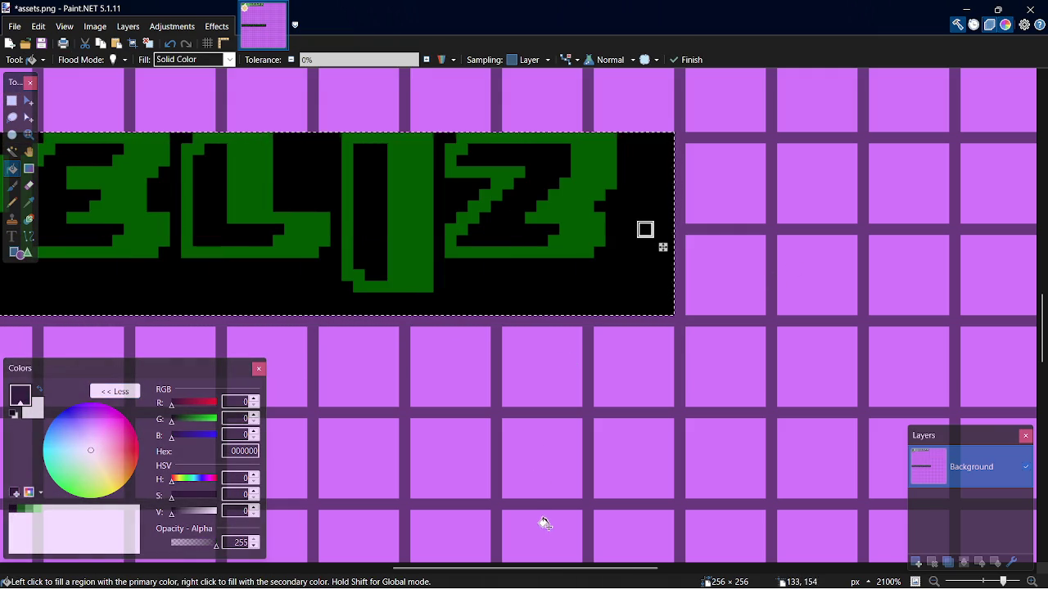
left_click_drag(540, 568, 231, 571)
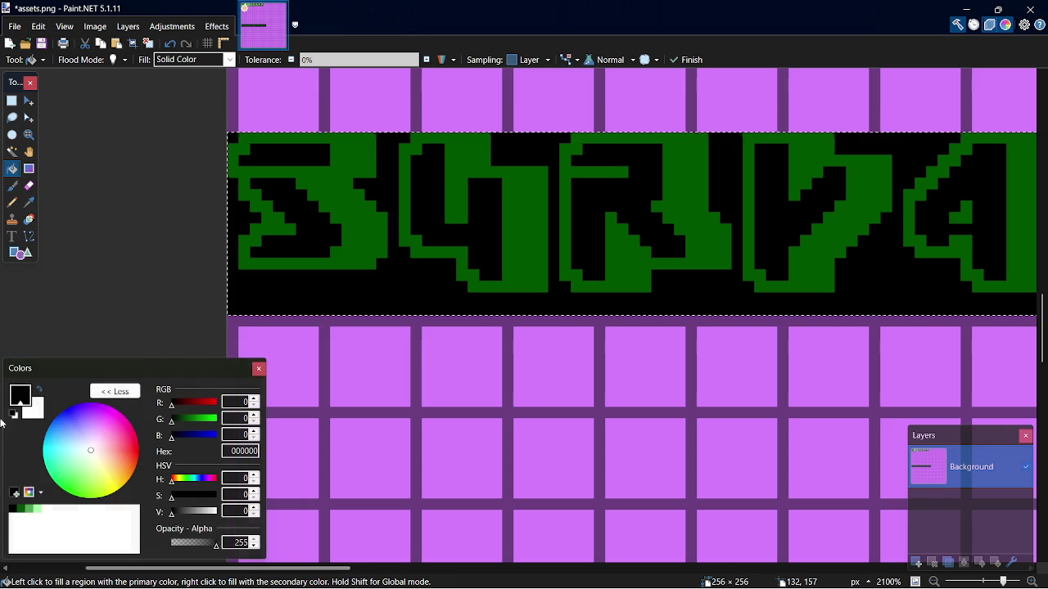
Bucket-fill the banner letter interiors light green 55AA55
key("s")
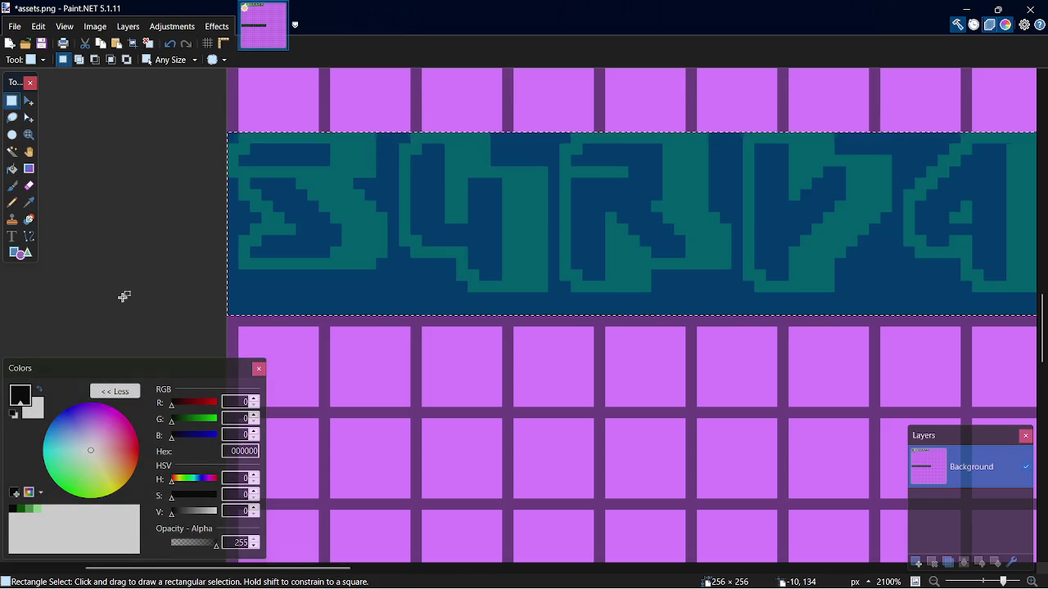
key("f")
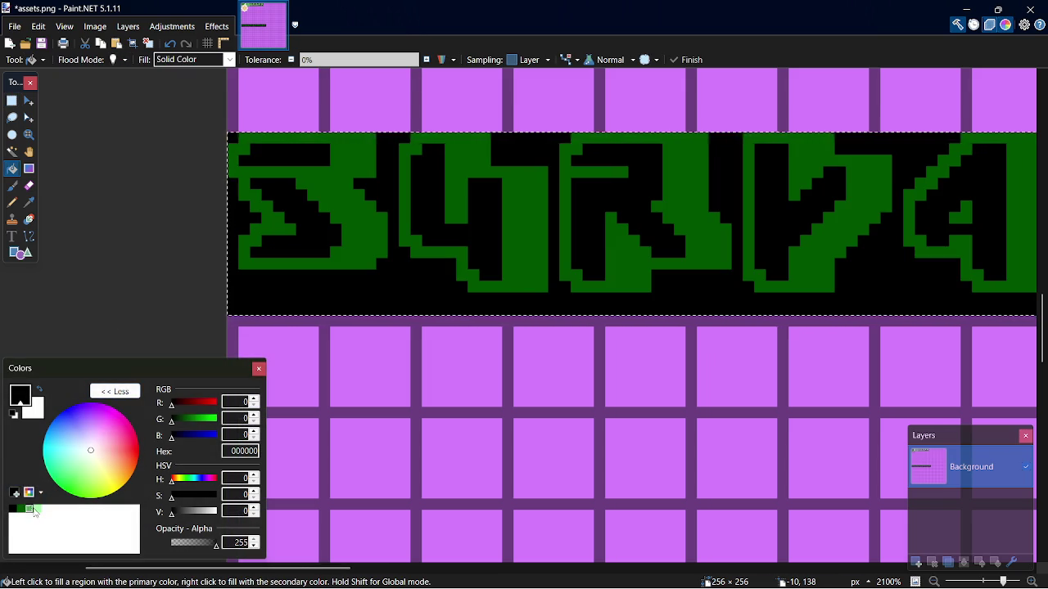
left_click(33, 510)
left_click(314, 231)
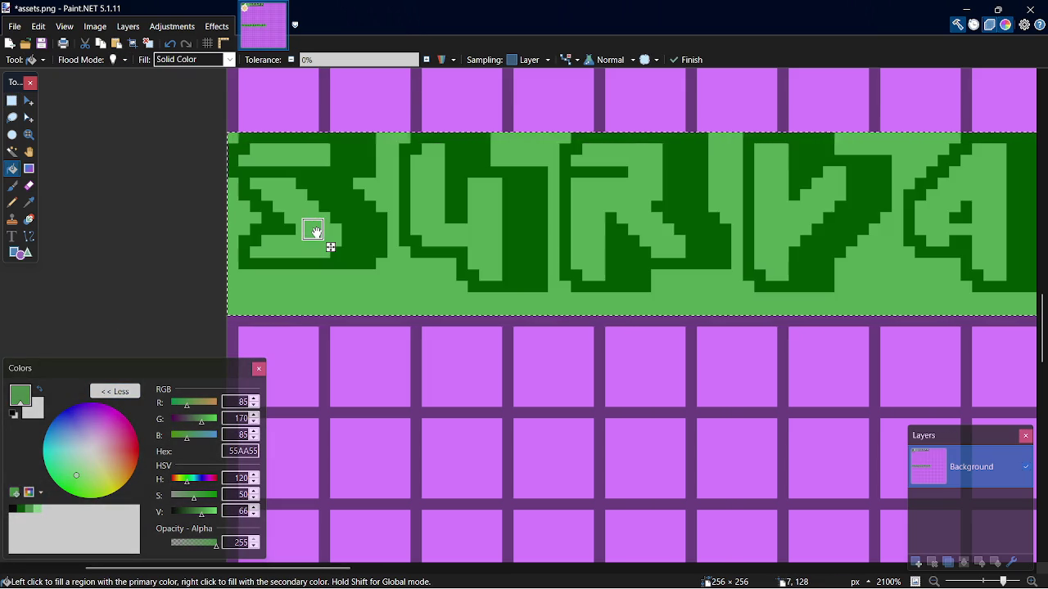
key("ctrl+z")
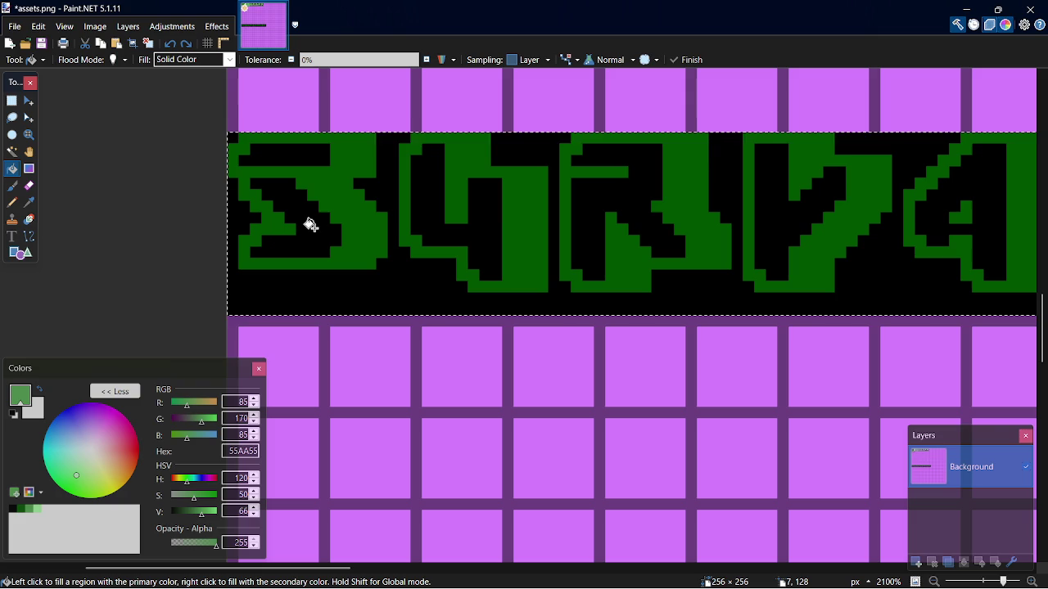
left_click(312, 230)
key("ctrl+z")
left_click(300, 229)
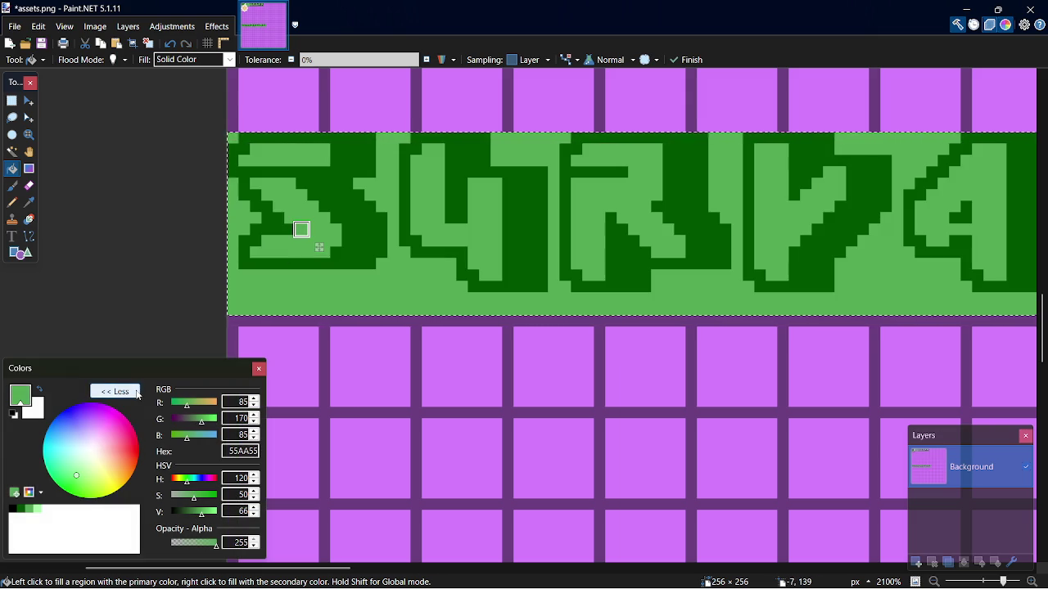
Fill the banner background around the letters black
key("s")
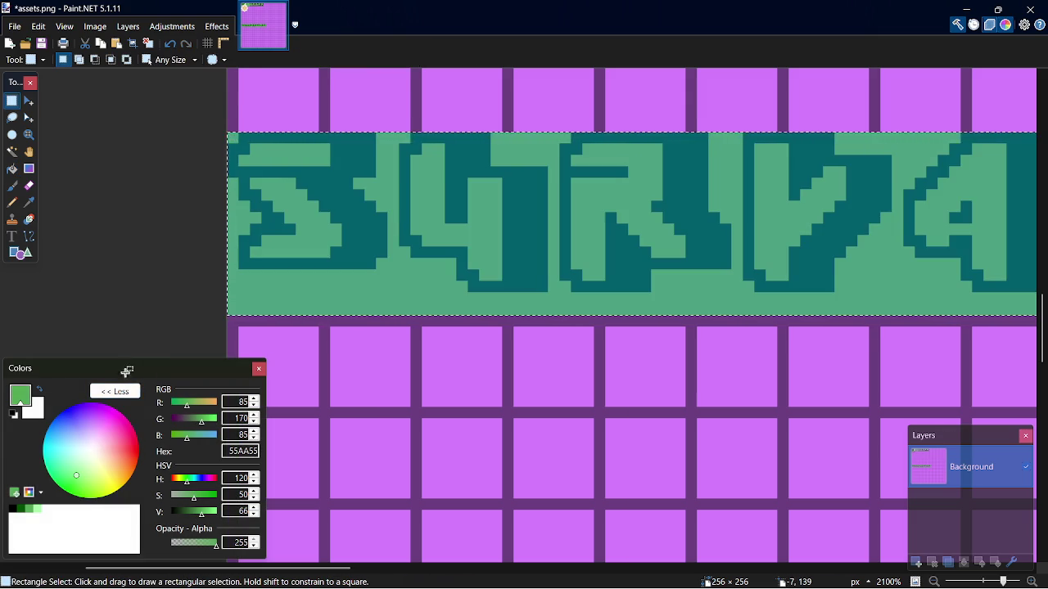
key("f")
left_click(11, 510)
left_click(404, 275)
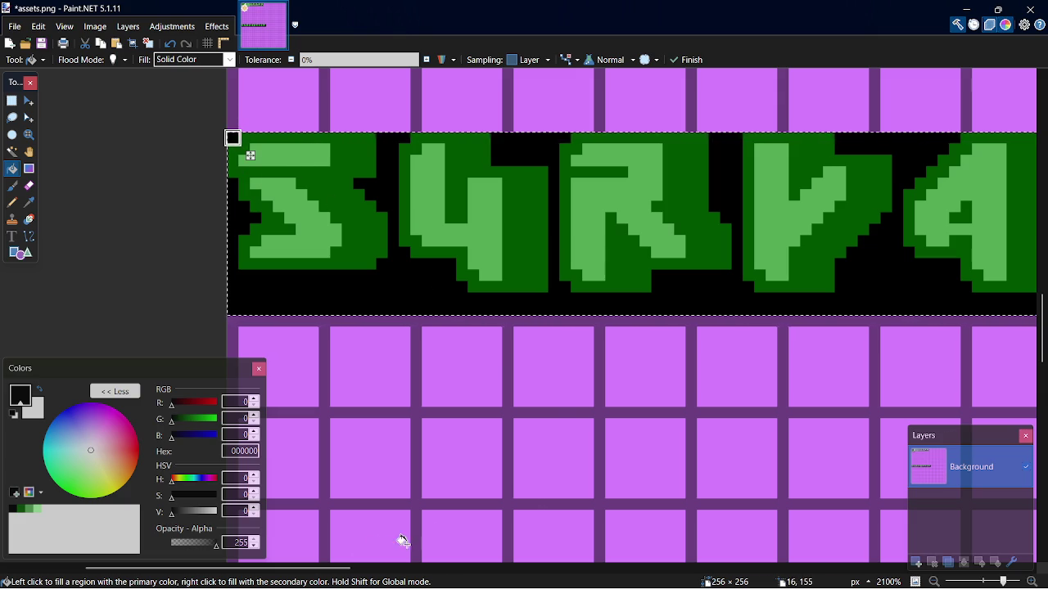
left_click_drag(348, 568, 636, 568)
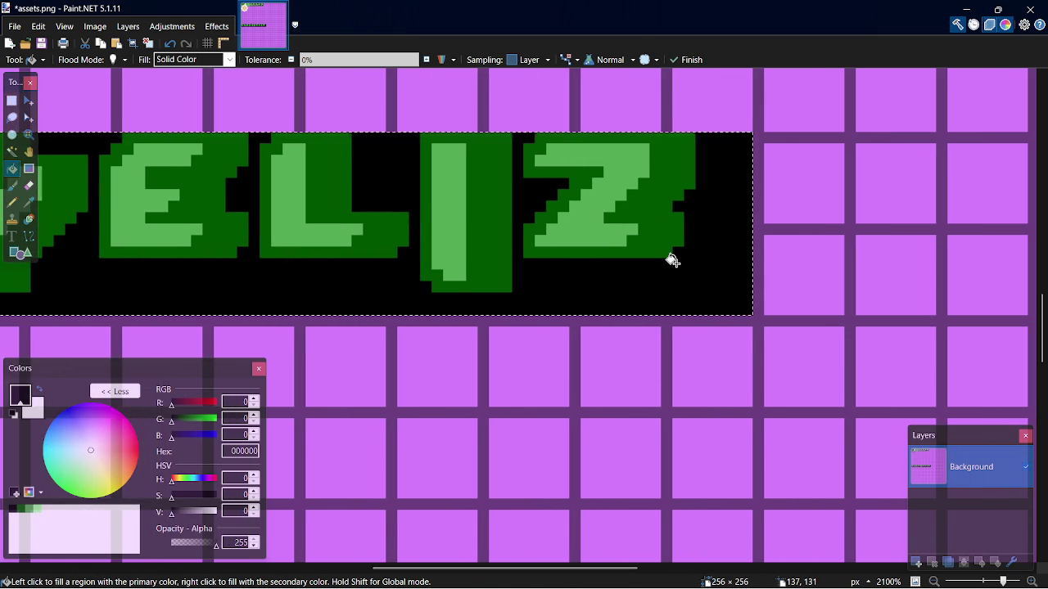
Clear the selection with Ctrl+D and save assets.png as PNG
key("o")
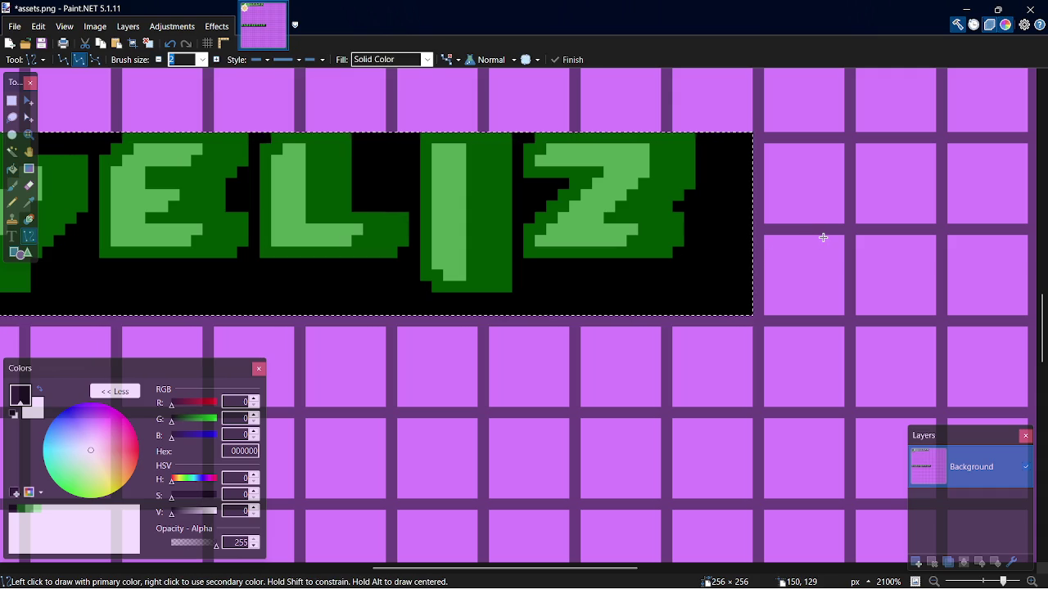
key("s")
key("ctrl+d")
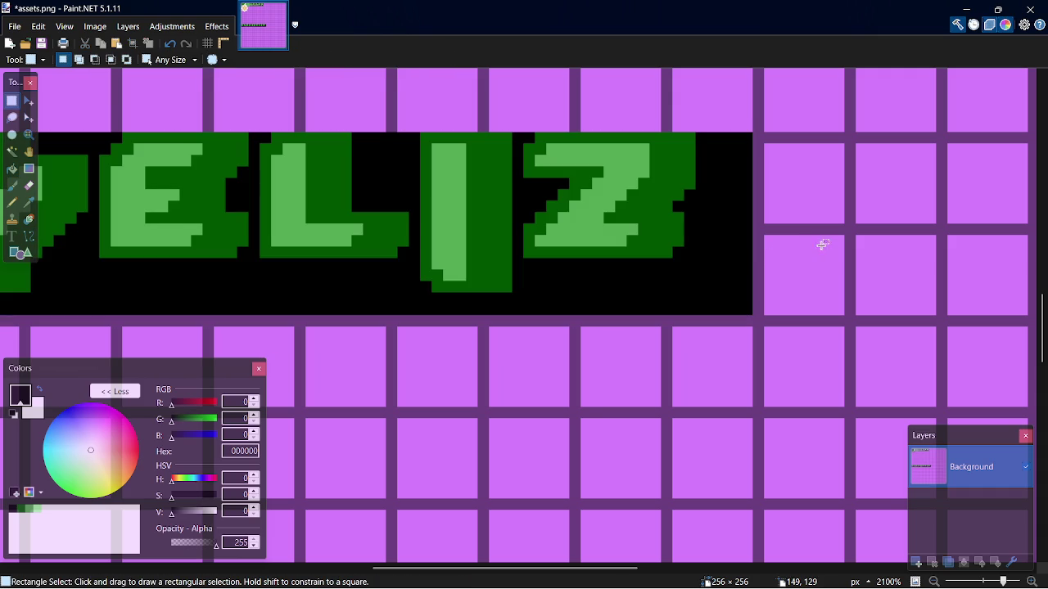
key("ctrl+s")
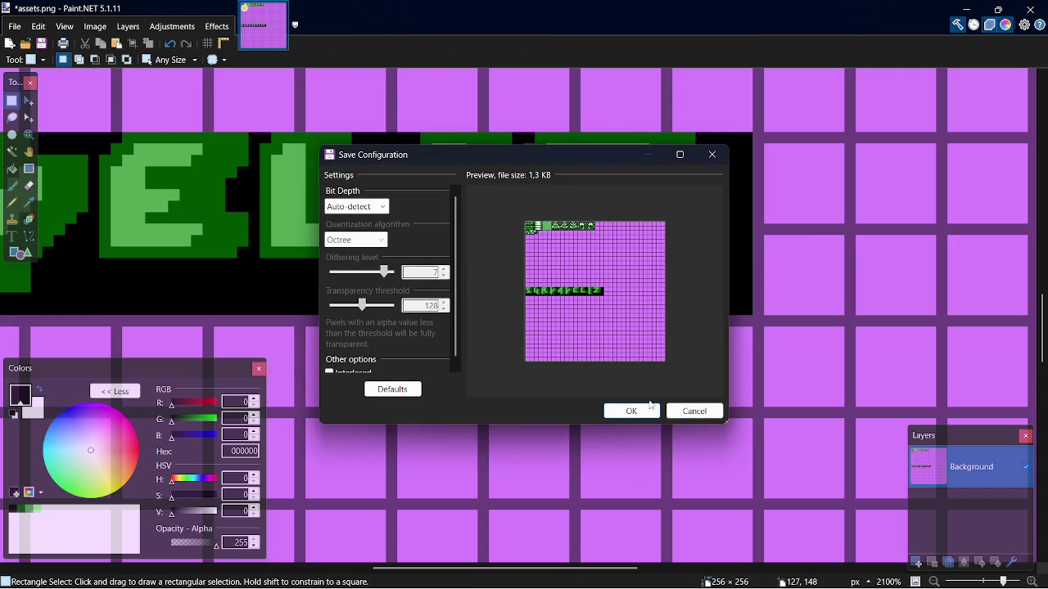
Confirm the PNG save settings, zoom out to the whole sheet, and switch to Chrome
left_click(643, 419)
scroll(516, 392, "down", 5)
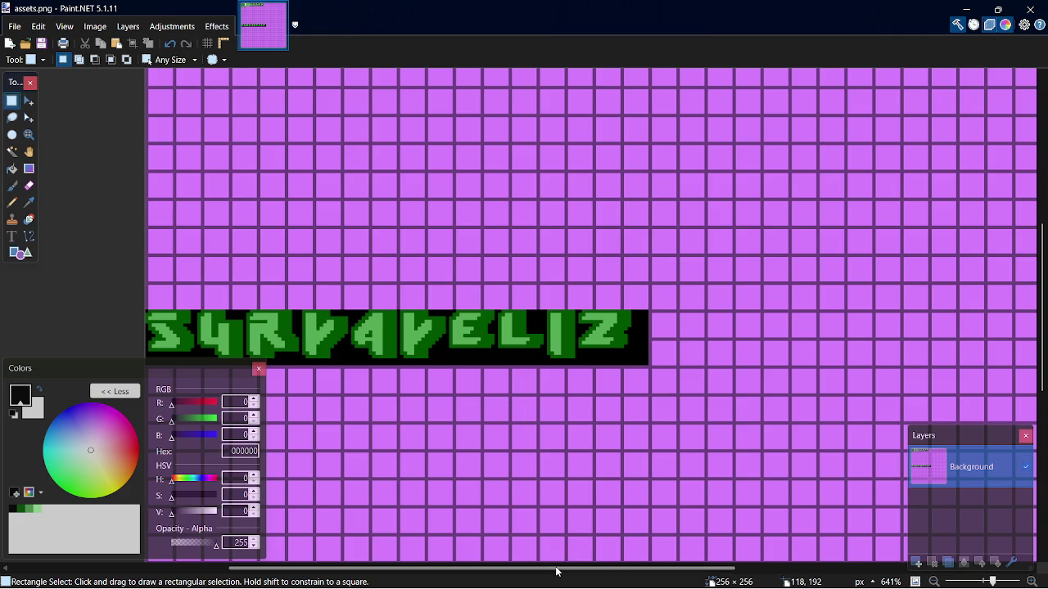
left_click_drag(554, 568, 468, 576)
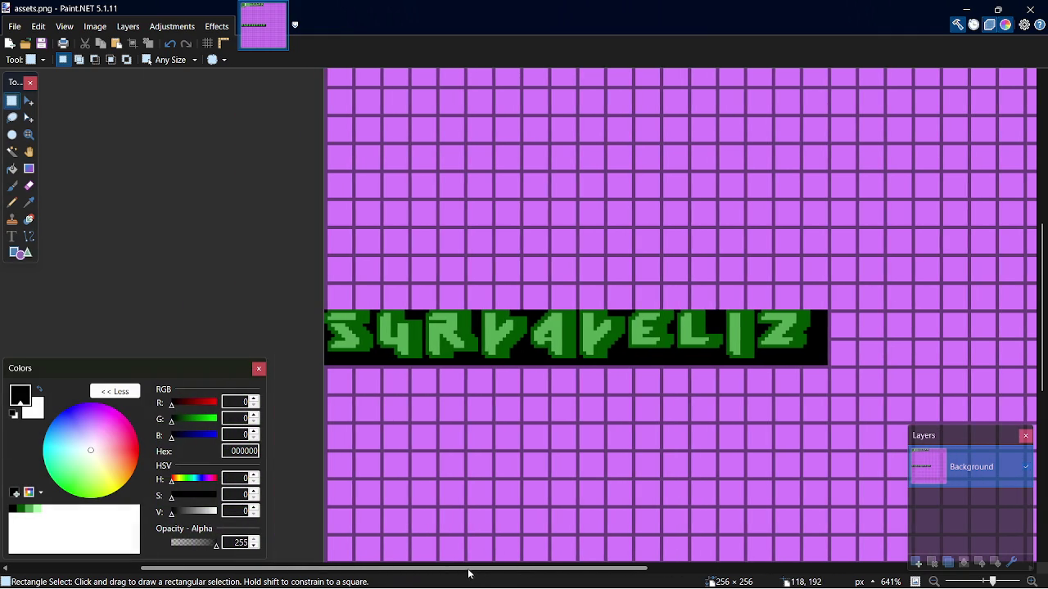
key("alt+Tab")
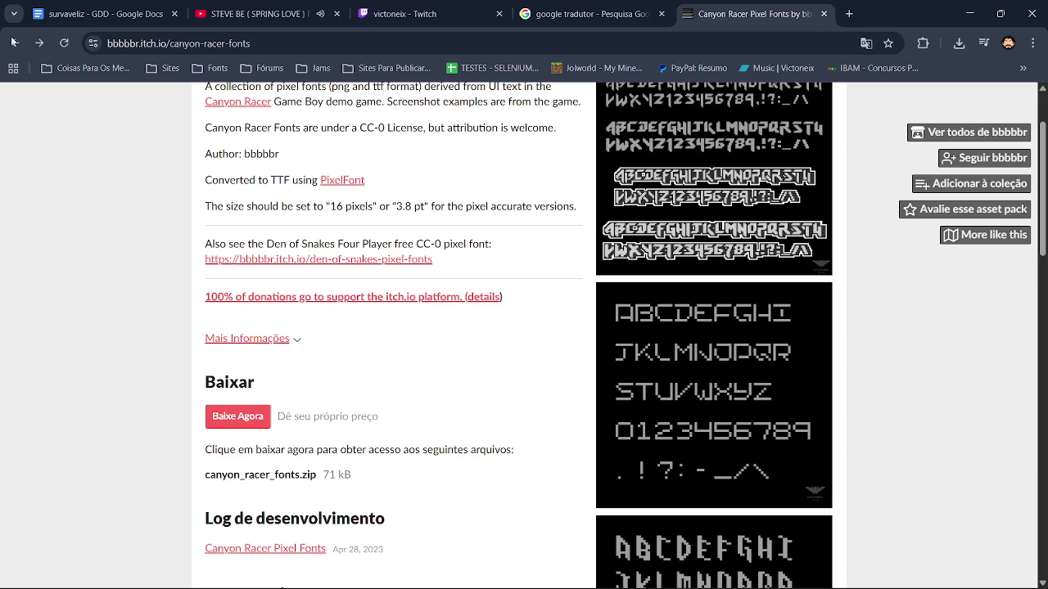
Go back to the Google results and reopen the itch.io Fonts and Game Boy listing
left_click(13, 42)
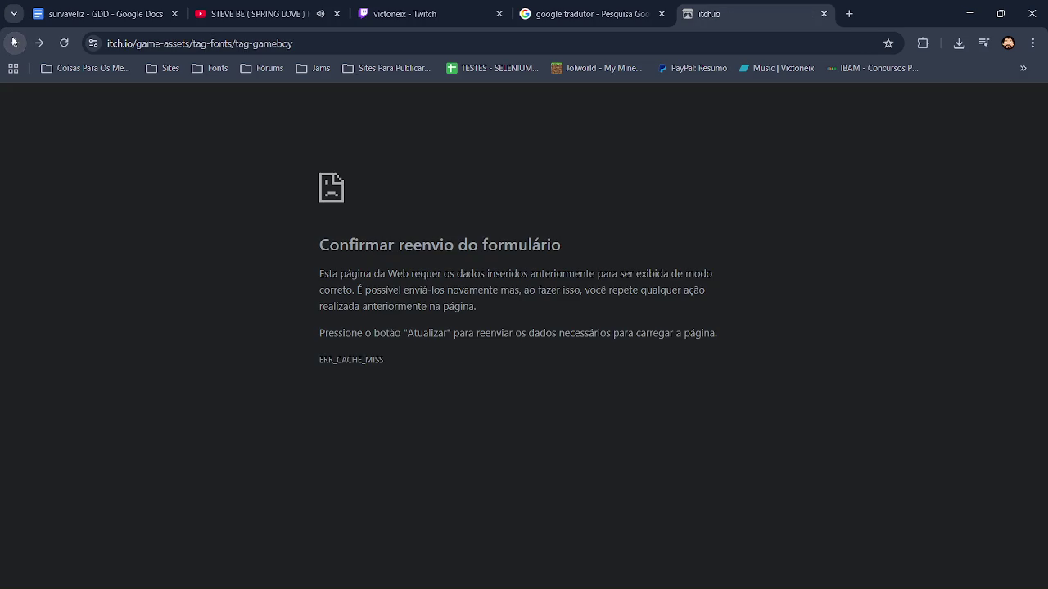
left_click(15, 42)
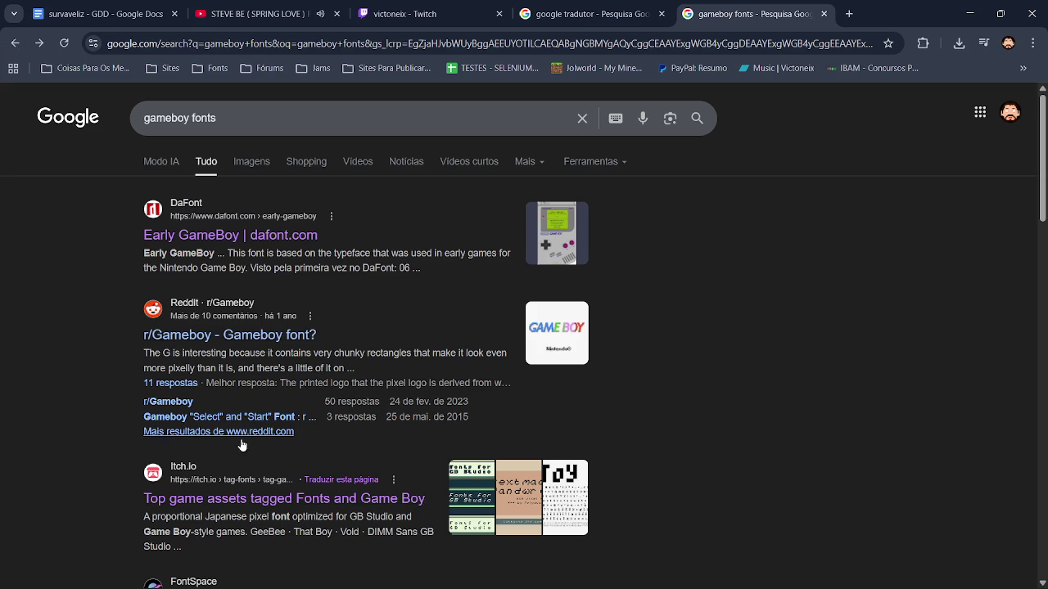
left_click(219, 499)
Replace the YouTube search text with 'utopia banda' without submitting it
left_click(245, 14)
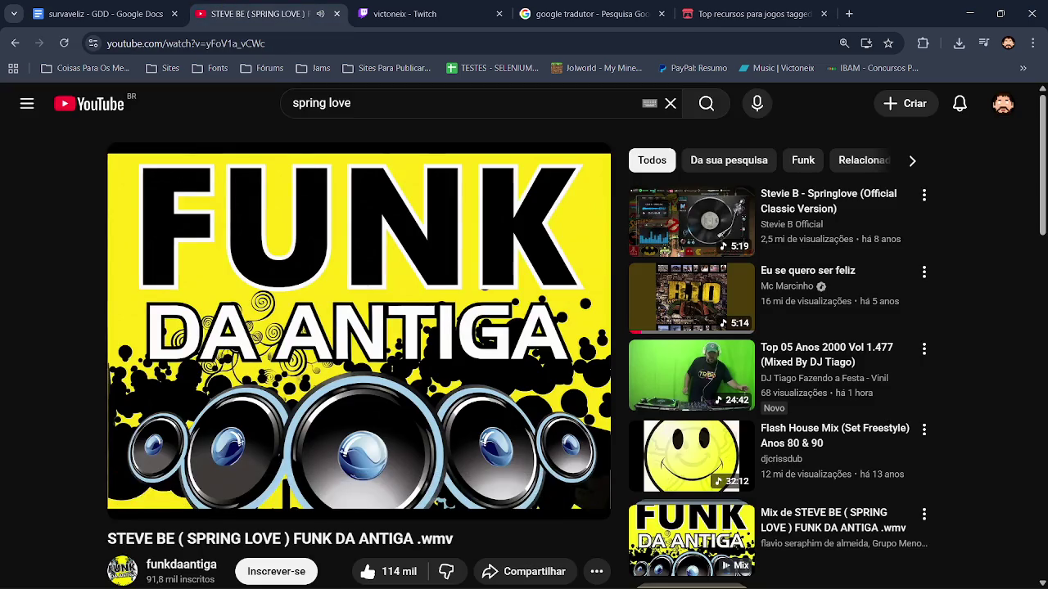
left_click(481, 102)
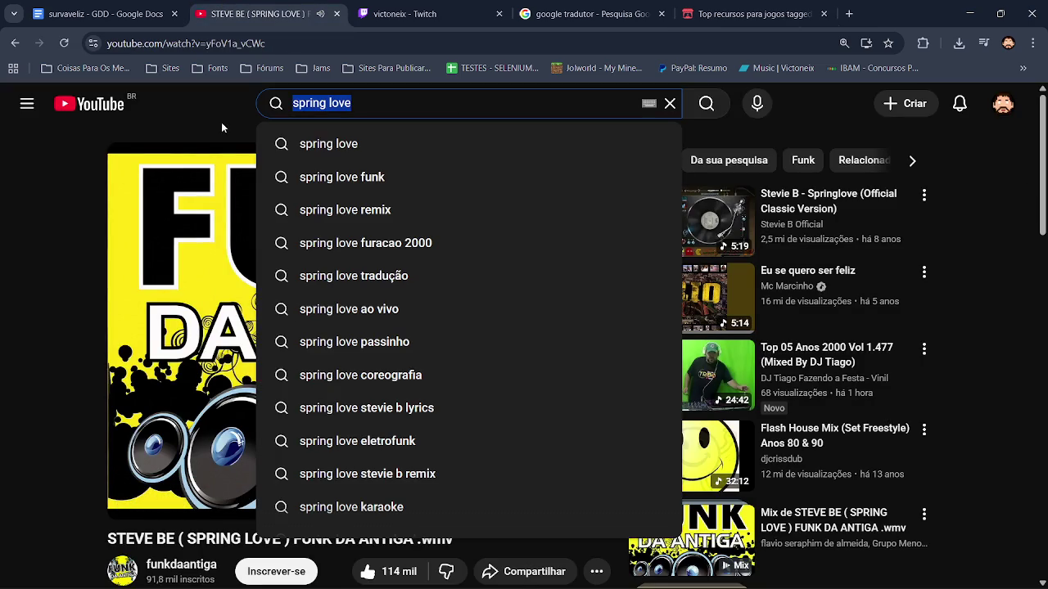
type("op")
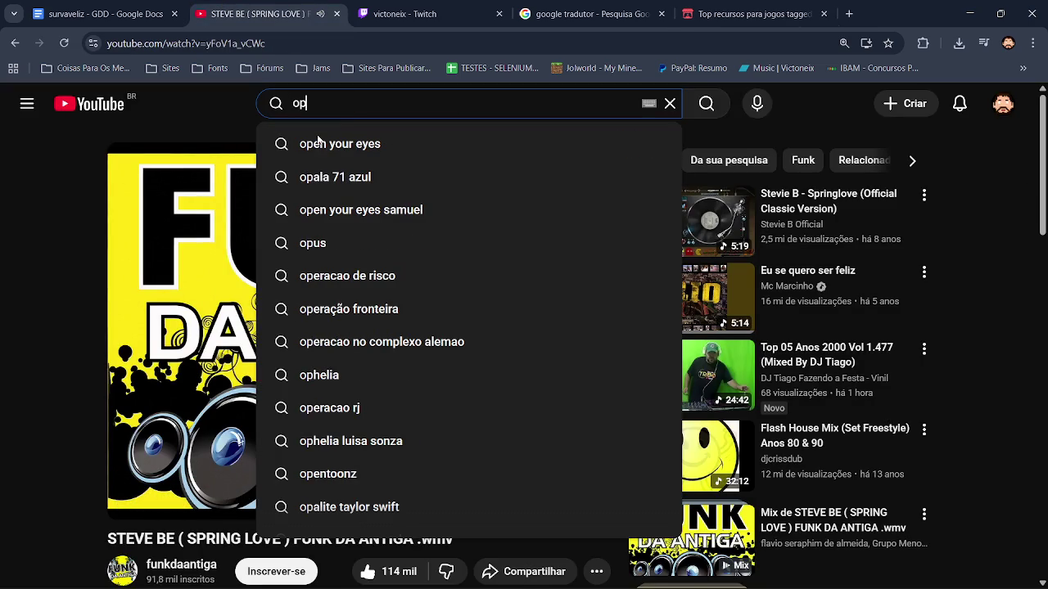
key("BackSpace")
key("BackSpace")
type("u")
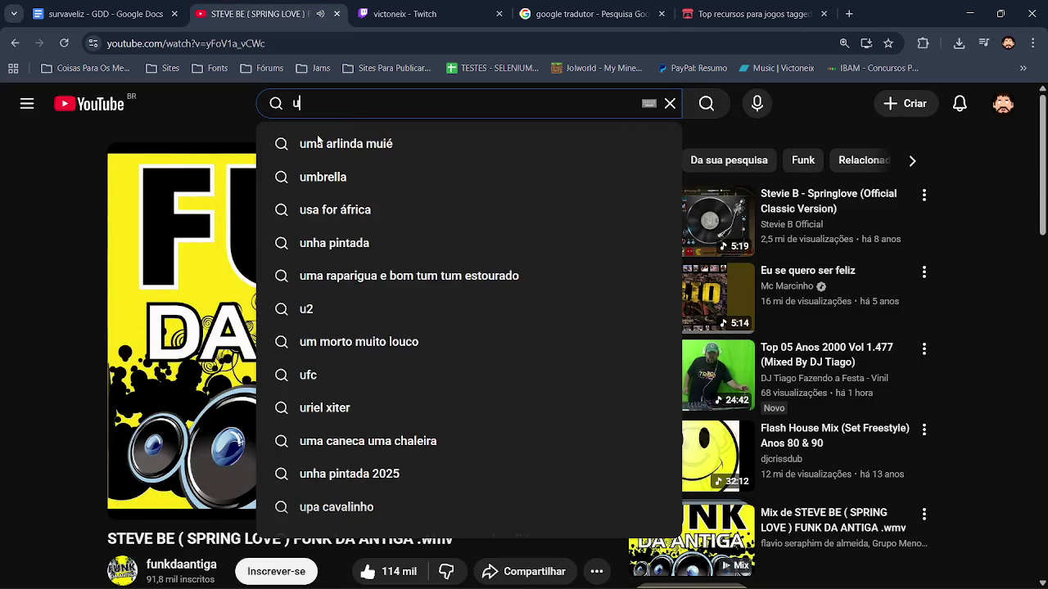
type("topia")
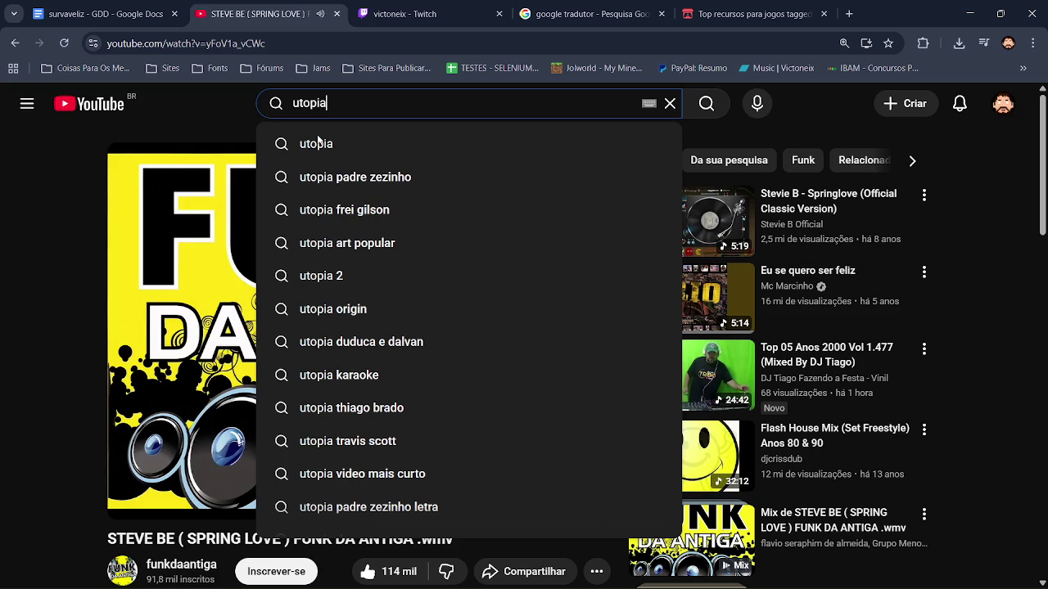
type(" ba")
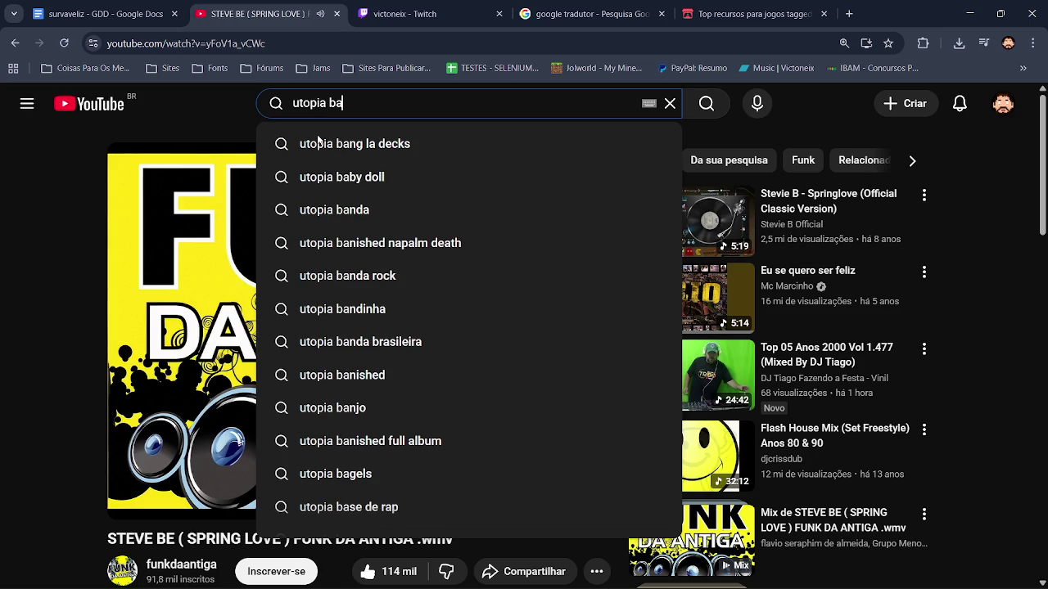
key("Down")
key("Down")
key("Down")
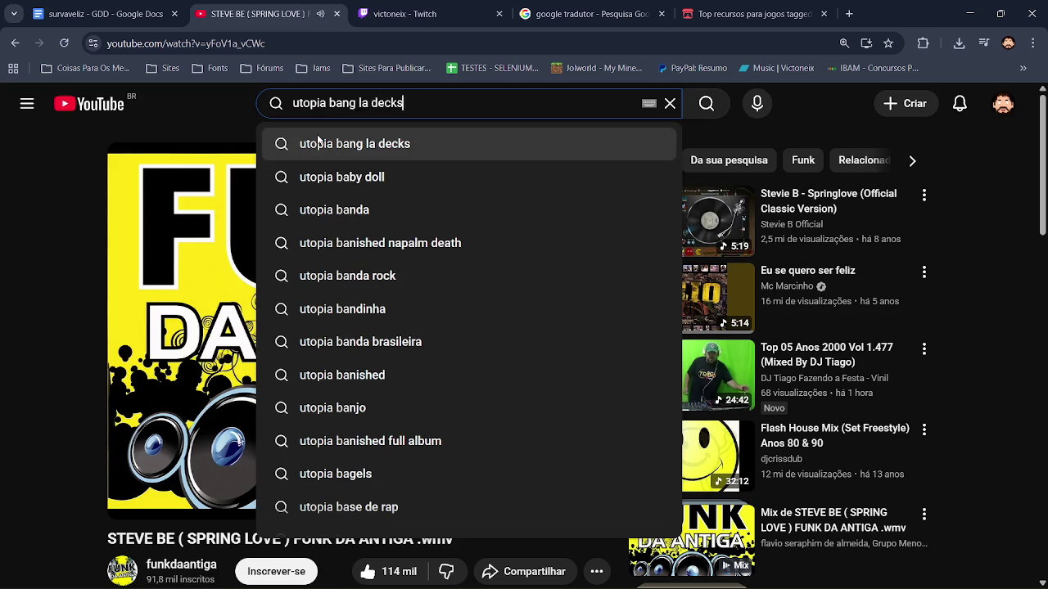
left_click(49, 171)
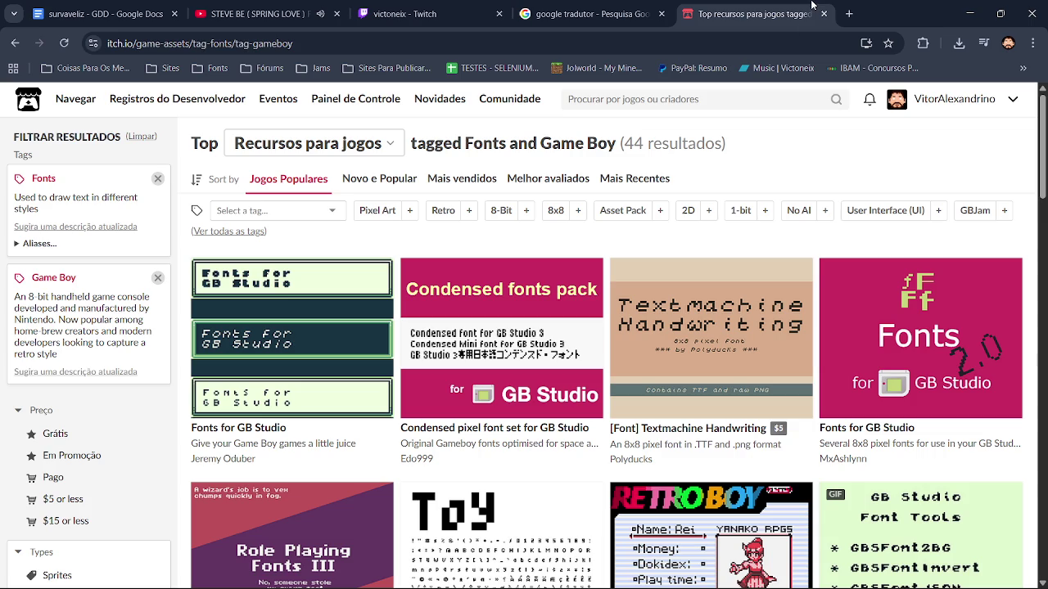
Browse the itch.io Game Boy font grid, loading its next page of fonts
left_click(748, 14)
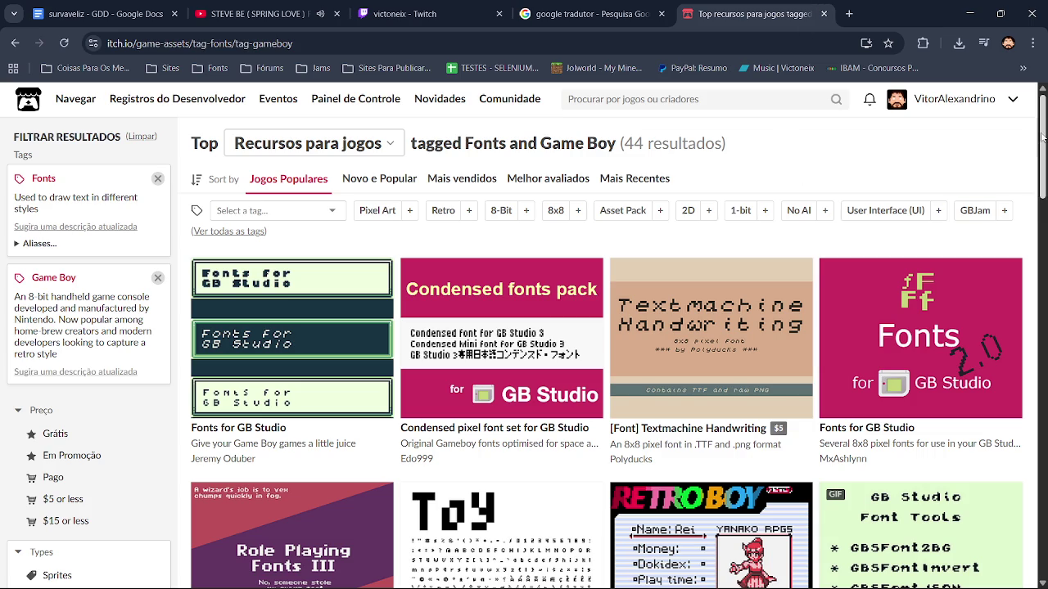
left_click_drag(1042, 141, 1045, 401)
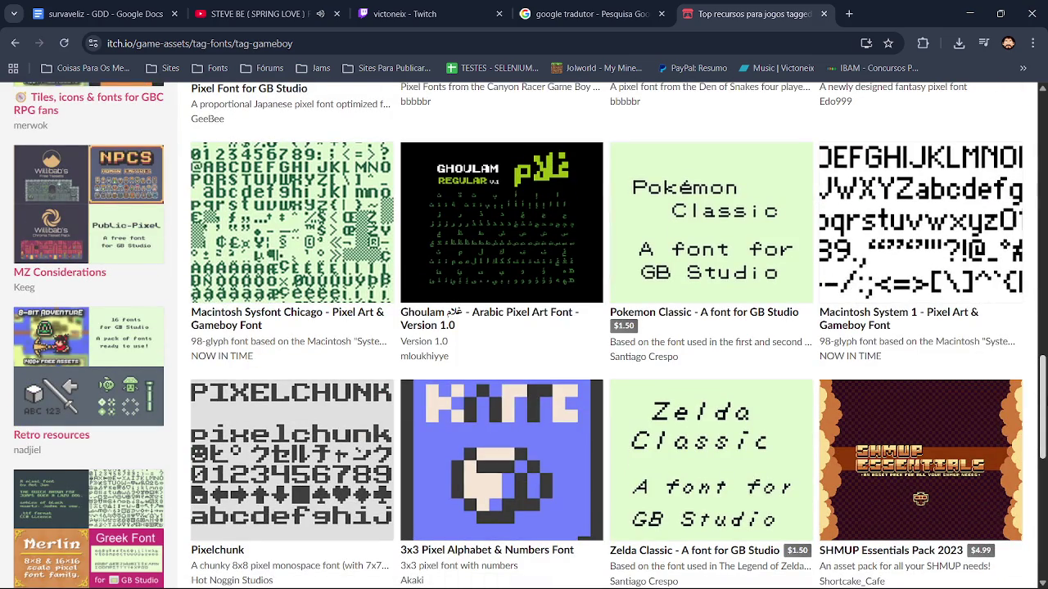
scroll(466, 492, "down", 6)
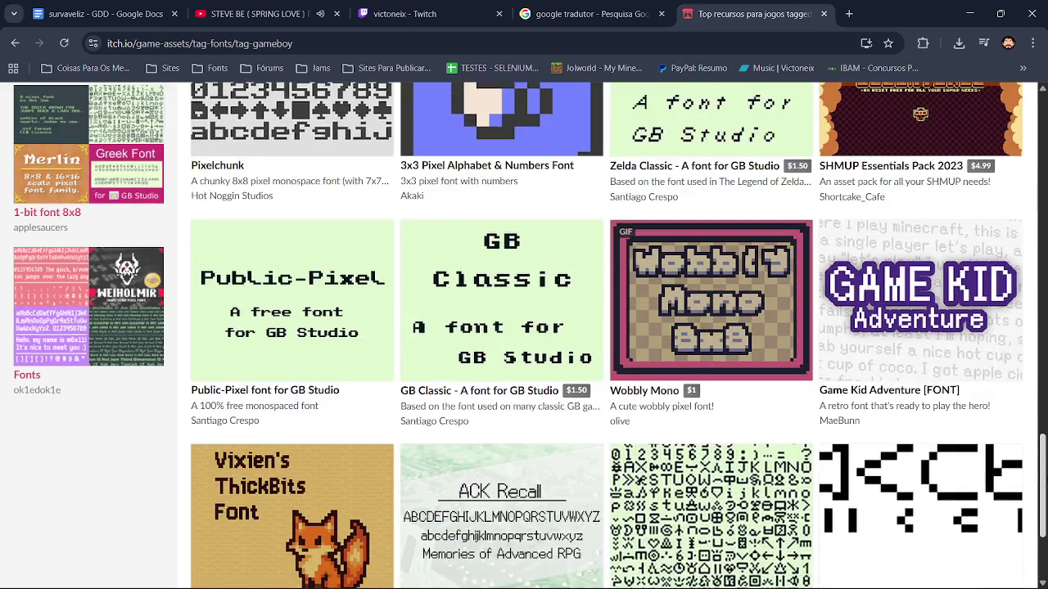
left_click(632, 488)
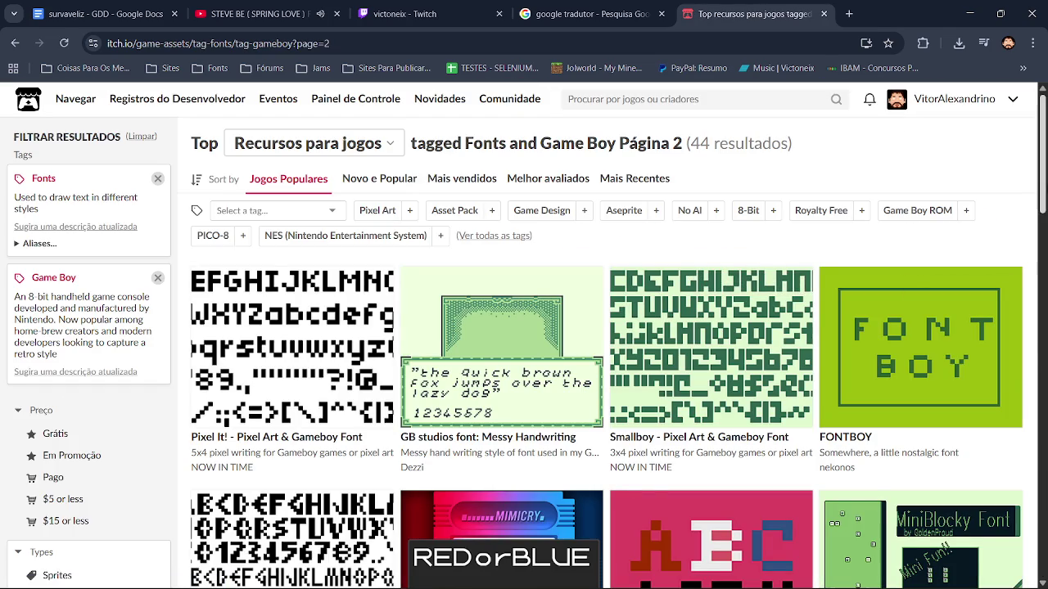
scroll(523, 335, "down", 2)
scroll(818, 241, "down", 3)
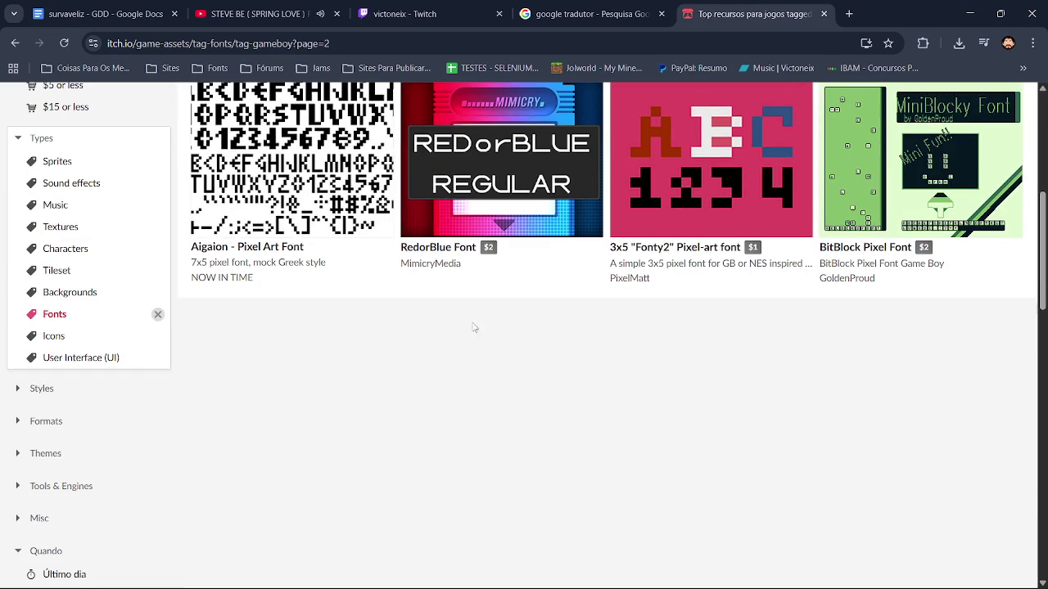
scroll(1028, 428, "down", 10)
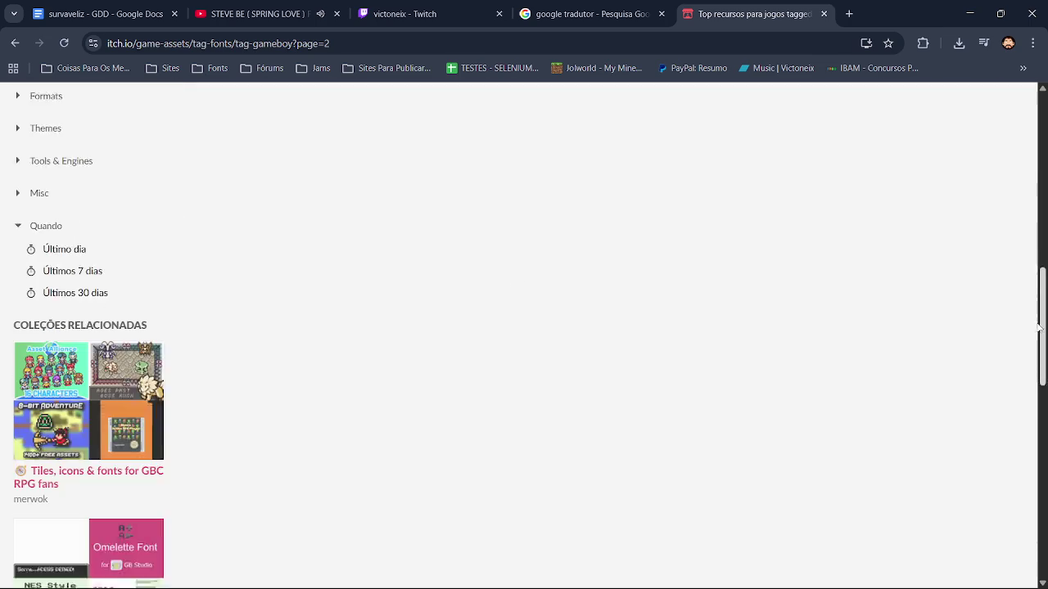
scroll(1028, 428, "down", 5)
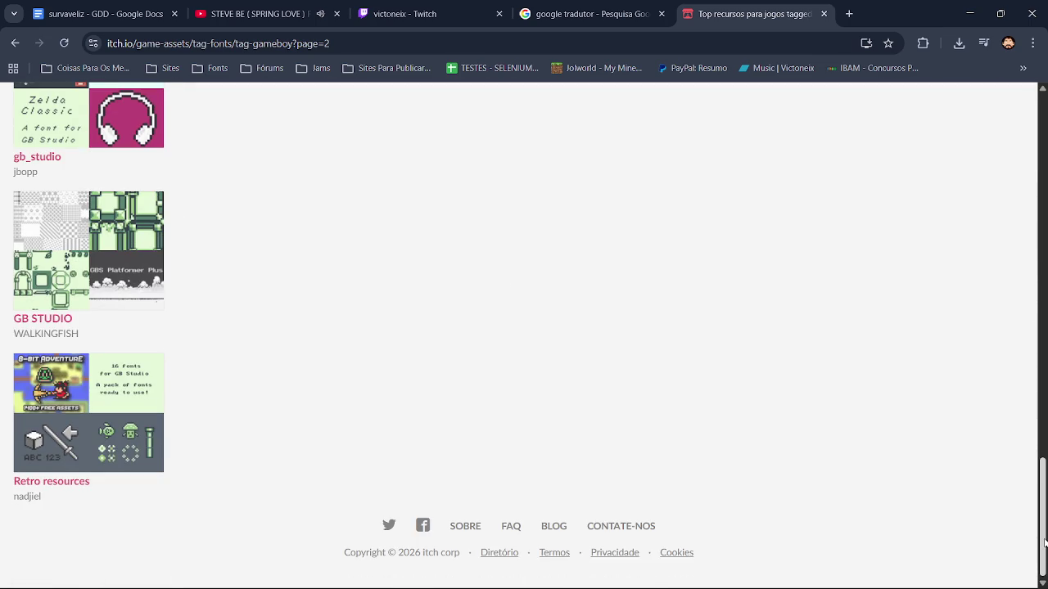
left_click_drag(1044, 540, 1044, 224)
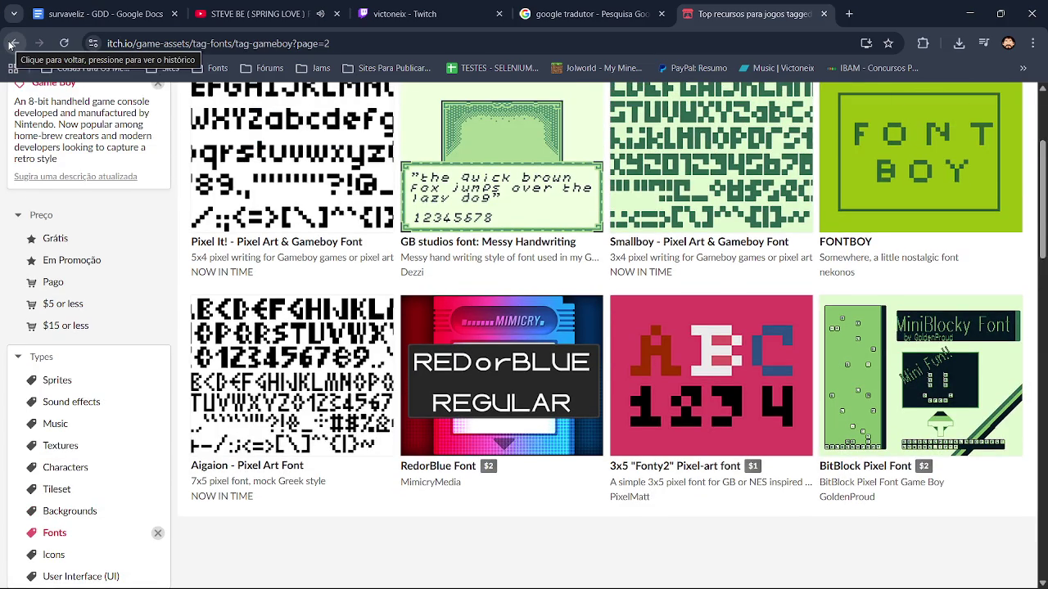
Run the YouTube search for 'utopia banda', then return to the fonts and Paint.NET
left_click(245, 14)
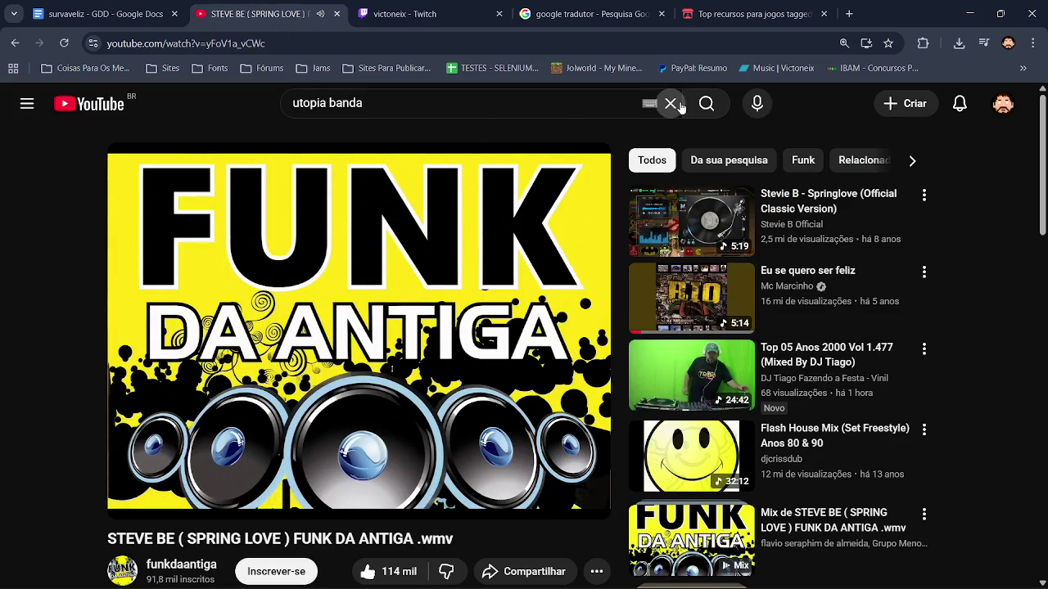
left_click(706, 104)
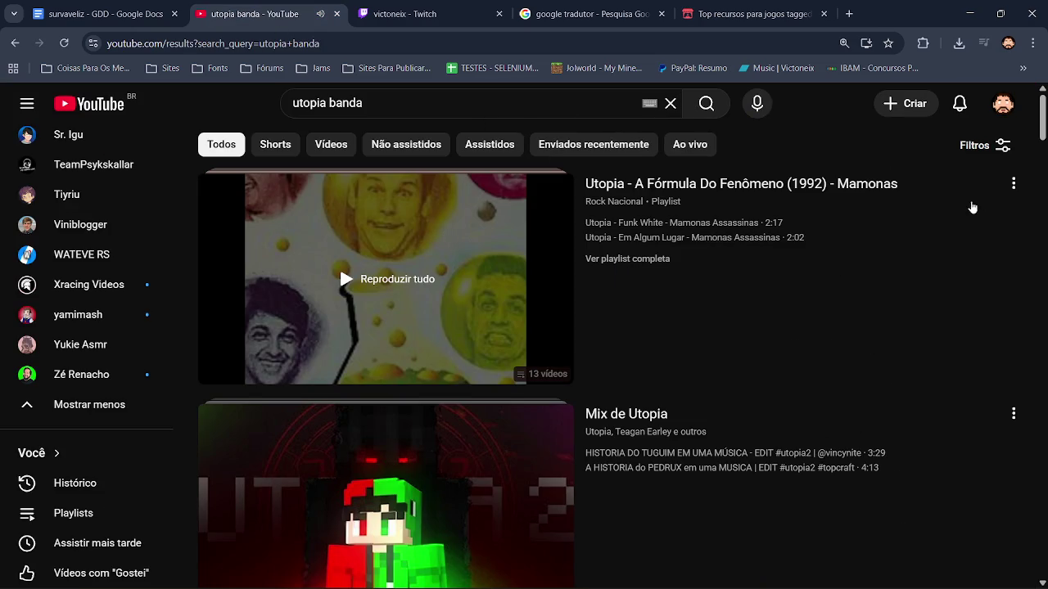
scroll(360, 278, "down", 5)
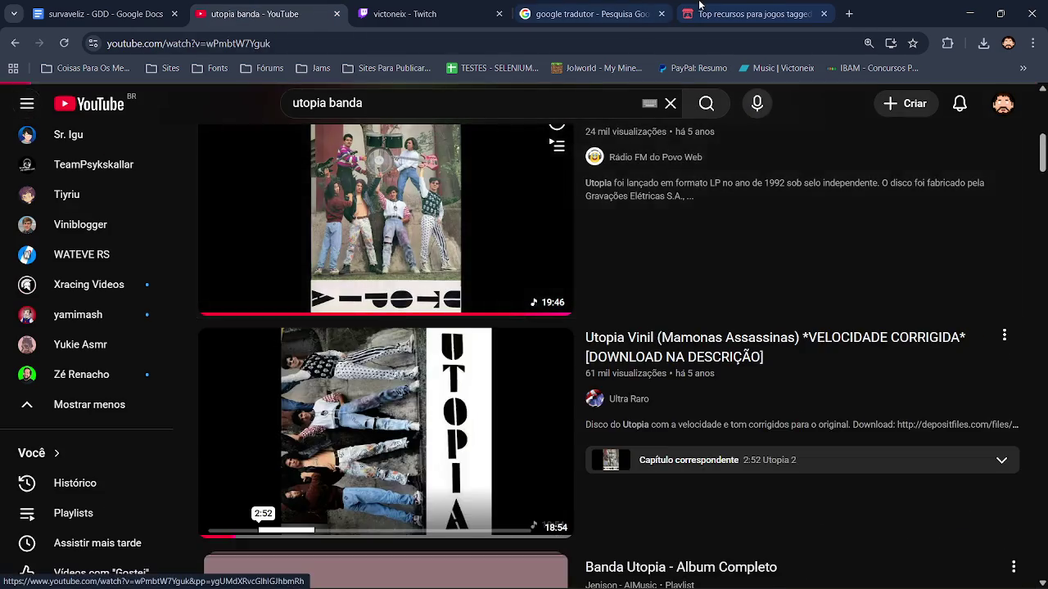
left_click(699, 5)
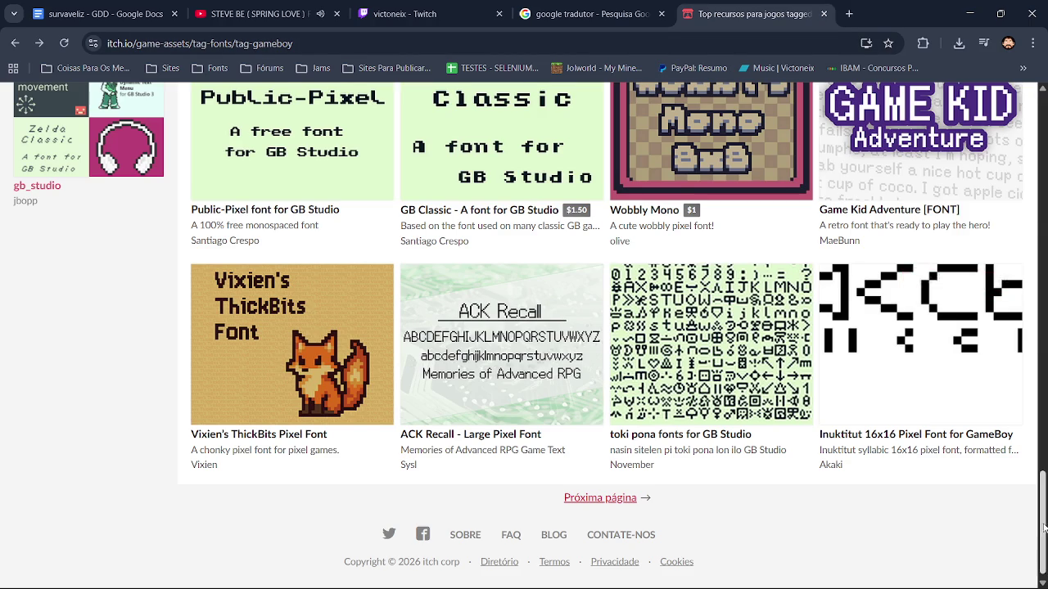
scroll(919, 197, "up", 3)
scroll(920, 197, "up", 10)
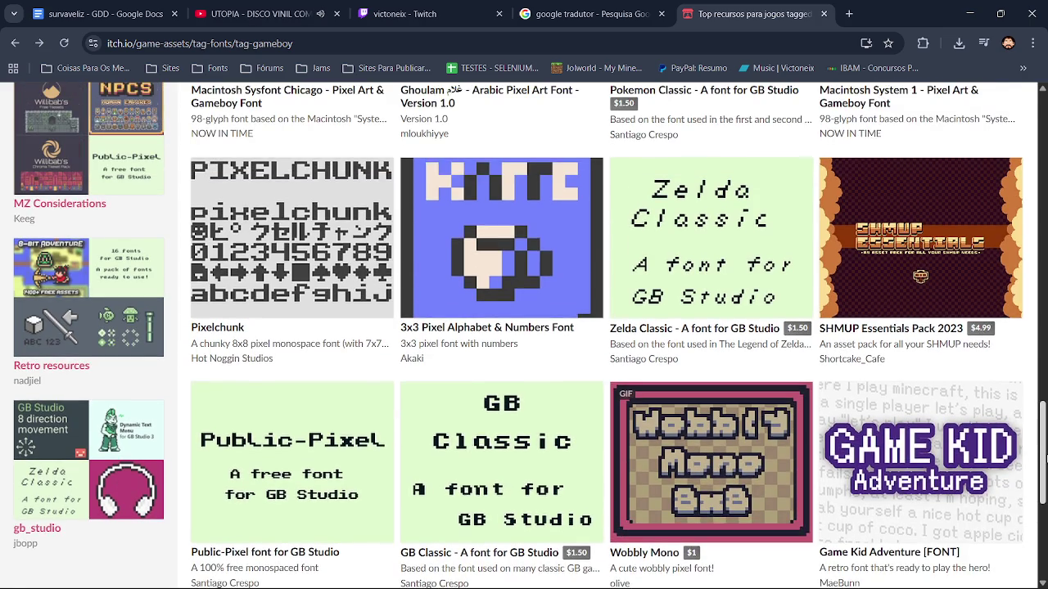
key("alt+Tab")
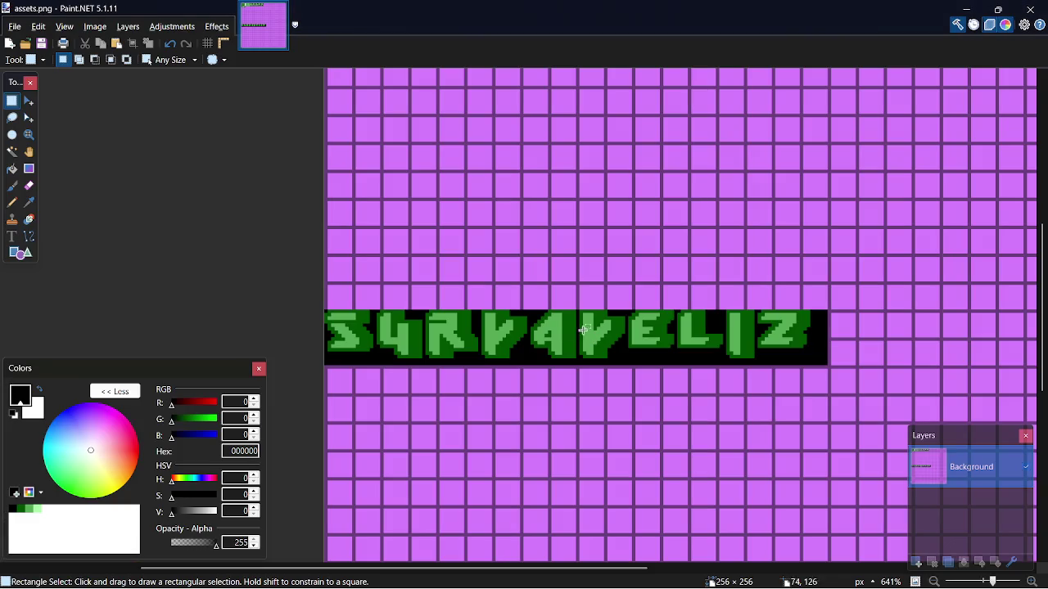
left_click(29, 509)
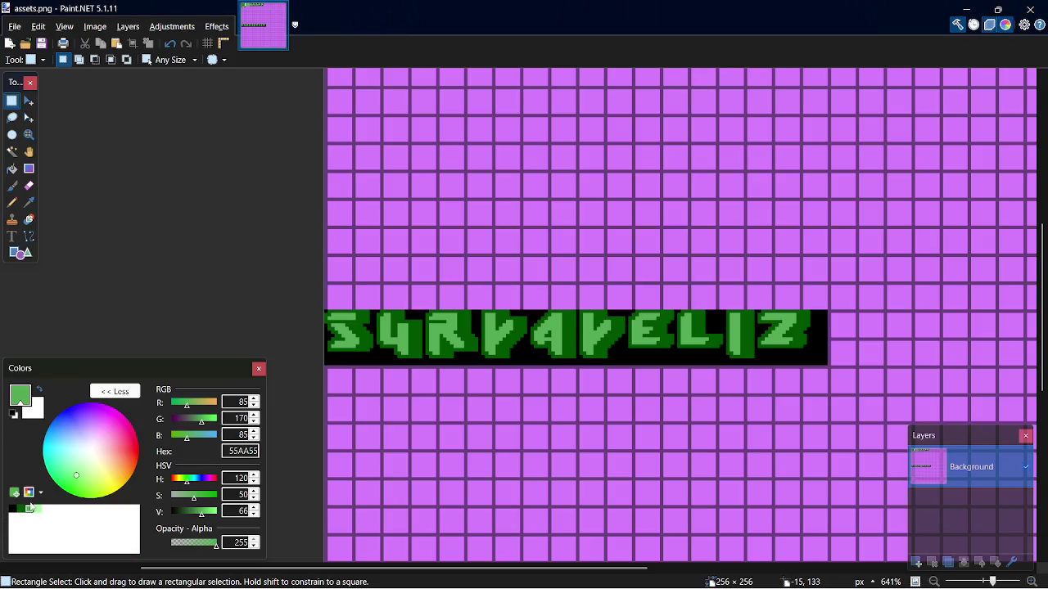
left_click(12, 168)
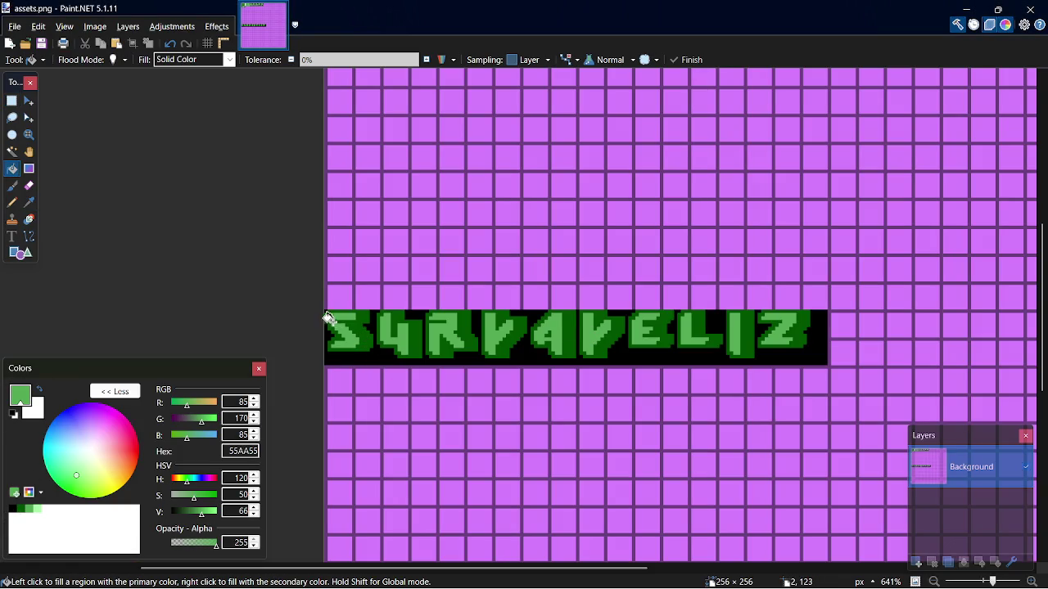
key("s")
mouse_move(326, 312)
left_mouse_down()
mouse_move(639, 363)
mouse_move(827, 363)
left_mouse_up()
key("f")
left_click(374, 346)
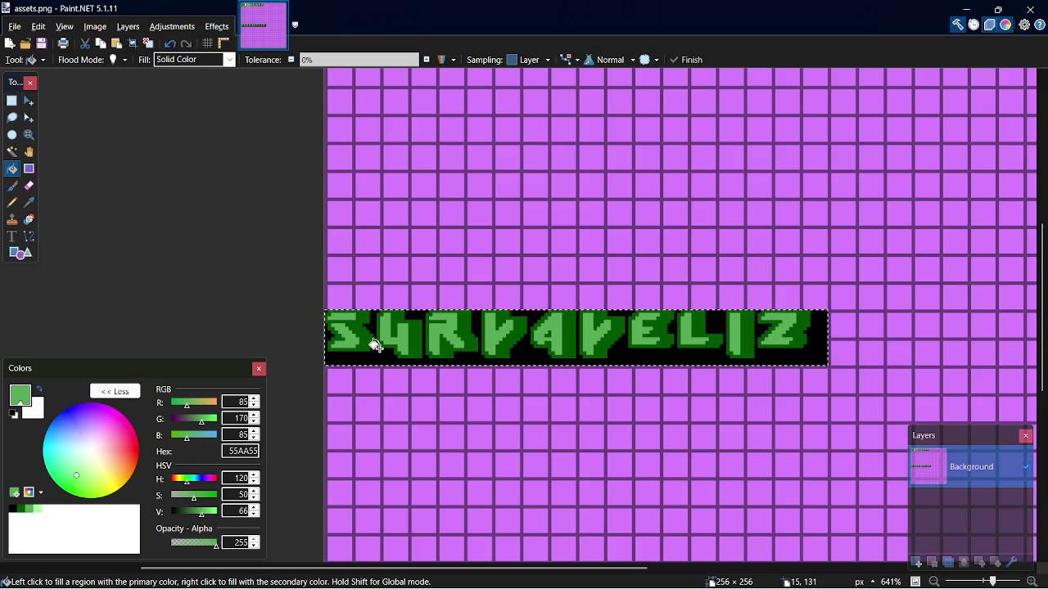
key("ctrl+z")
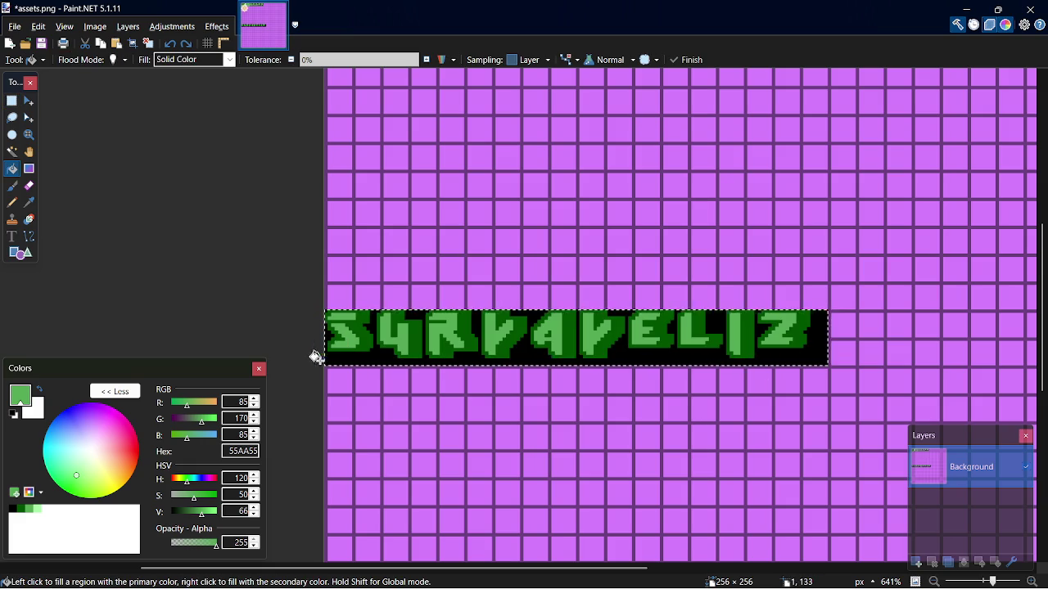
left_click(37, 511)
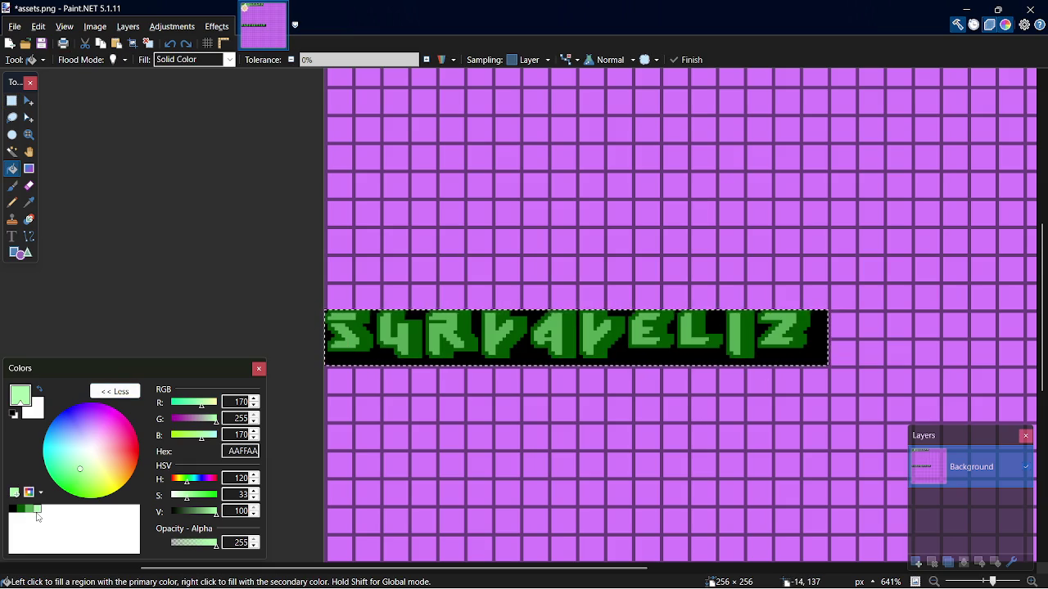
left_click(342, 331, "shift")
key("s")
key("f")
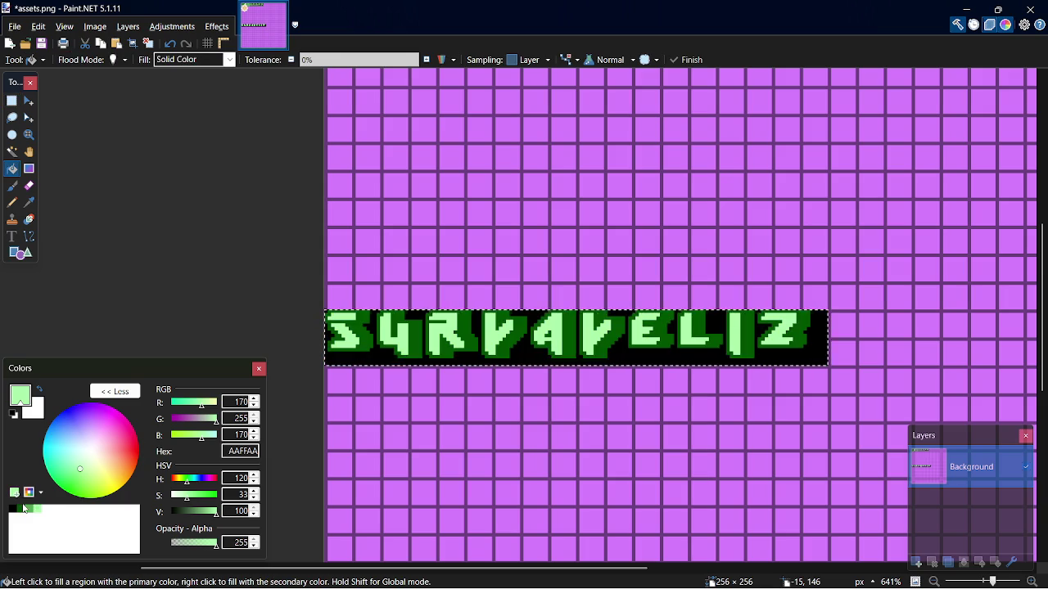
left_click(30, 510)
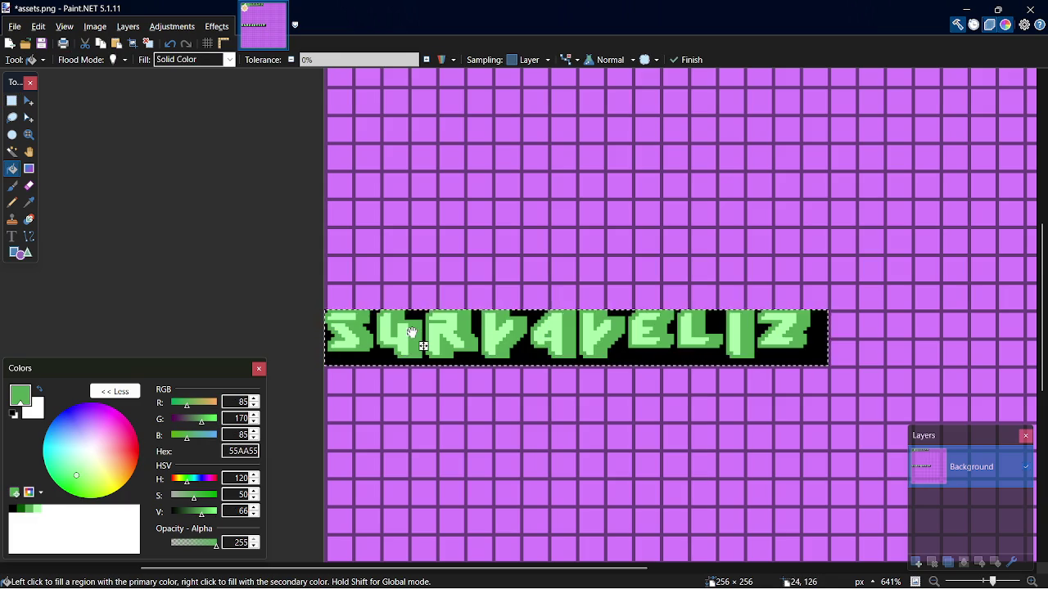
key("s")
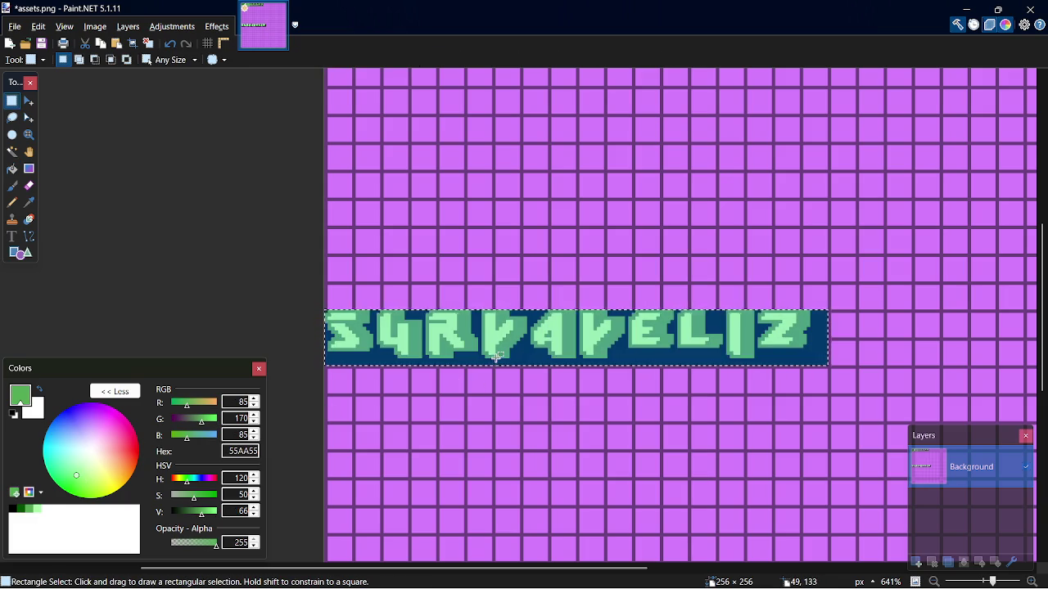
key("f")
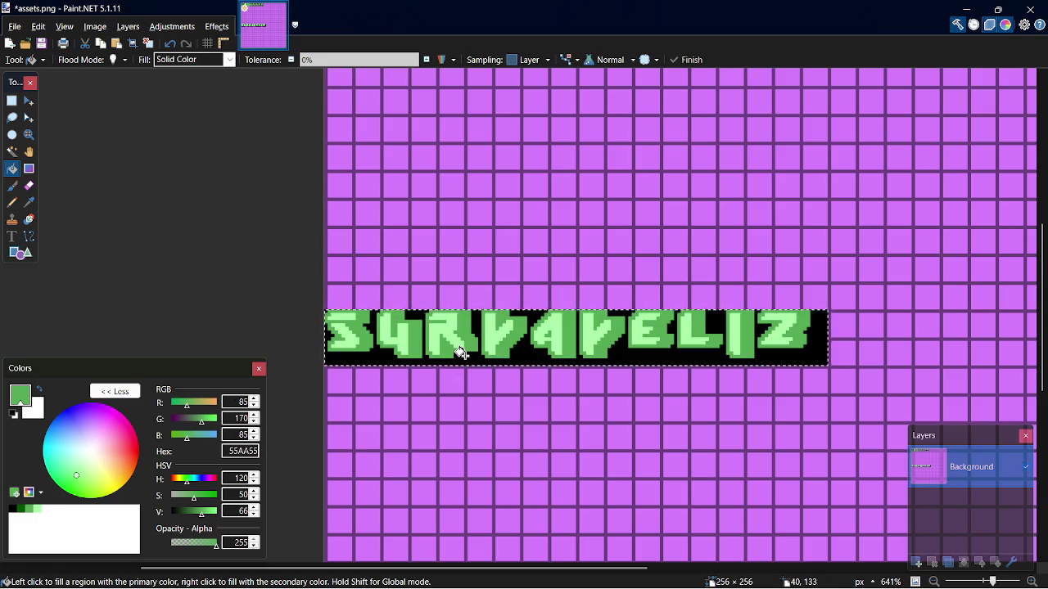
left_click(23, 510)
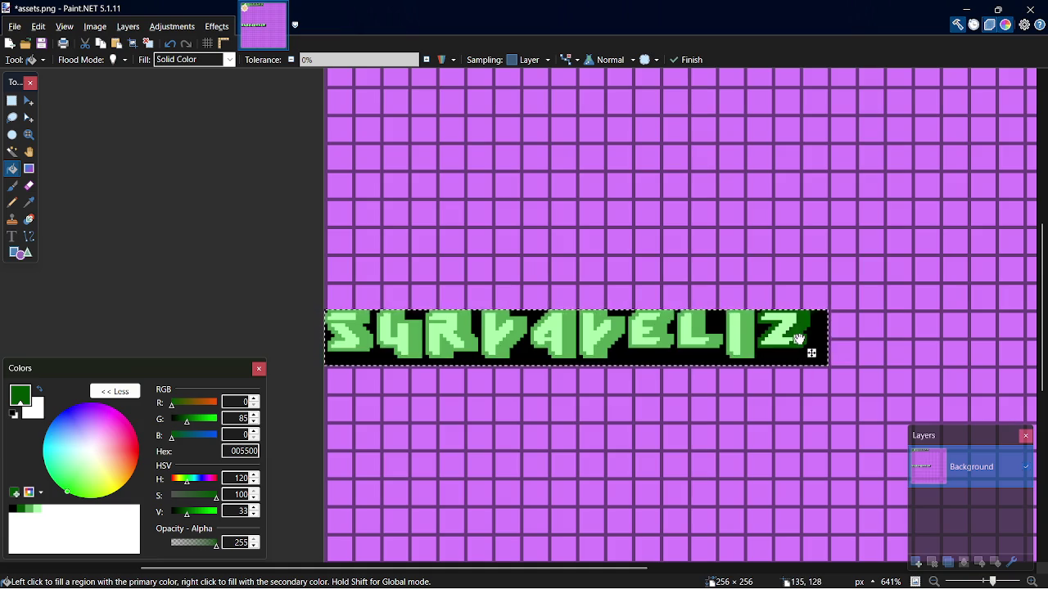
key("s")
key("f")
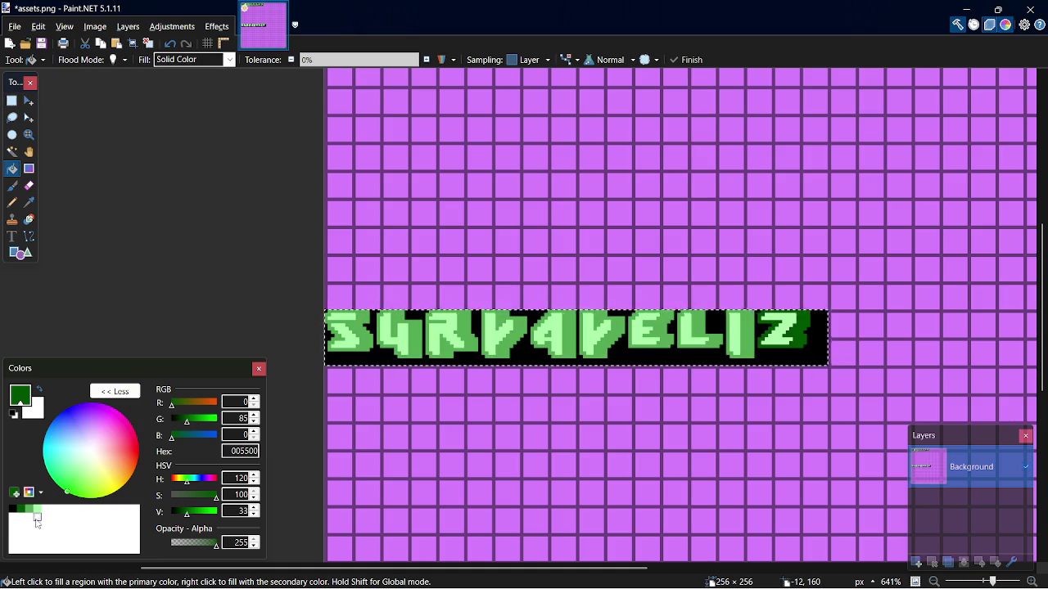
left_click(28, 510)
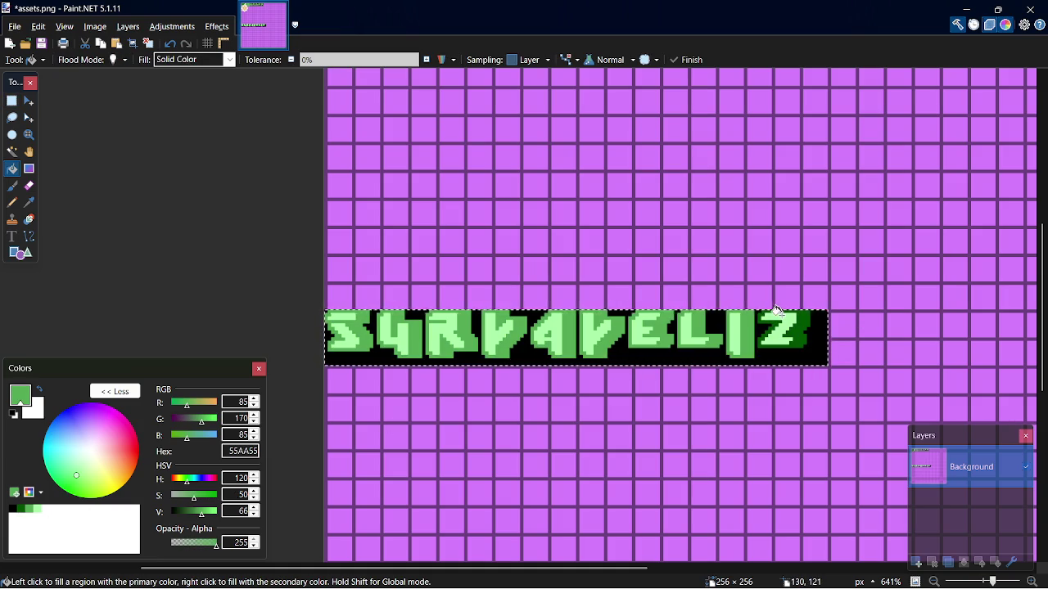
key("ctrl+s")
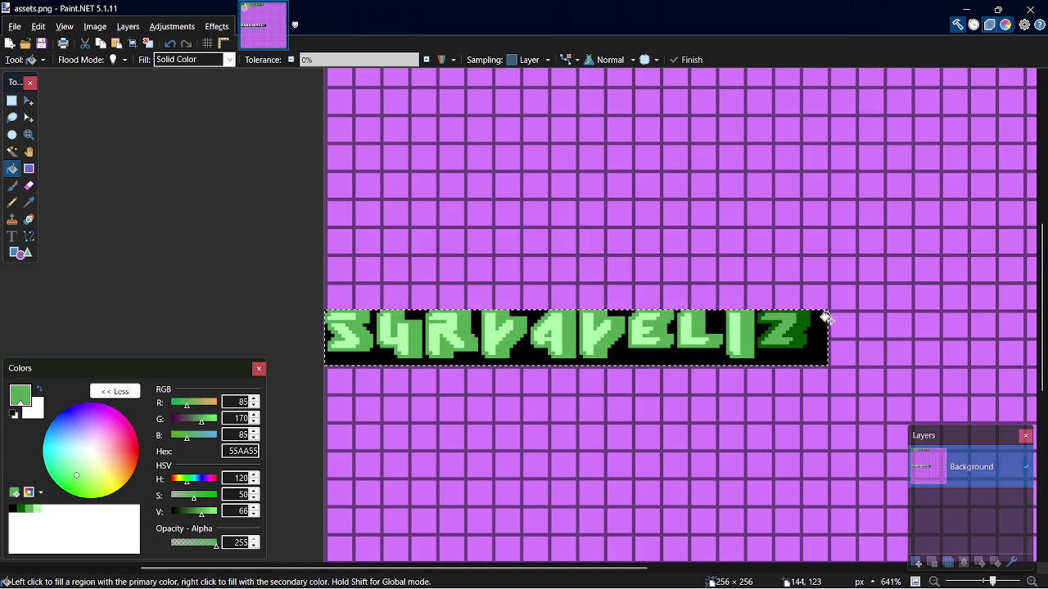
left_click(825, 296)
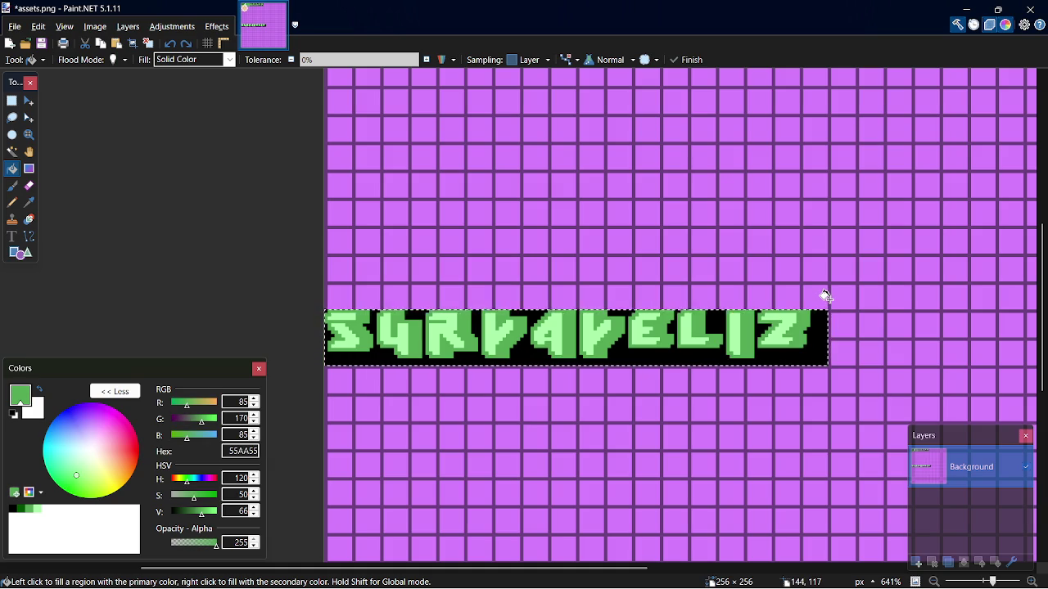
key("ctrl+s")
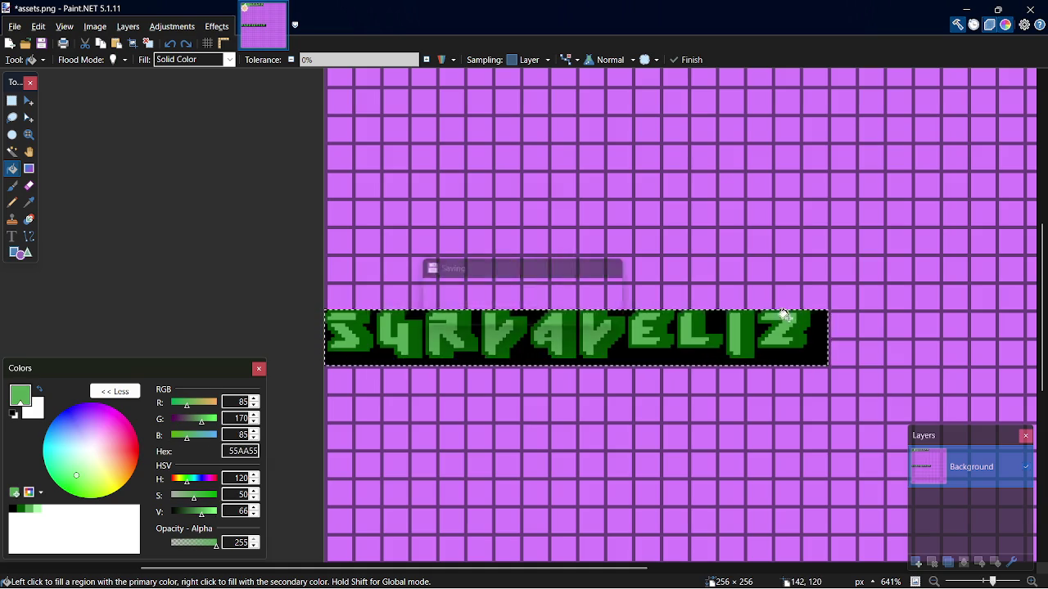
key("s")
key("ctrl+d")
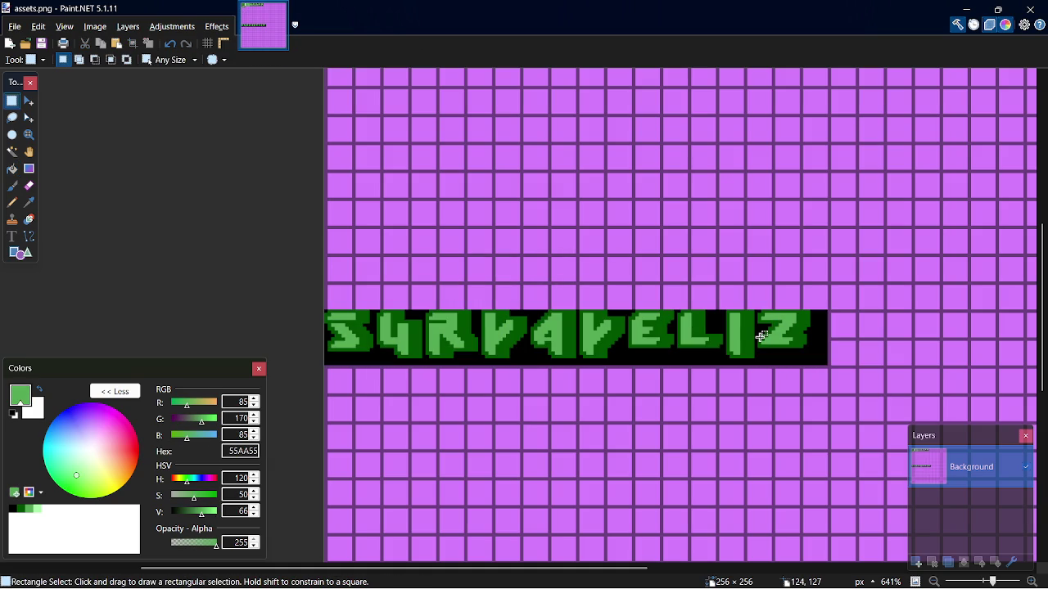
key("alt+Tab")
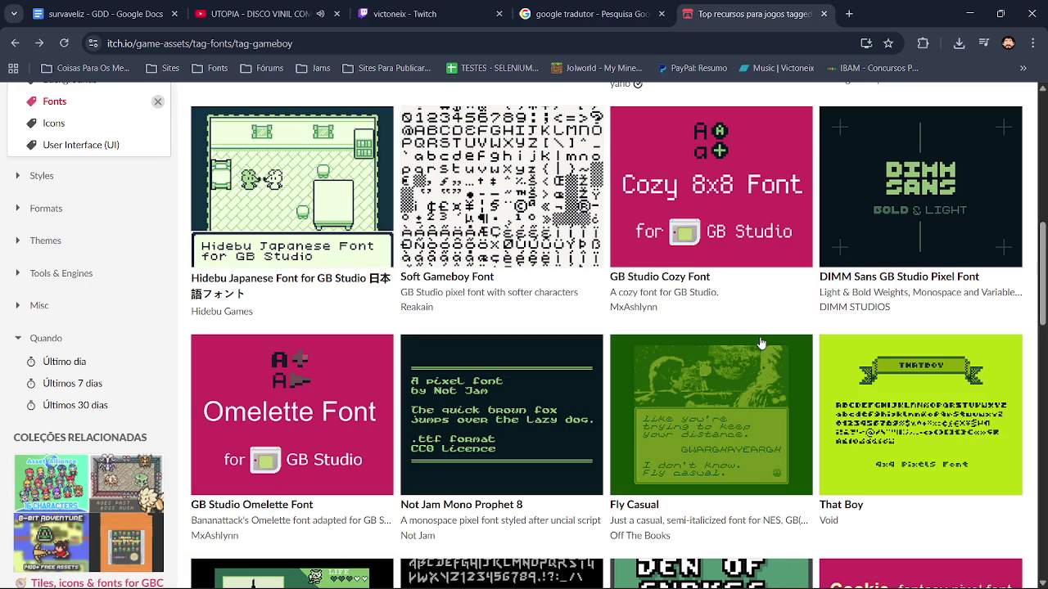
In a new tab, Google-search 'dofont' to reach the DaFont site
scroll(1042, 257, "up", 6)
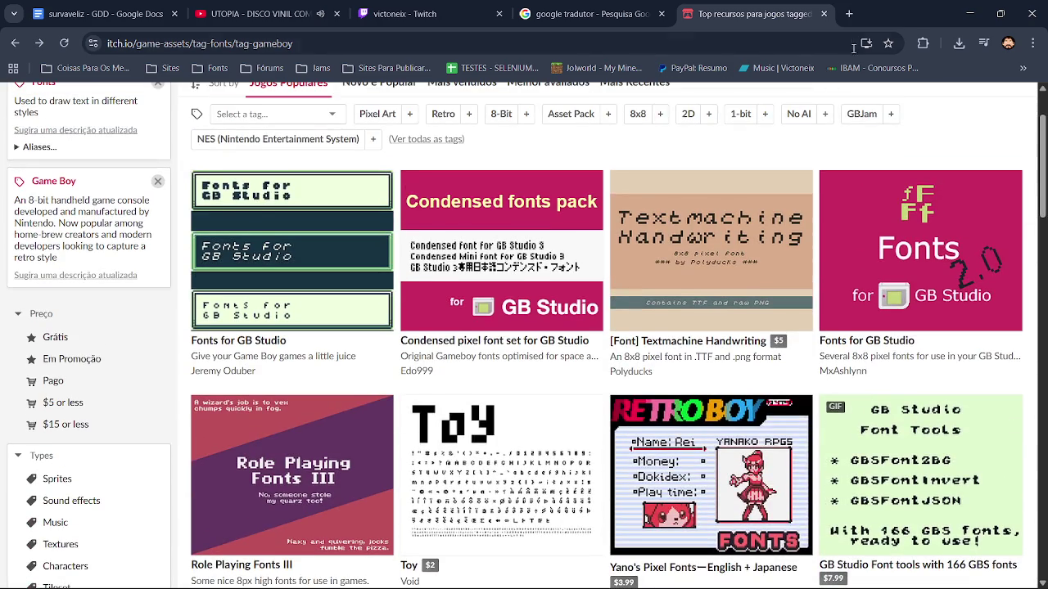
left_click(849, 13)
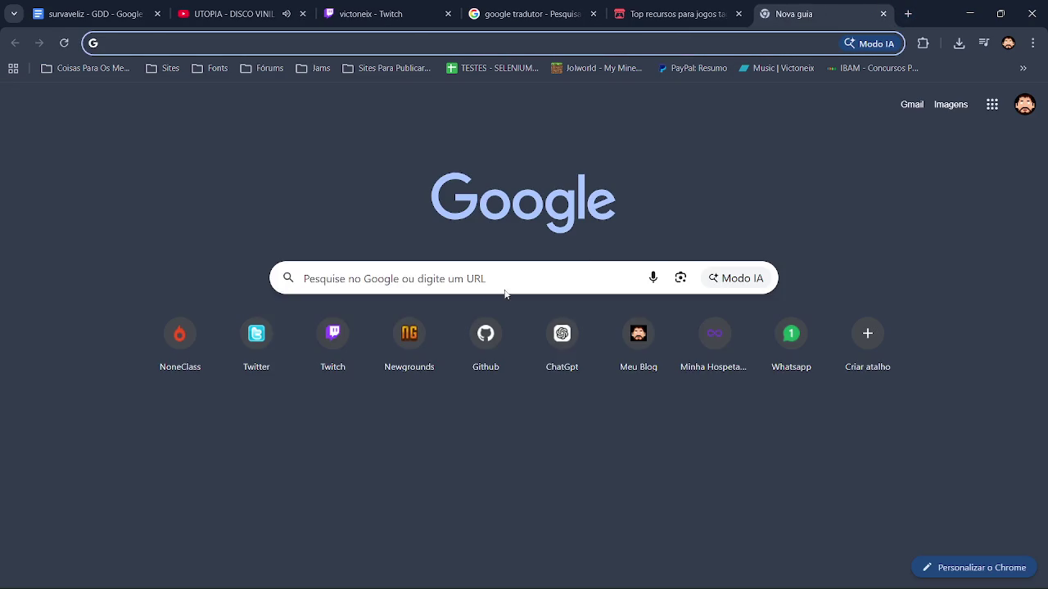
left_click(491, 277)
type("dof")
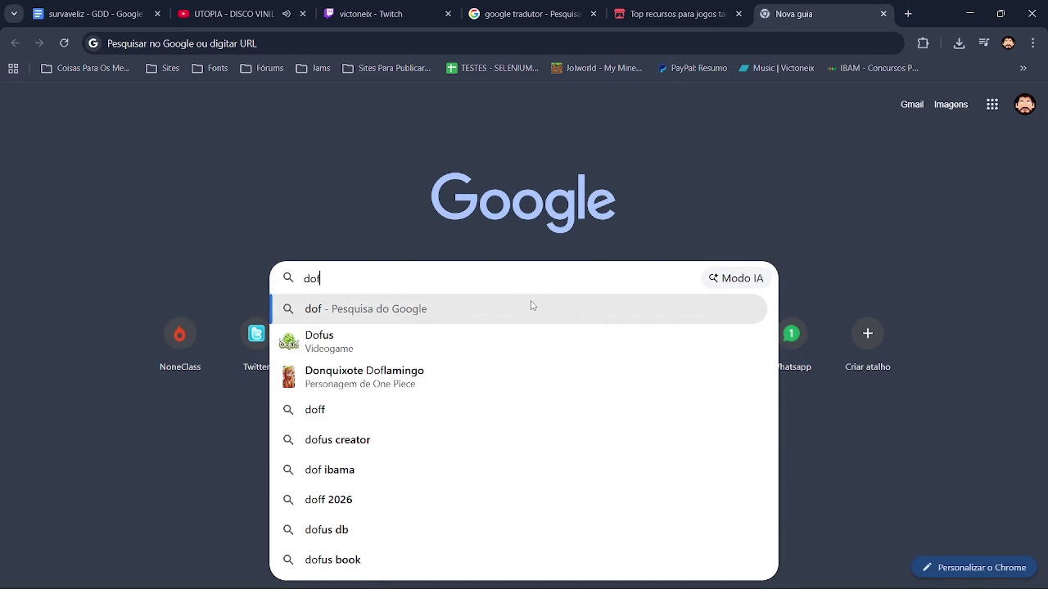
type("ont")
key("Return")
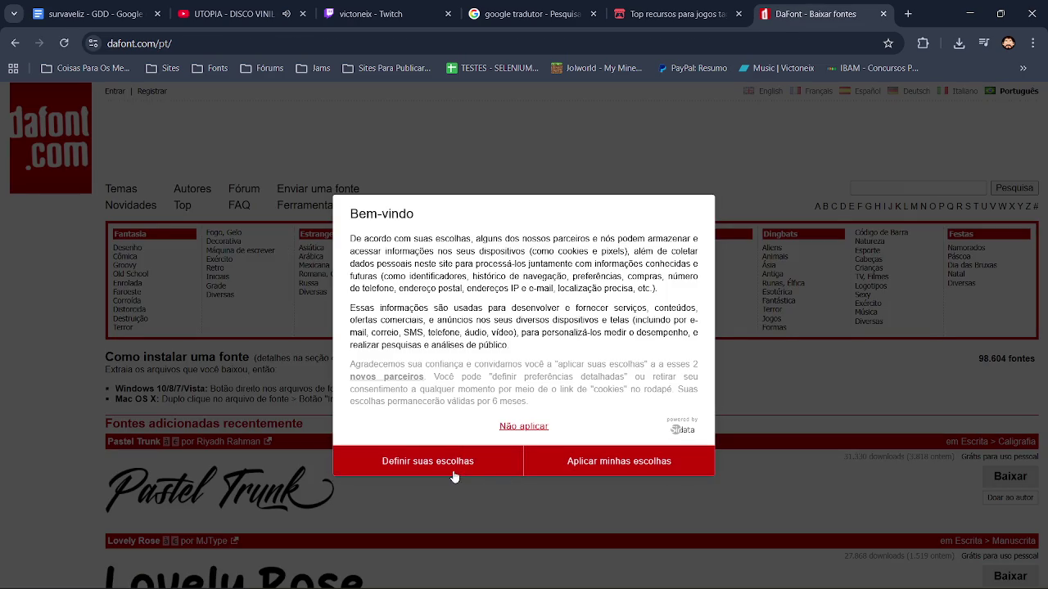
Dismiss the cookie notice and open the Pixel, Bitmap font category
left_click(457, 473)
left_click(697, 156)
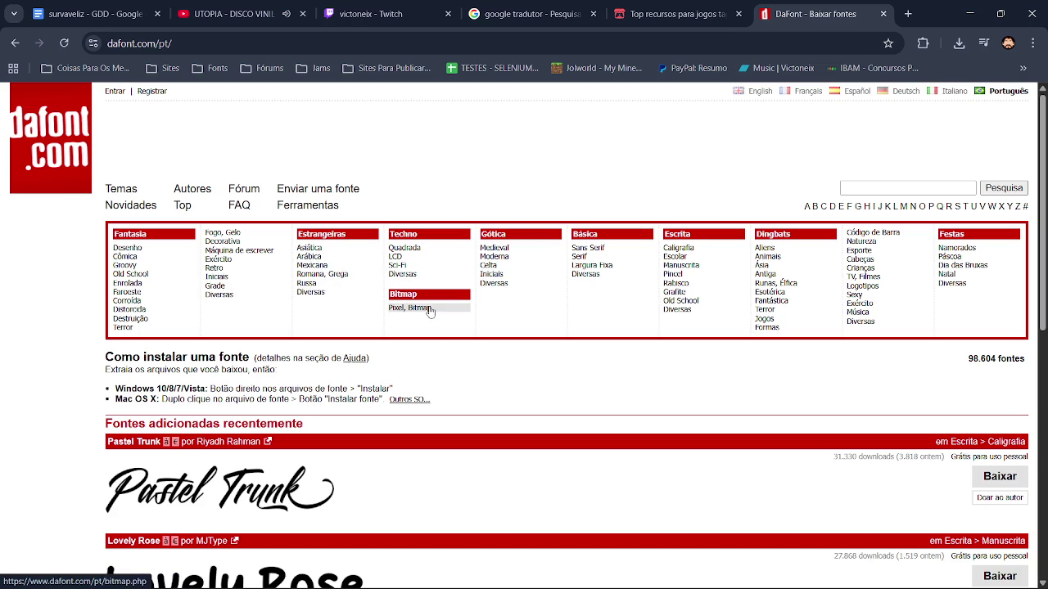
left_click(430, 308)
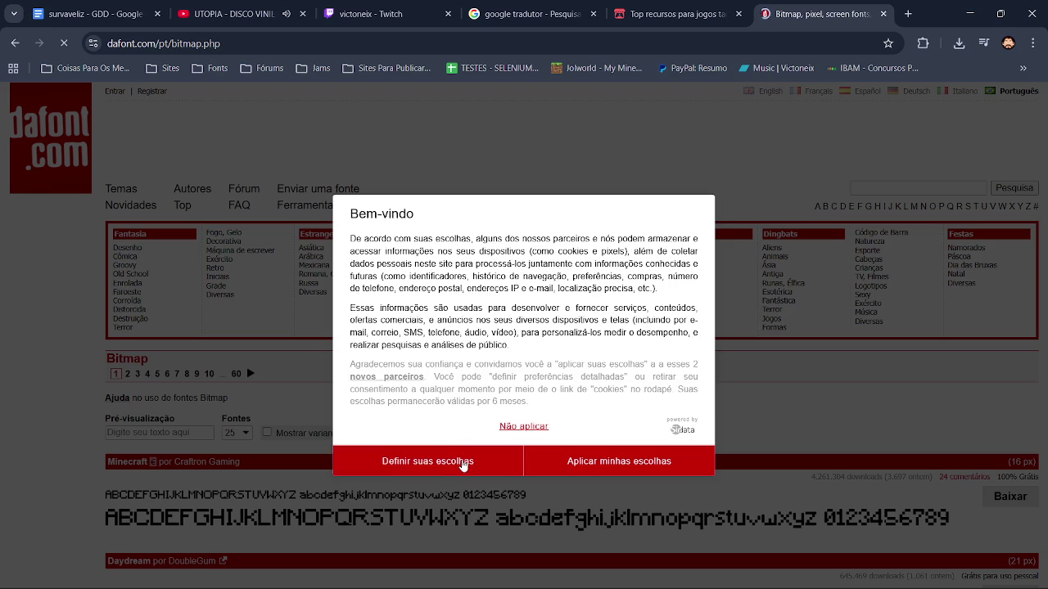
left_click(463, 463)
left_click(696, 149)
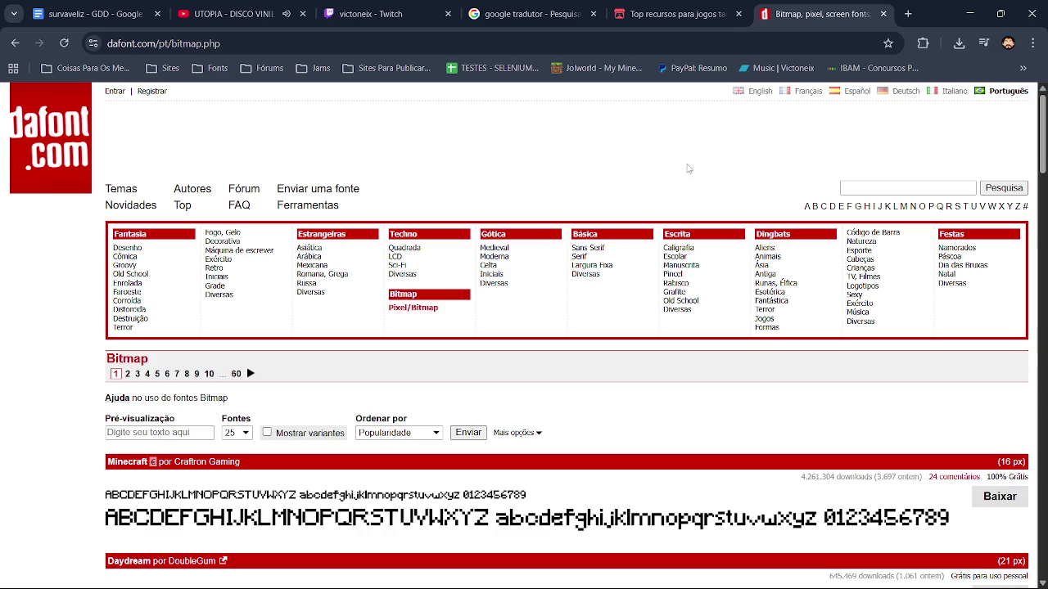
Preview the text SURVAVELIZ with 200 fonts per page
left_click(160, 432)
type("SURVAVELIZ")
left_click(233, 433)
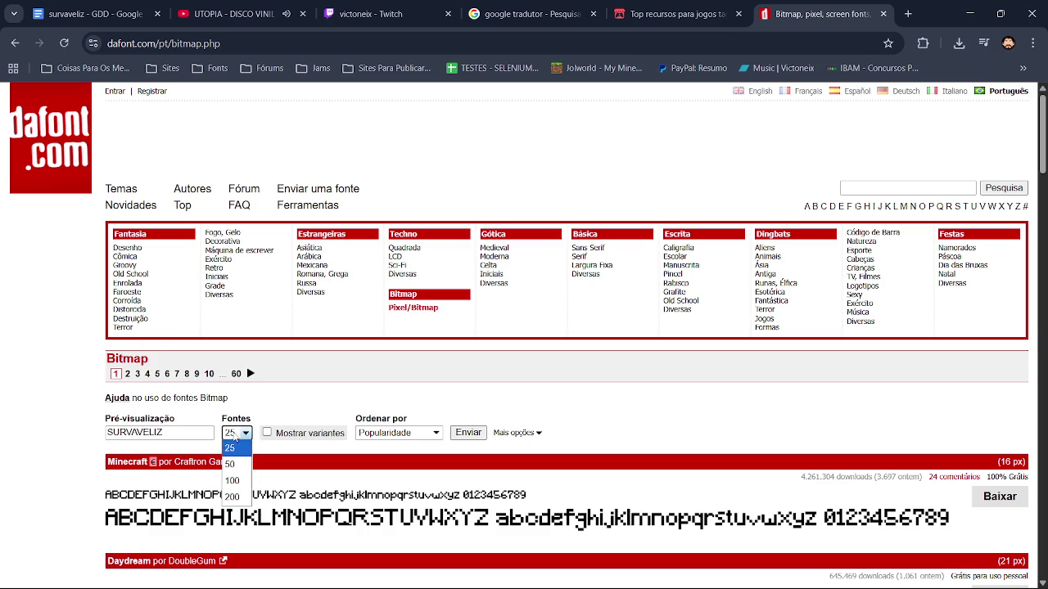
left_click(237, 499)
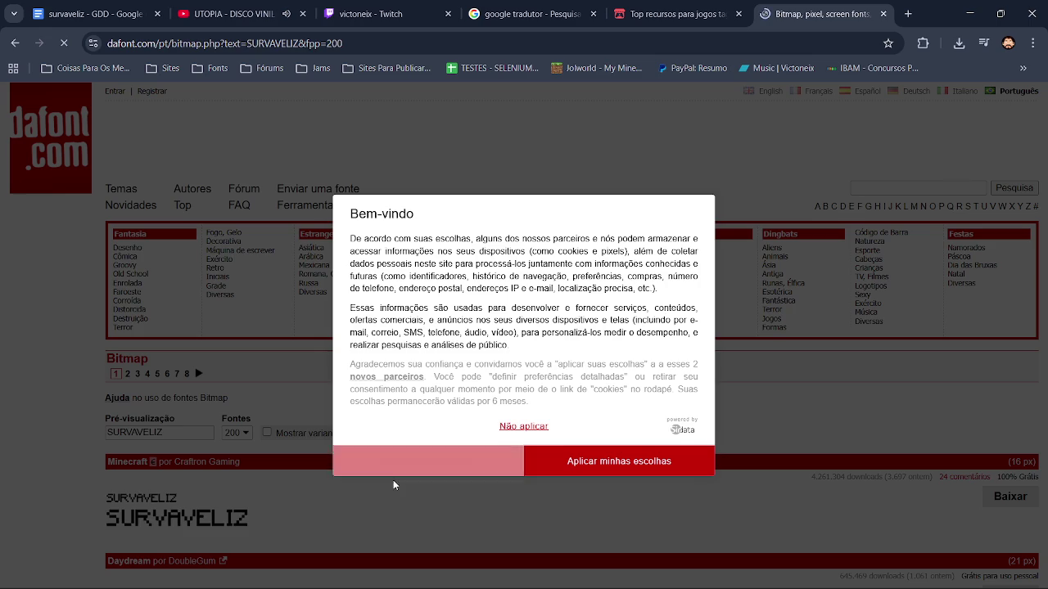
Filter the previews to public-domain and 100% free fonts
left_click(394, 472)
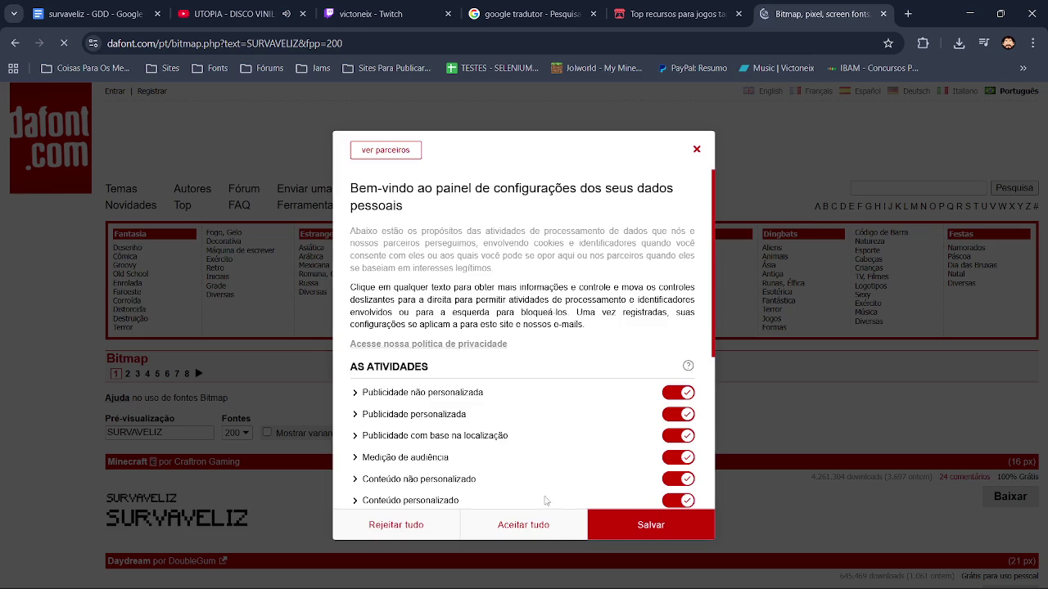
left_click(698, 147)
left_click(496, 432)
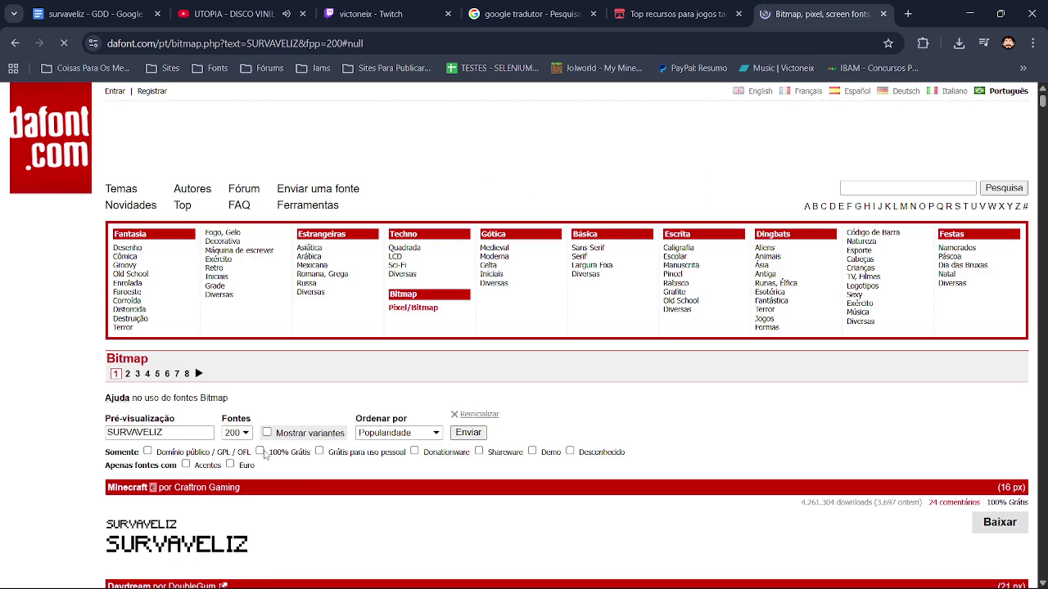
left_click(468, 434)
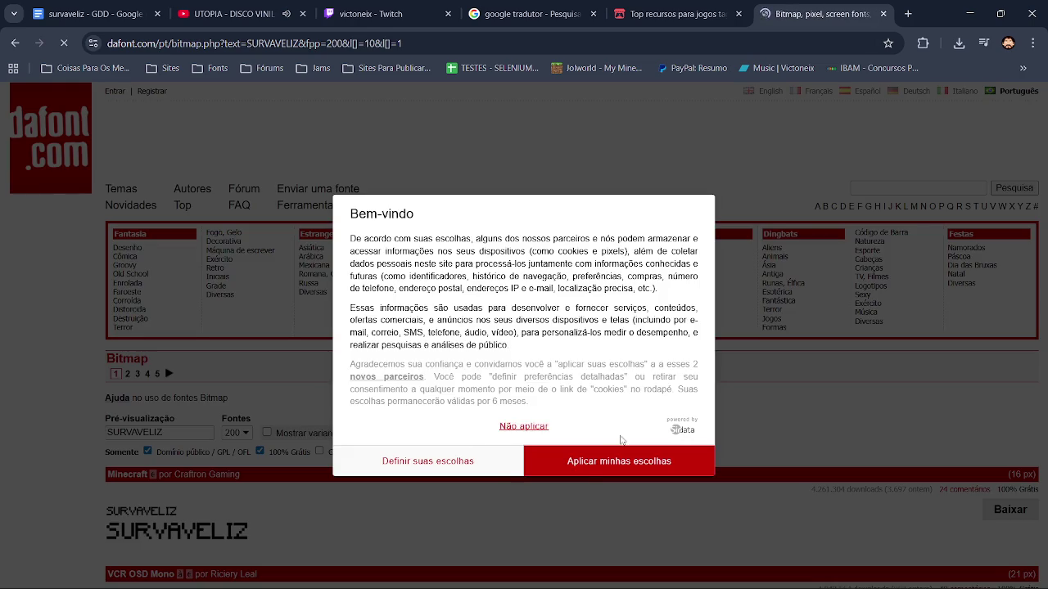
left_click(471, 465)
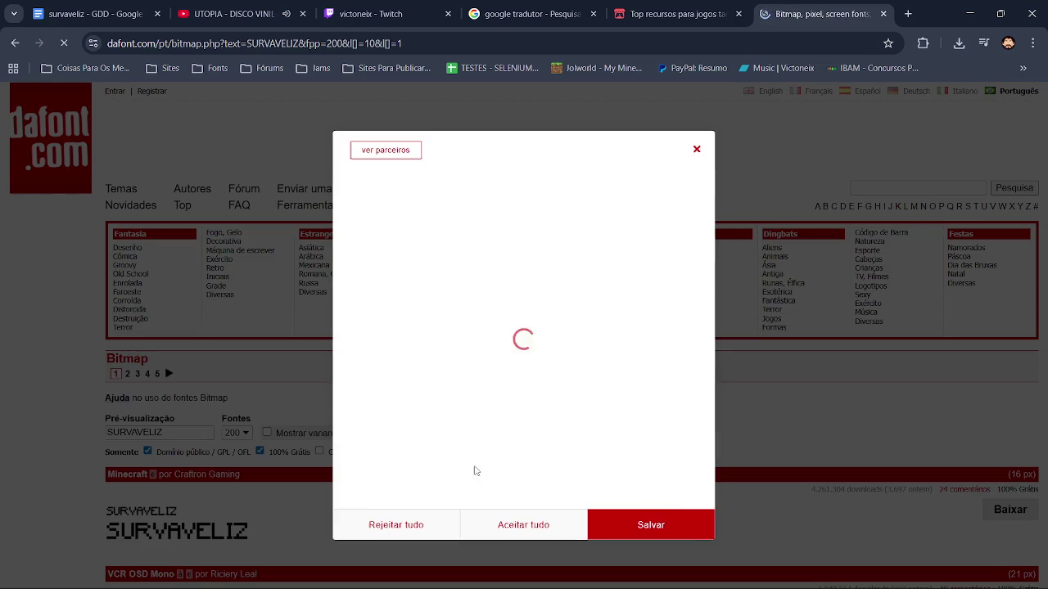
Dismiss the cookie panel, scroll to RuneScape UF and download it with Baixar
left_click(696, 150)
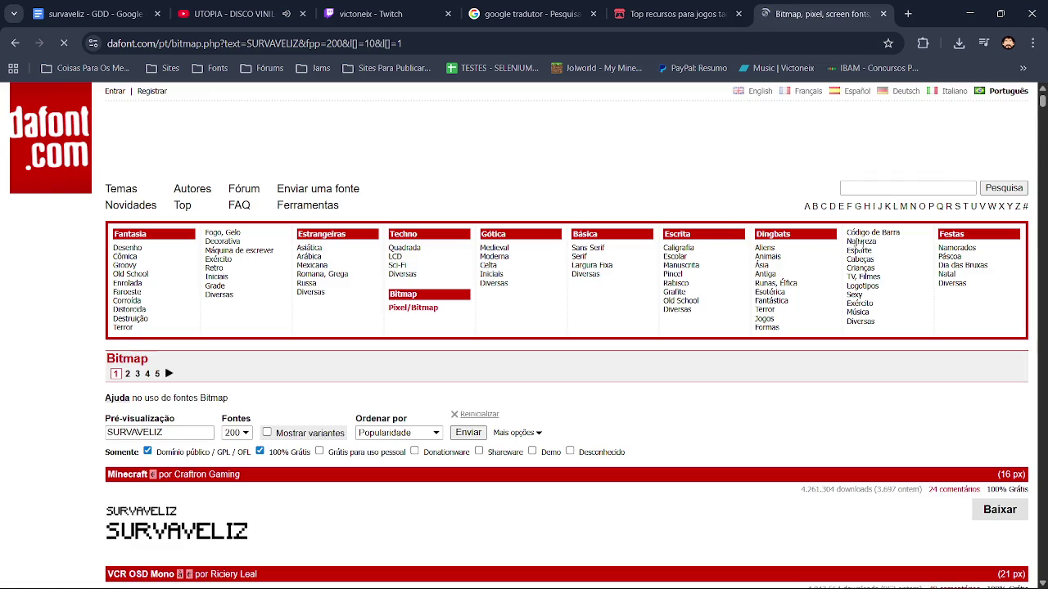
scroll(505, 399, "down", 3)
scroll(505, 399, "down", 4)
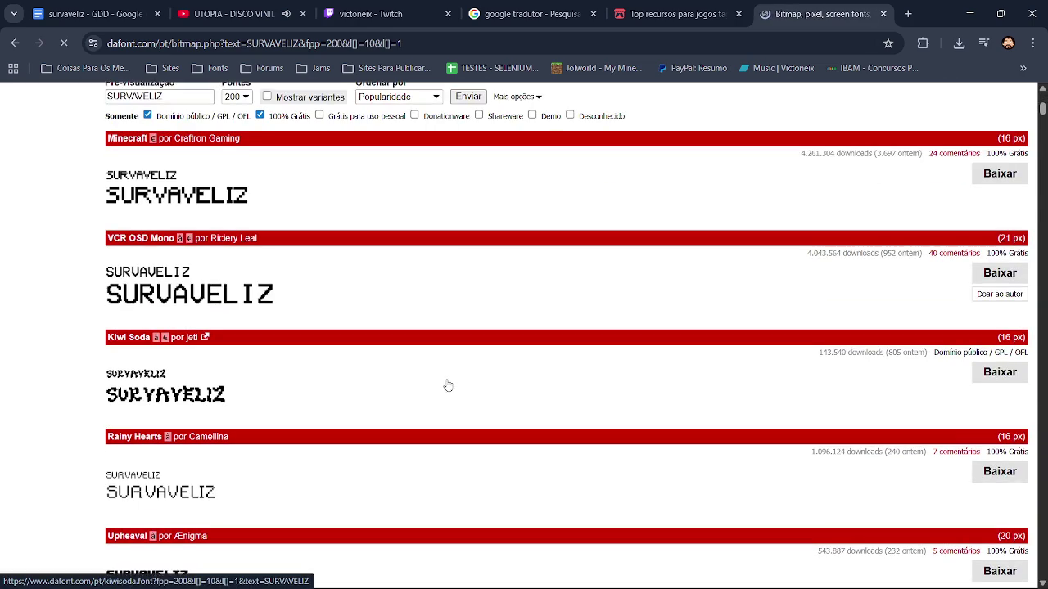
scroll(423, 377, "down", 10)
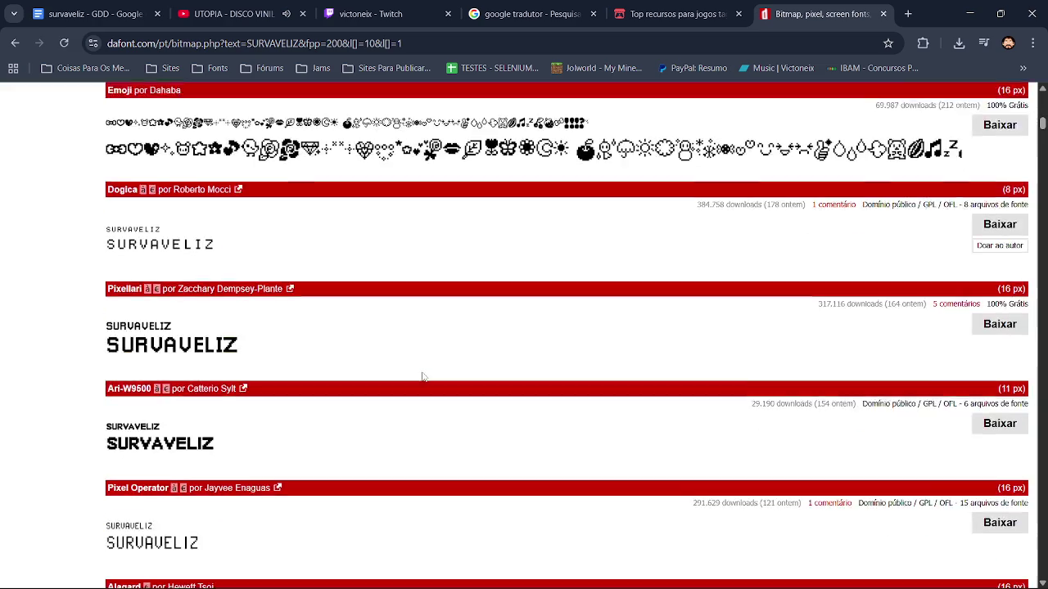
scroll(422, 378, "down", 6)
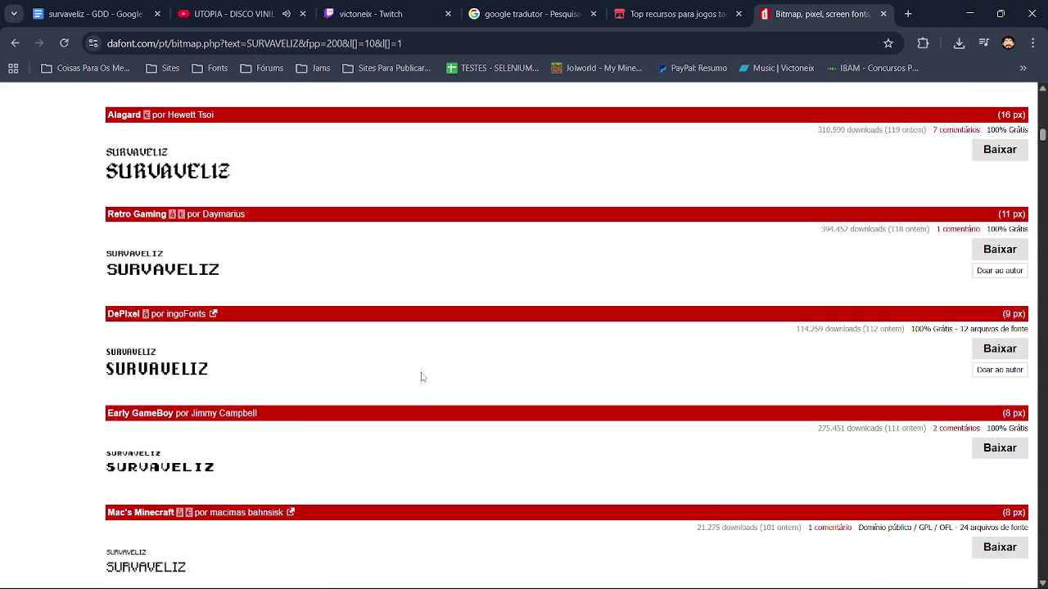
scroll(423, 377, "down", 4)
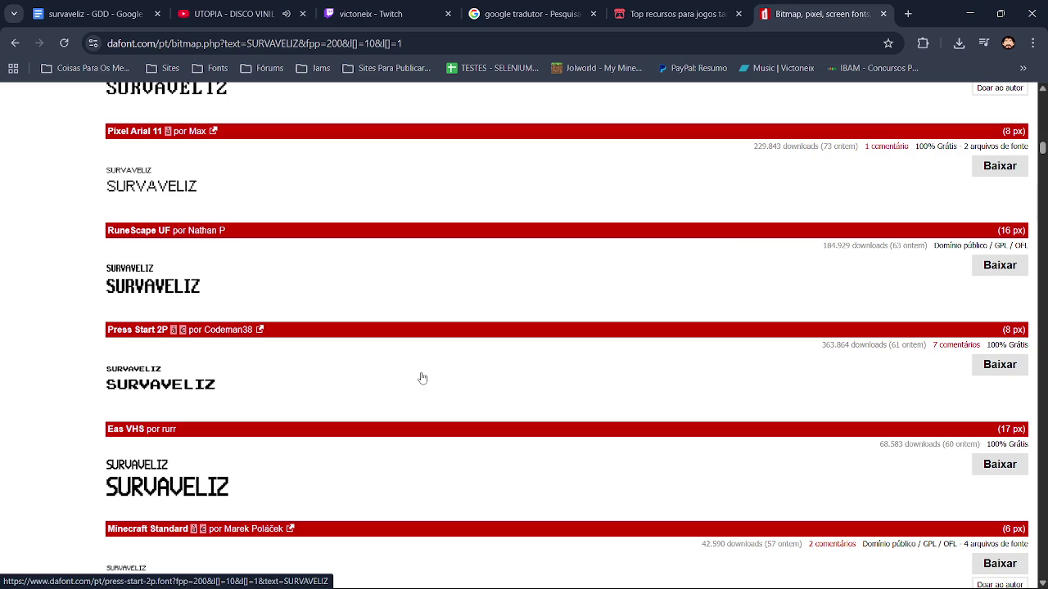
left_click(1012, 266)
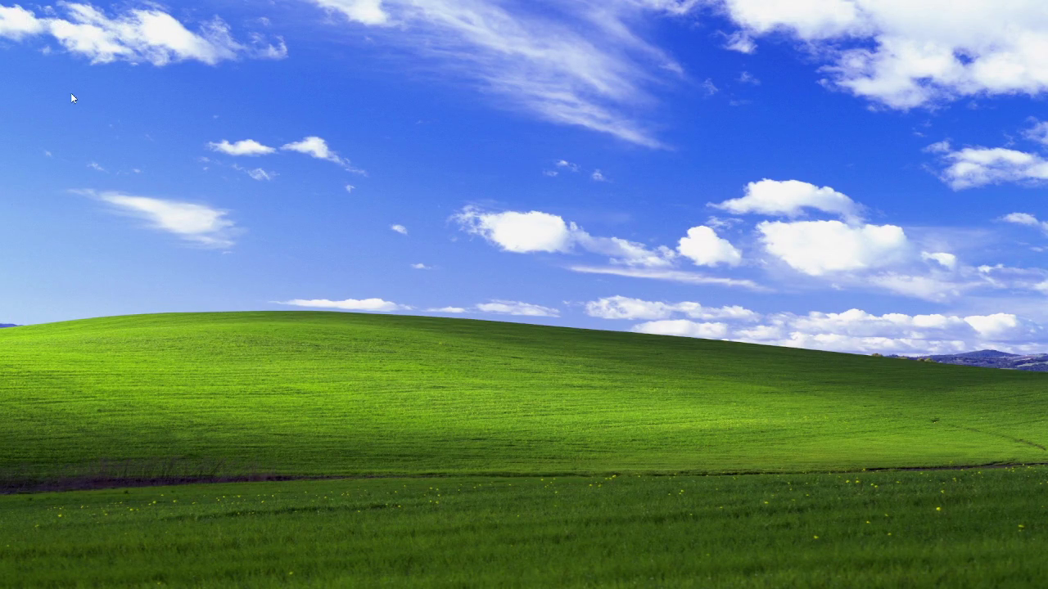
Install runescape_uf.ttf from runescape_uf.zip in Downloads, then close the preview and Explorer
key("super+e")
left_click(70, 311)
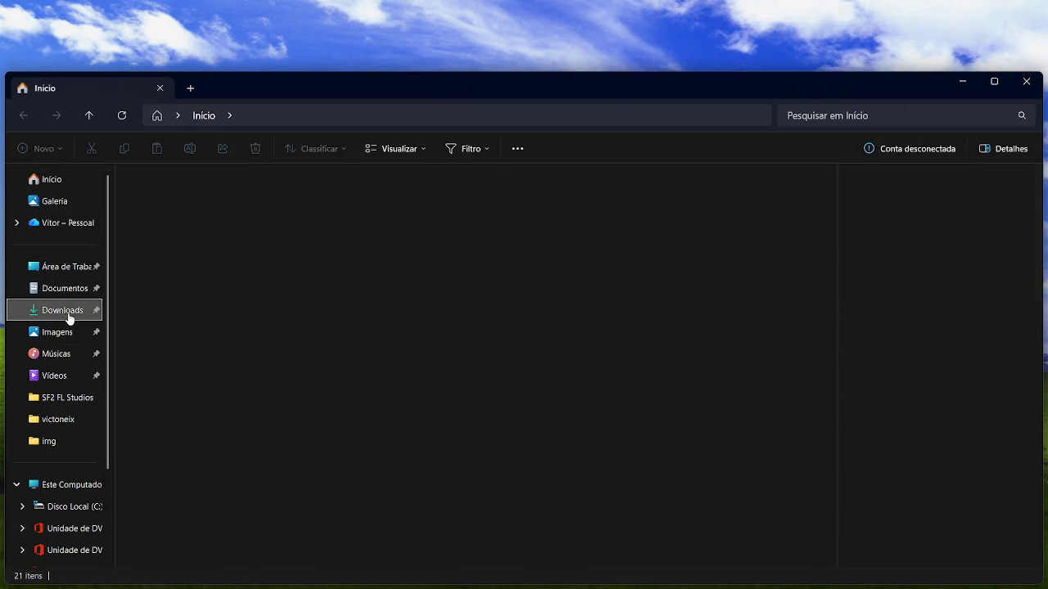
double_click(229, 211)
double_click(233, 195)
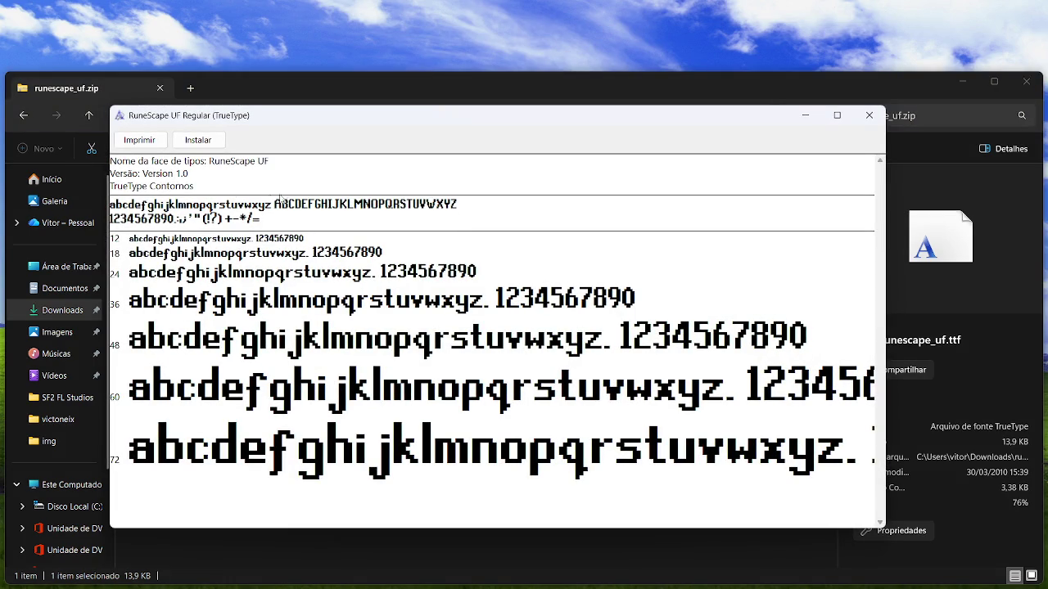
left_click(198, 140)
left_click(869, 116)
left_click(1026, 82)
mouse_move(350, 579)
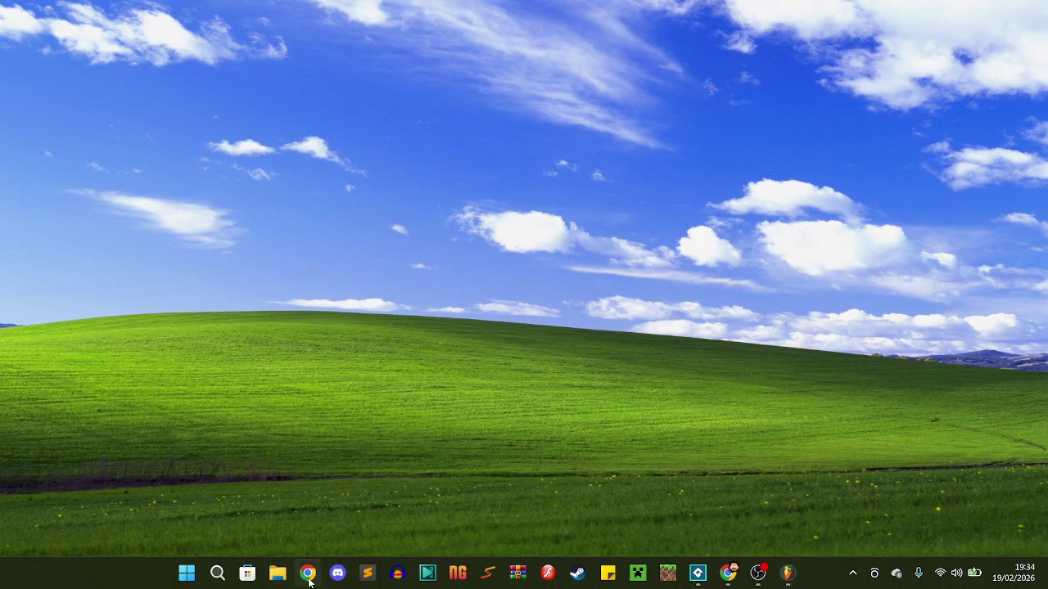
Launch Paint.NET from Windows Search and reopen assets.png from the recent files
left_click(229, 580)
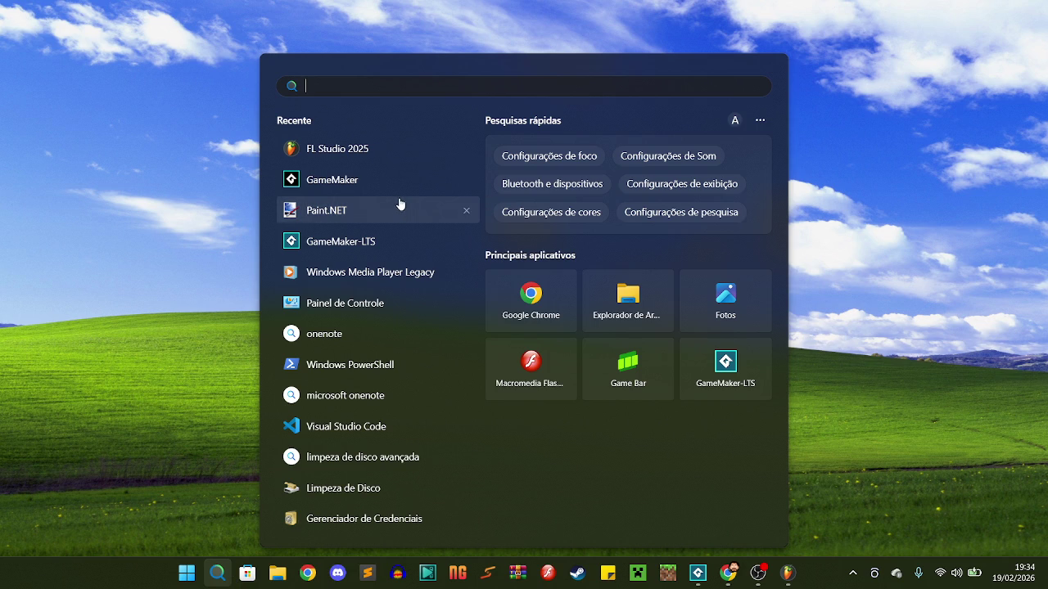
left_click(380, 218)
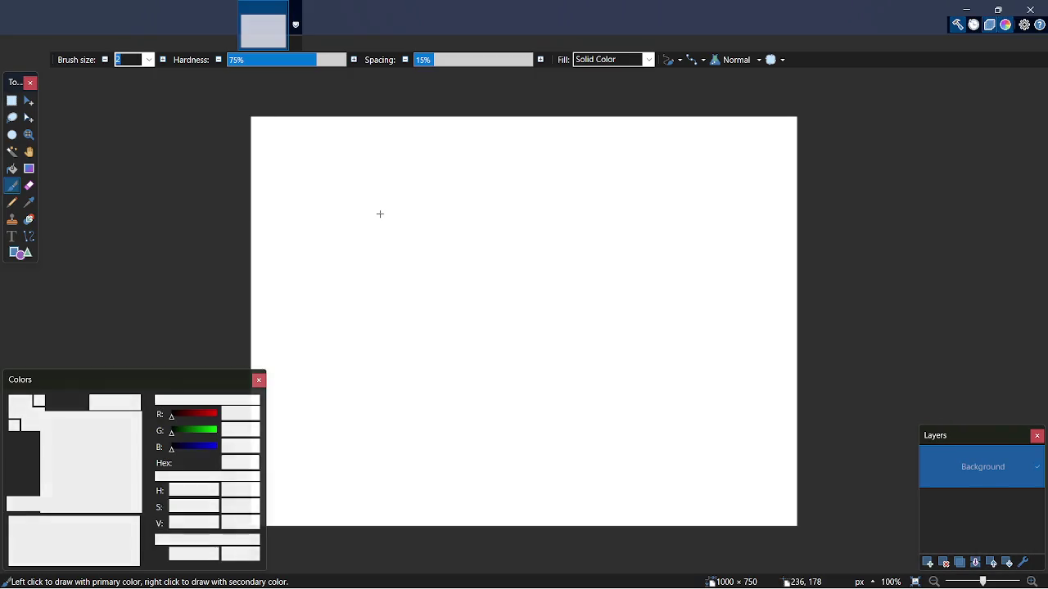
left_click(14, 26)
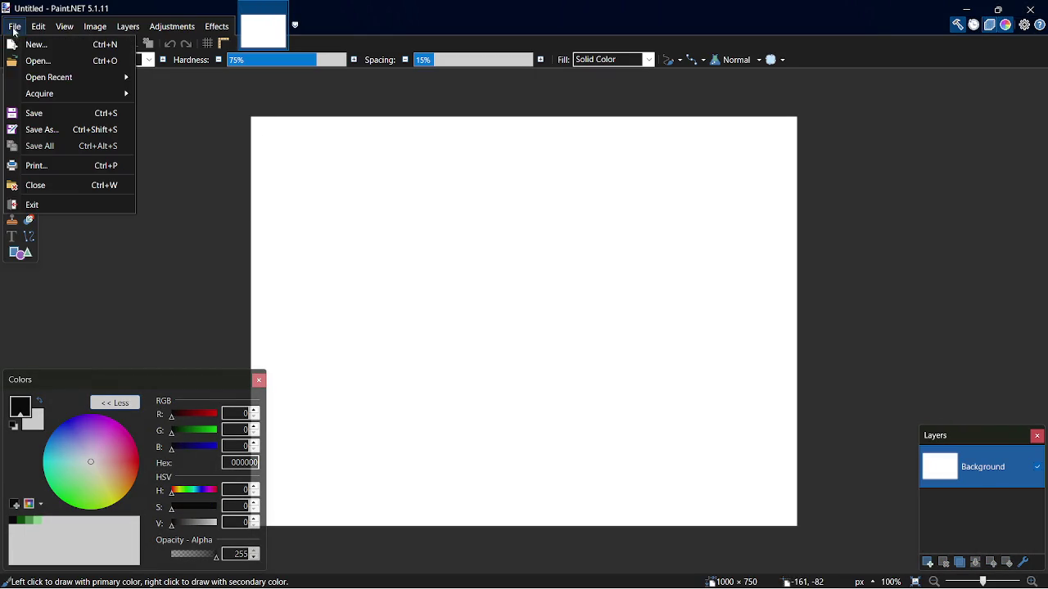
mouse_move(111, 80)
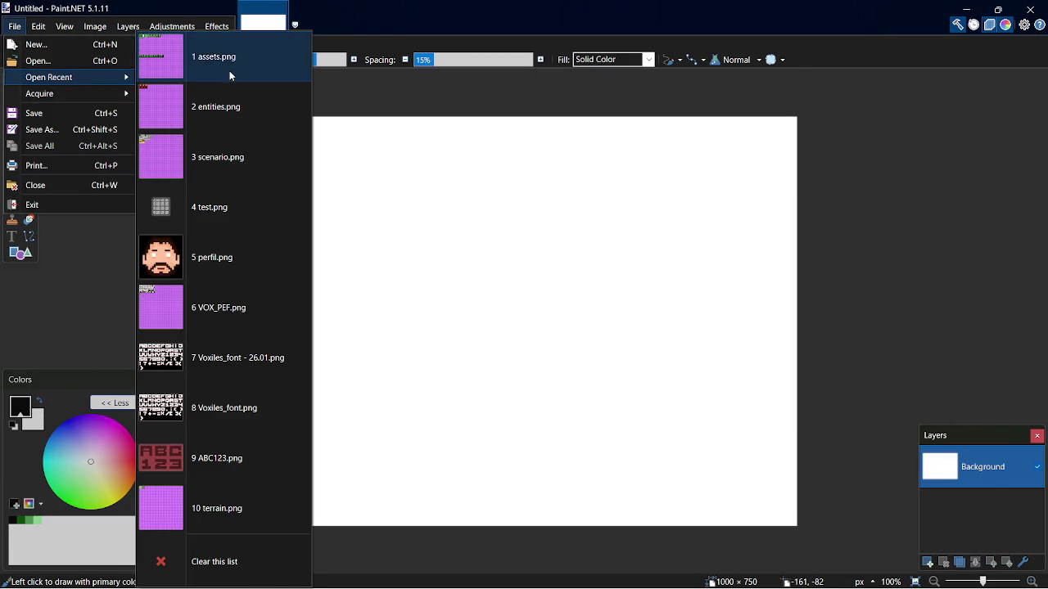
left_click(229, 72)
scroll(454, 323, "up", 5)
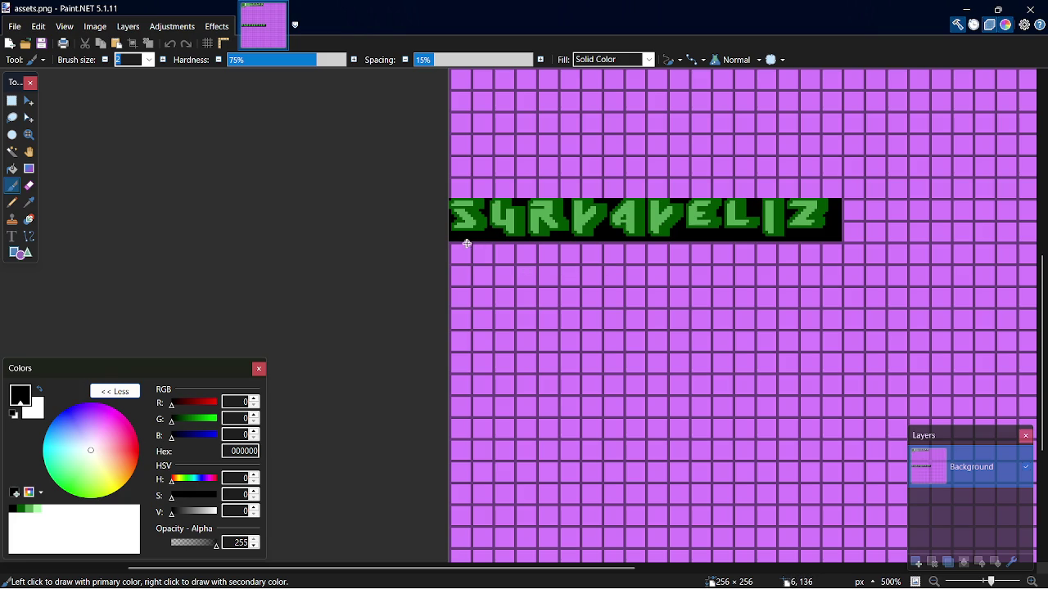
Move a blank magenta grid strip from below up over the SURVAVELIZ banner
key("s")
mouse_move(450, 243)
left_mouse_down()
mouse_move(756, 288)
mouse_move(839, 277)
left_mouse_up()
key("m")
key("Up")
key("Up")
key("Up")
key("Up")
key("Up")
key("Up")
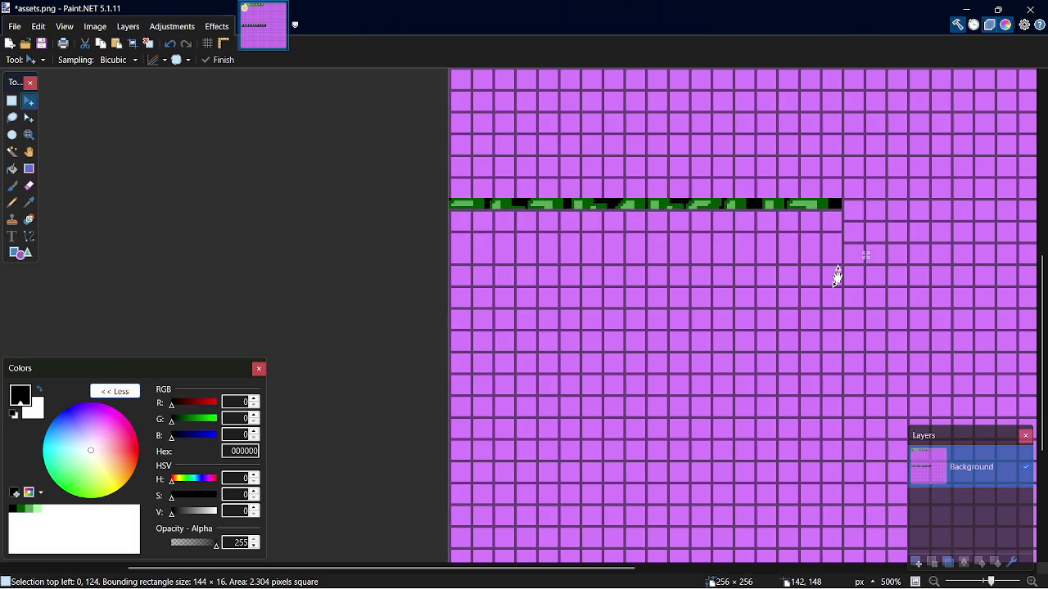
Save assets.png as PNG and clear the selection
key("ctrl+s")
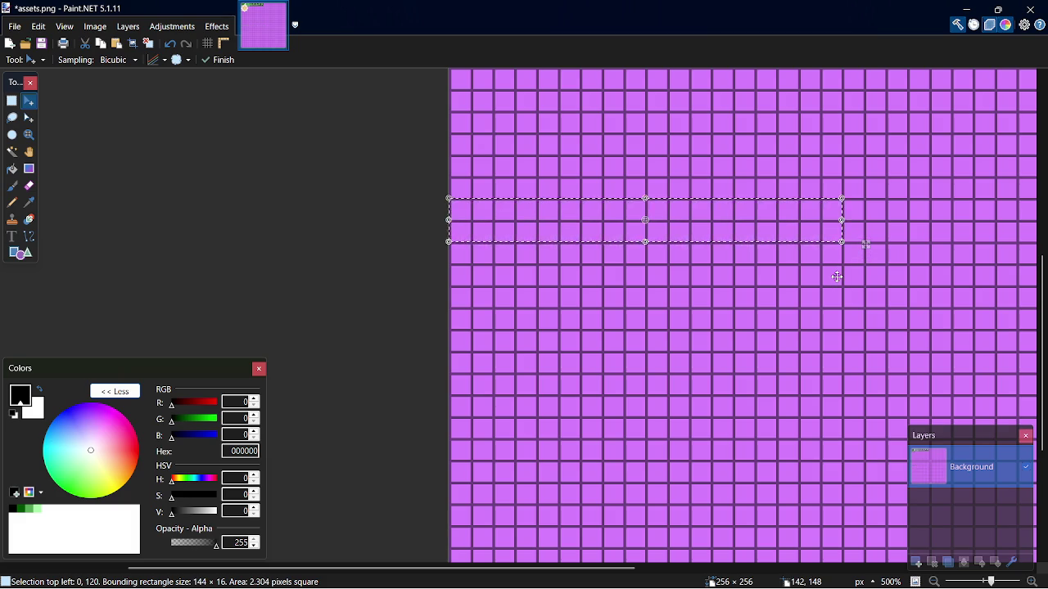
left_click(628, 412)
key("ctrl+d")
key("s")
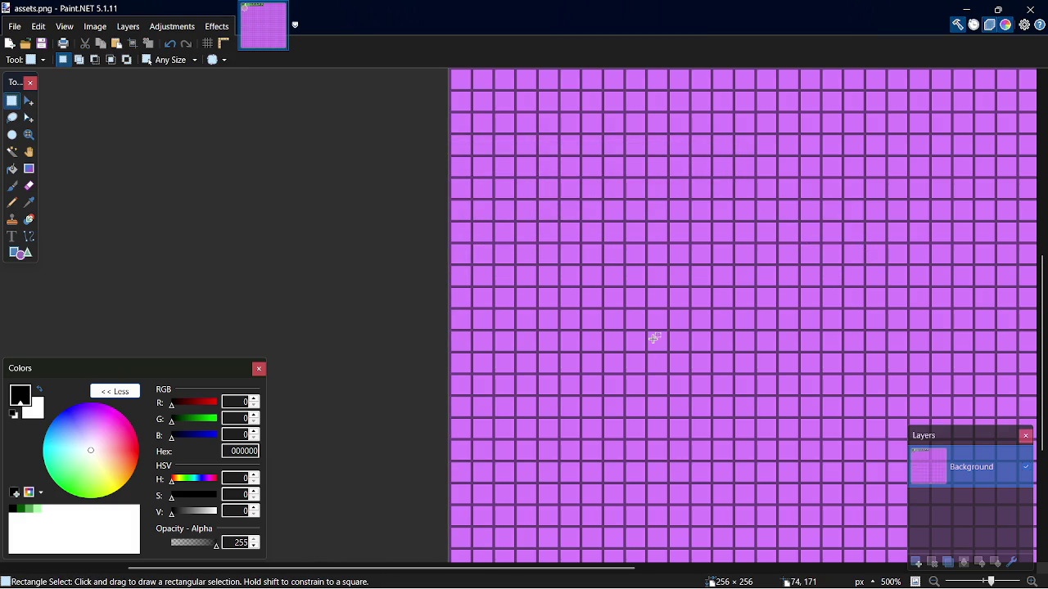
Choose the Text tool and browse the installed font list
left_click(11, 236)
left_click(169, 60)
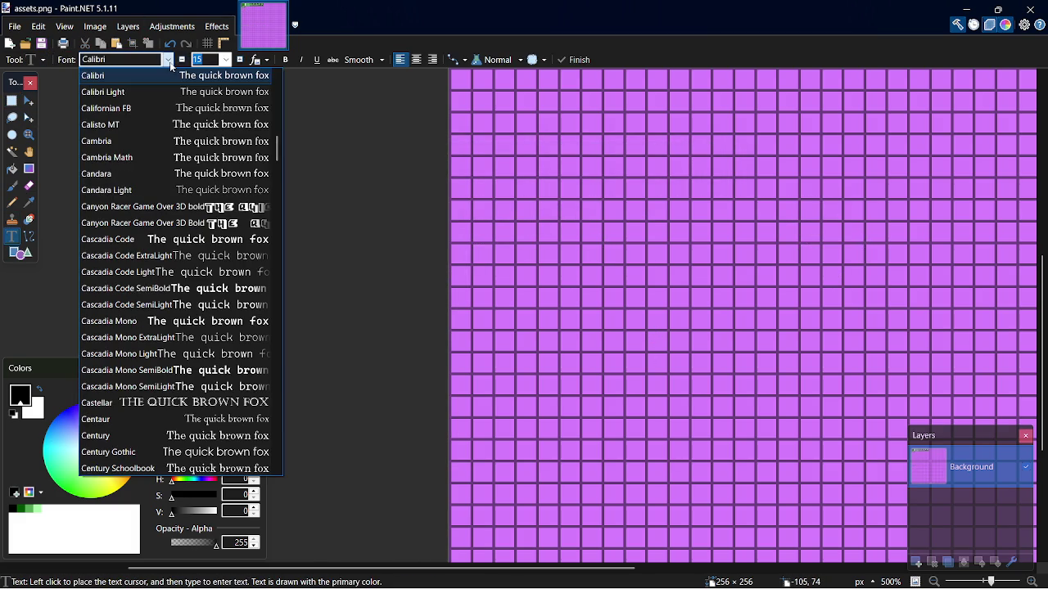
left_click_drag(279, 151, 284, 182)
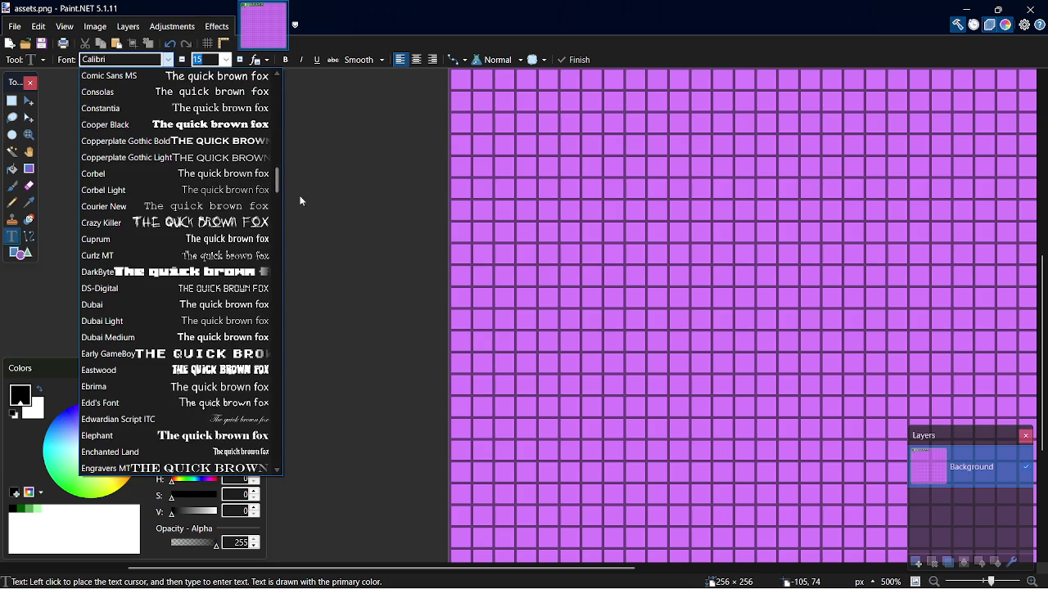
left_click(301, 196)
Inspect runescape_uf.zip in Downloads, then return to Paint.NET's font list
key("super+e")
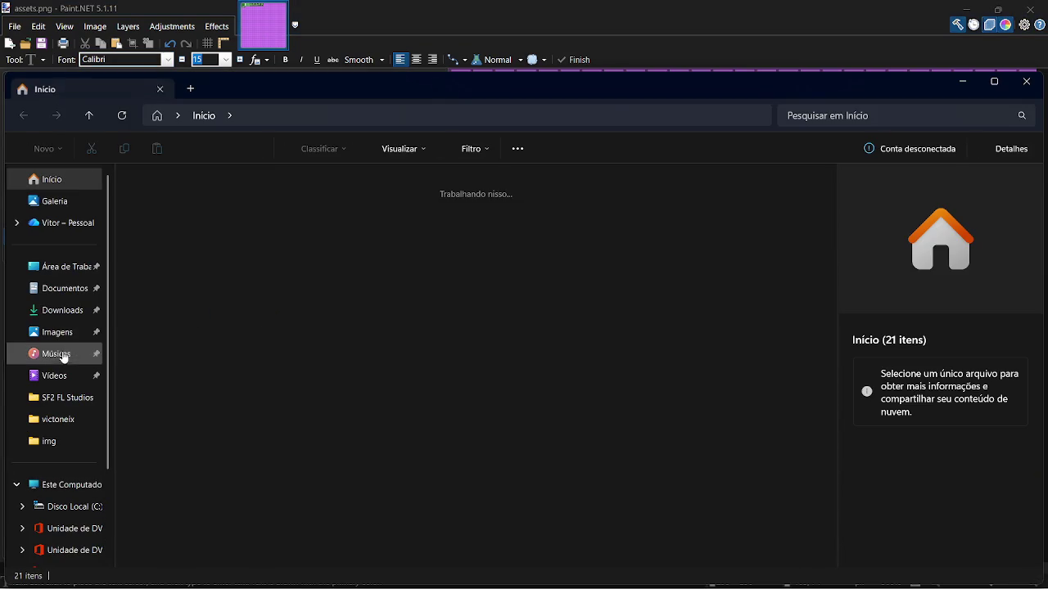
left_click(59, 309)
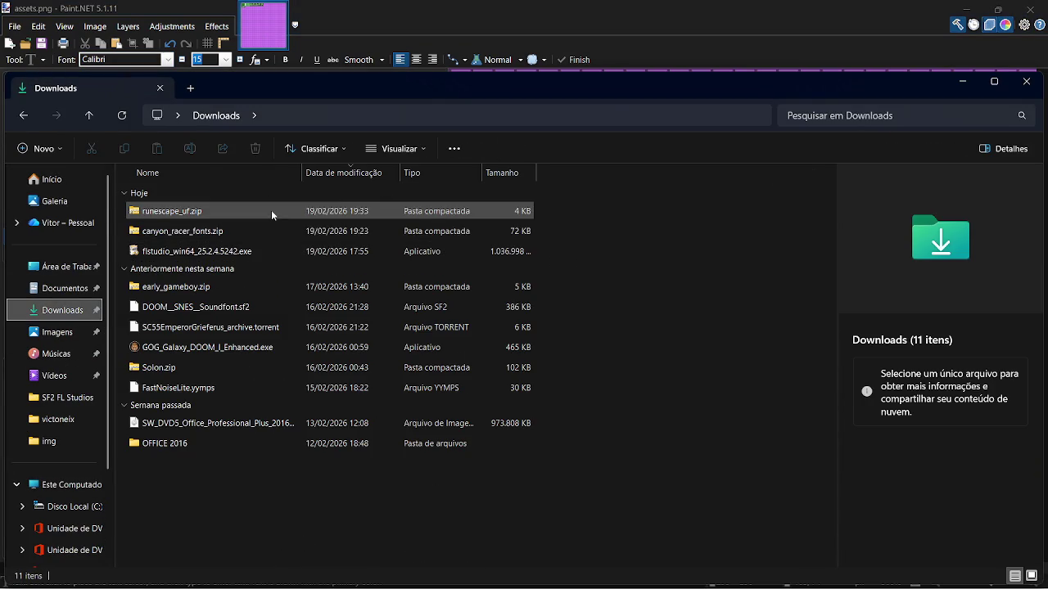
left_click(271, 209)
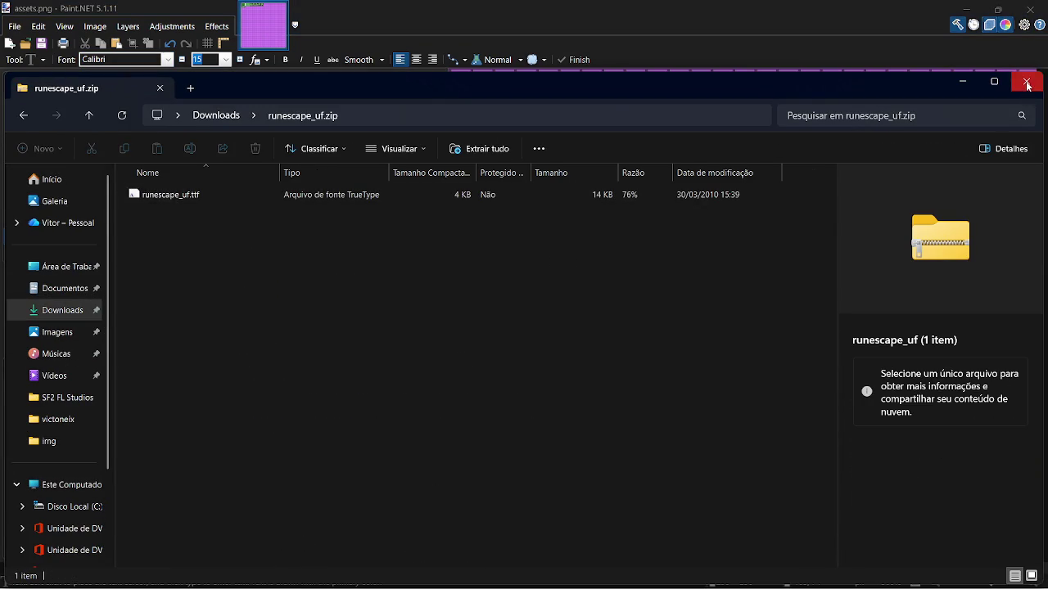
left_click(1026, 81)
left_click(167, 59)
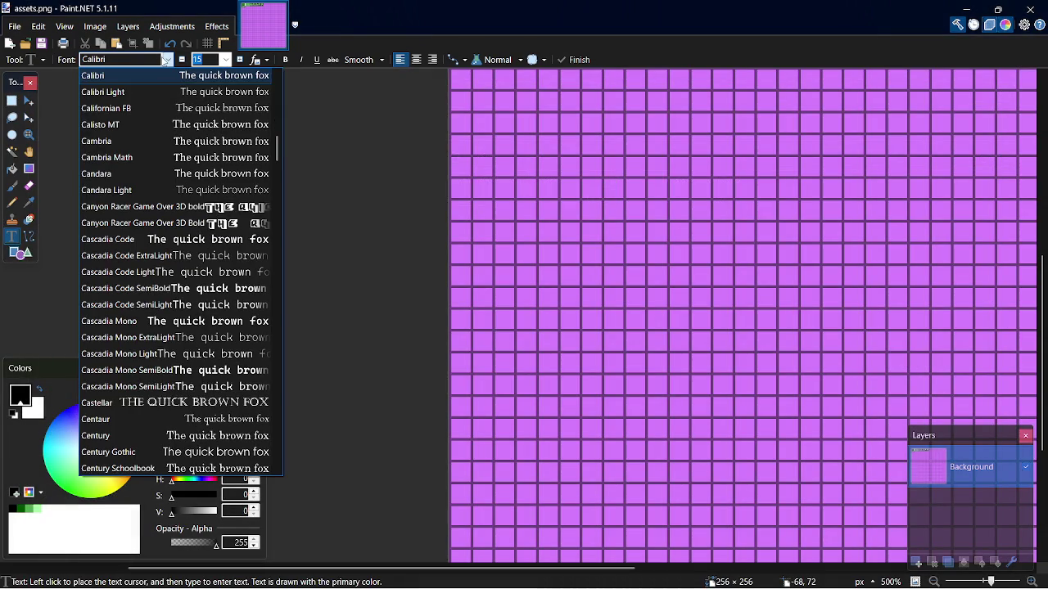
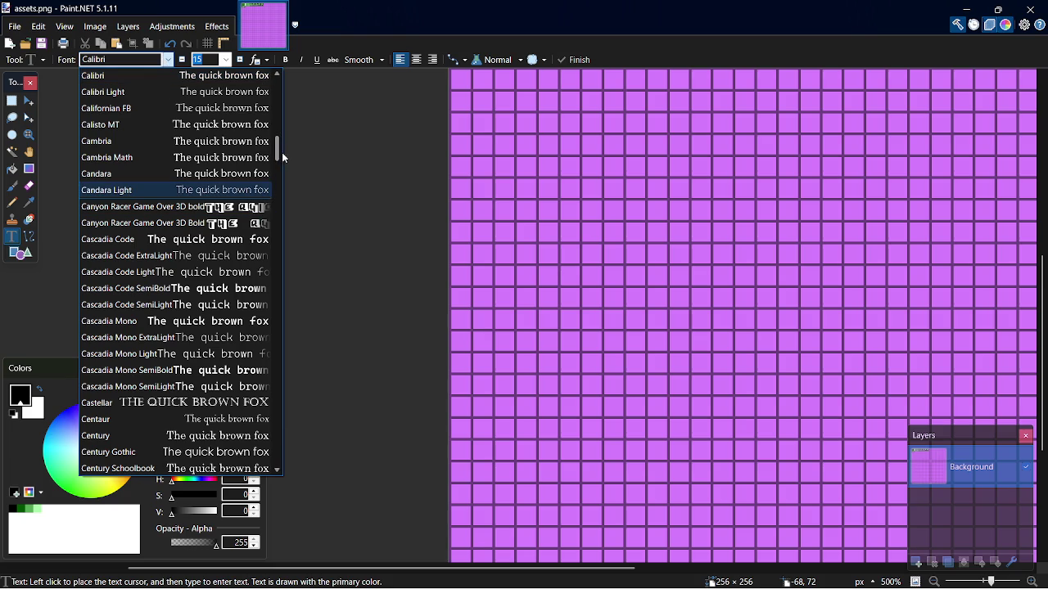
Scroll through the font list, then close it without changing the font
left_click_drag(283, 155, 258, 358)
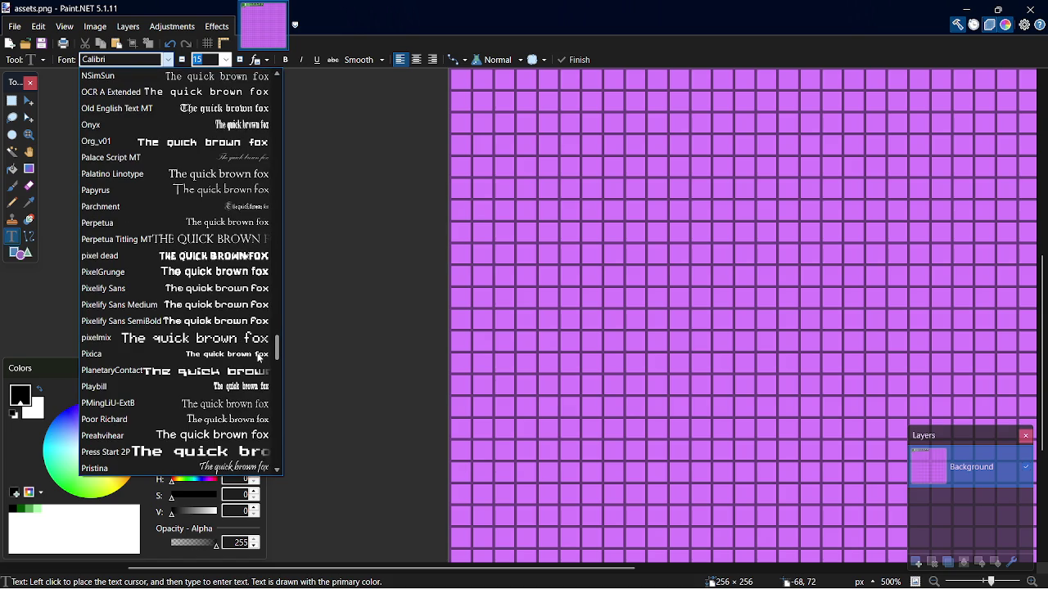
left_click_drag(259, 357, 259, 371)
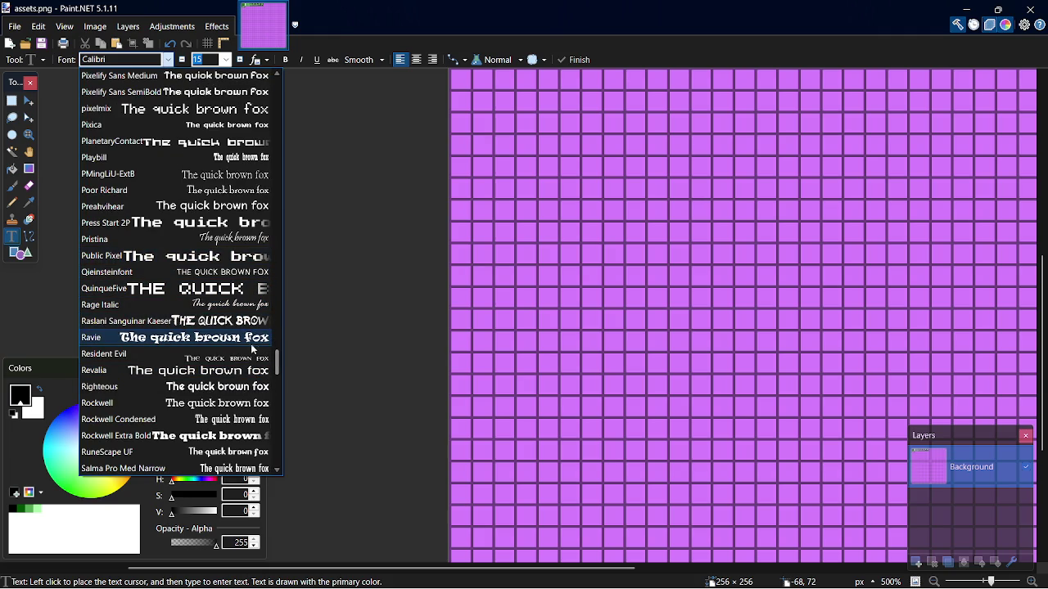
mouse_move(279, 358)
left_mouse_down()
mouse_move(281, 378)
mouse_move(278, 366)
left_mouse_up()
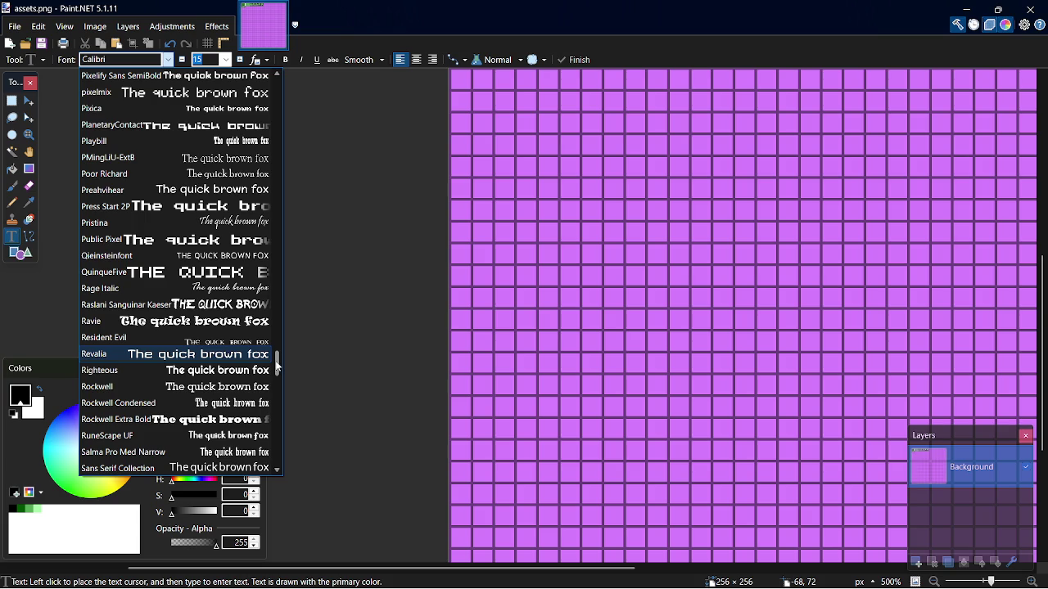
left_click(319, 239)
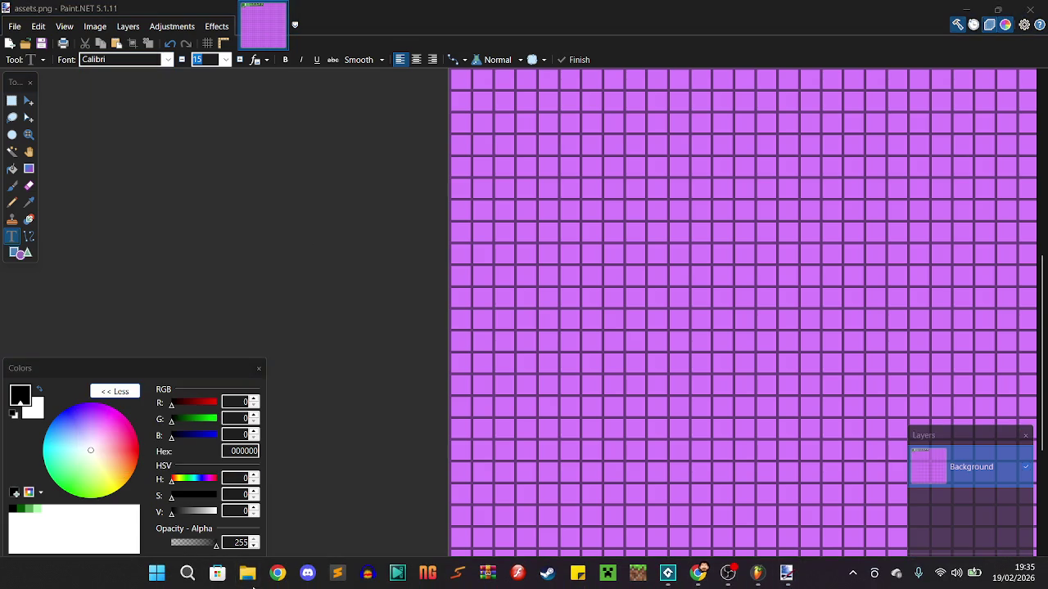
Install runescape_uf.ttf from the Downloads zip, replacing the existing copy, then close both windows
left_click(247, 574)
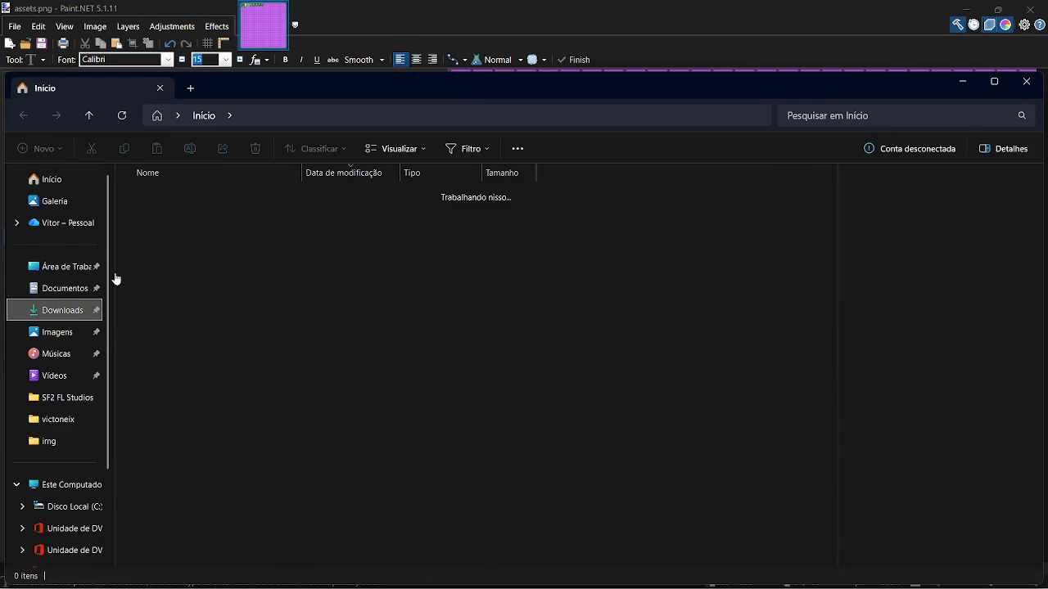
left_click(253, 207)
double_click(253, 206)
double_click(257, 201)
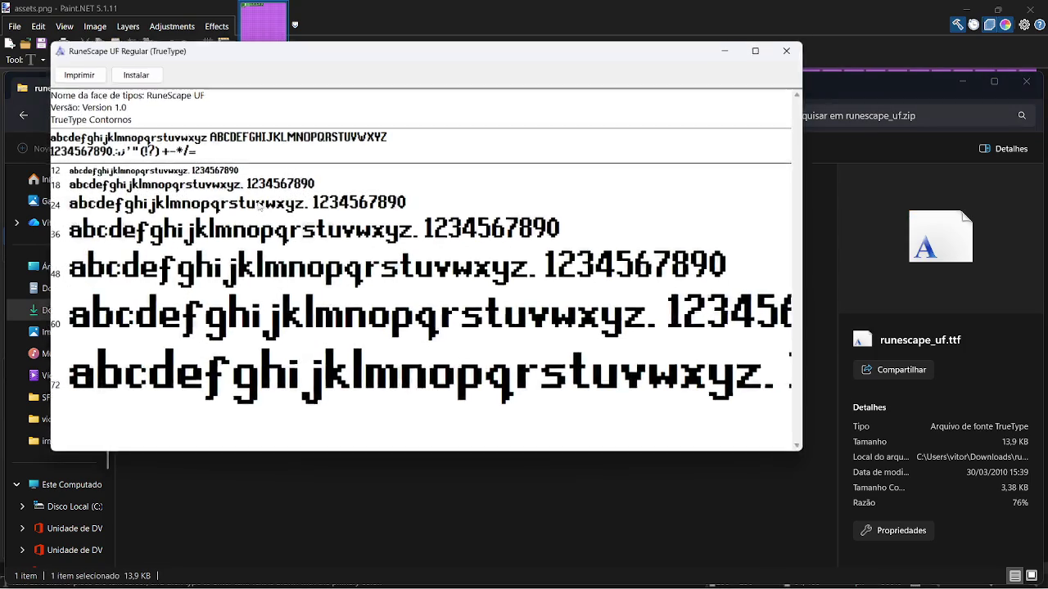
left_click(131, 70)
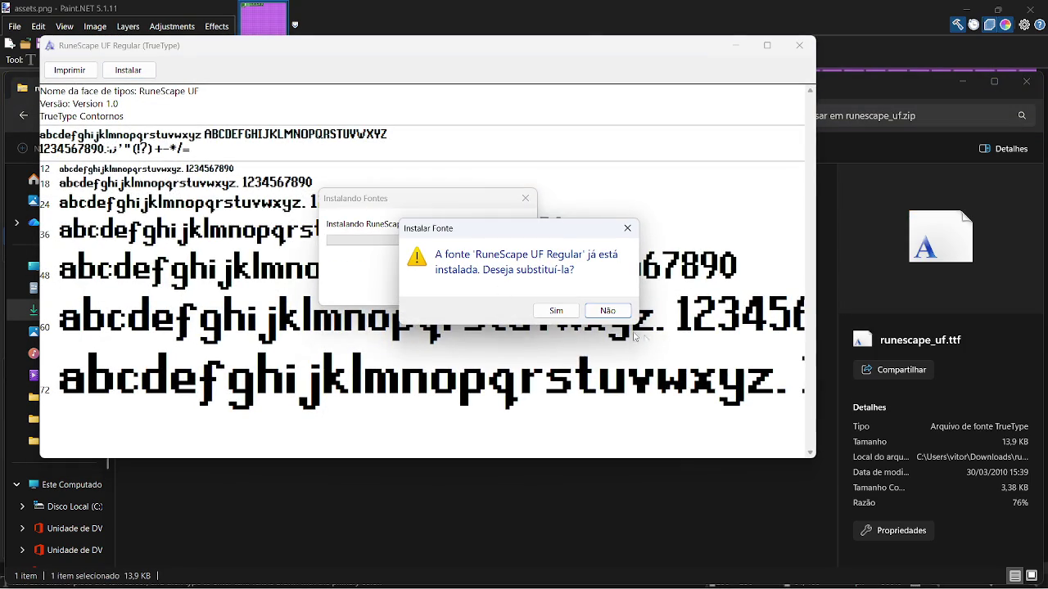
left_click(556, 311)
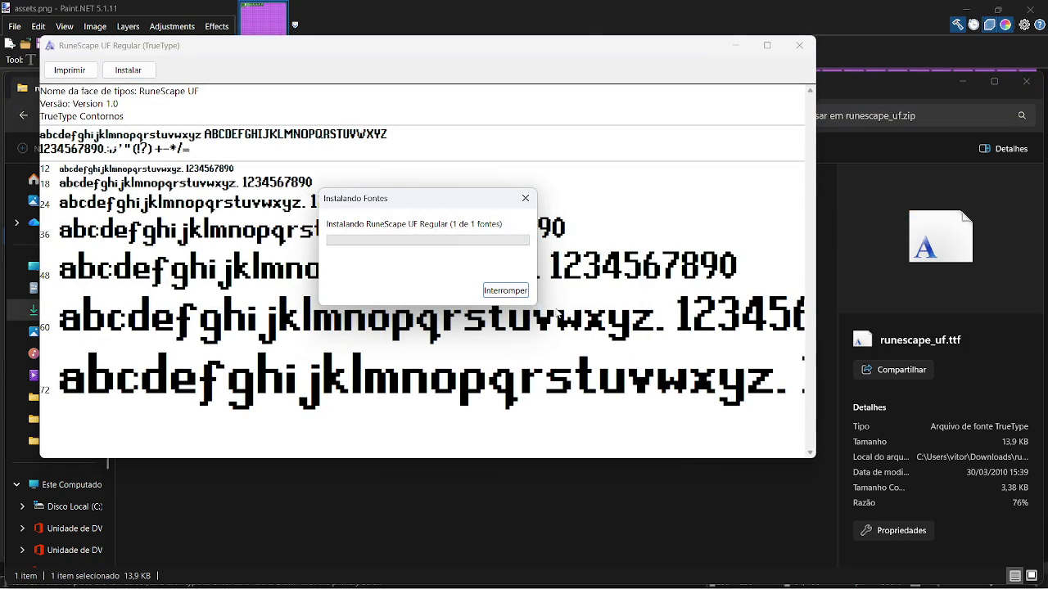
left_click(799, 45)
left_click(1027, 83)
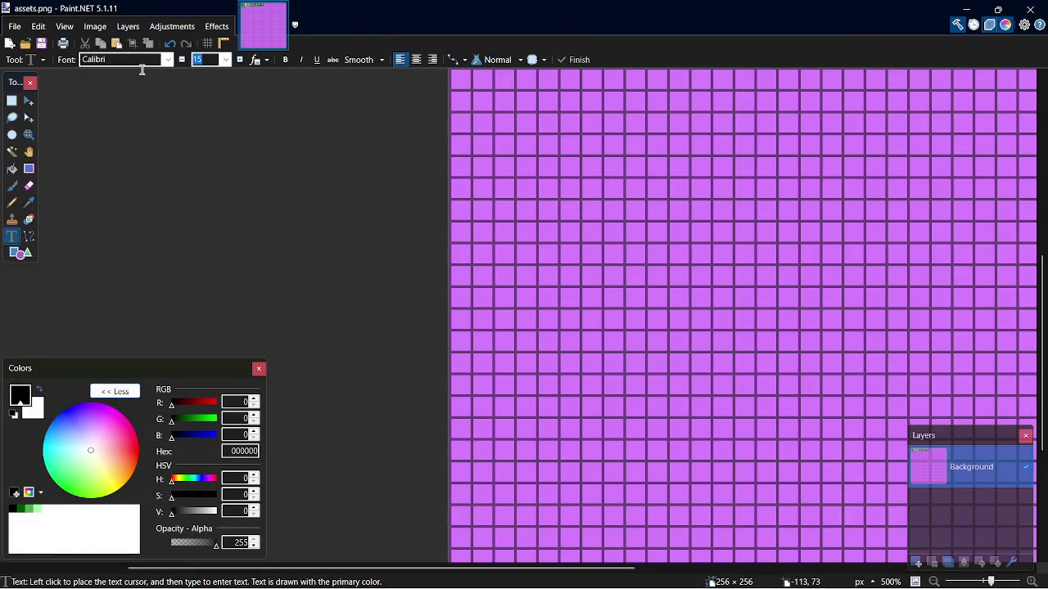
Set the text font to RuneScape UF instead of Calibri
left_click(150, 59)
mouse_move(276, 146)
left_mouse_down()
mouse_move(283, 77)
mouse_move(265, 335)
left_mouse_up()
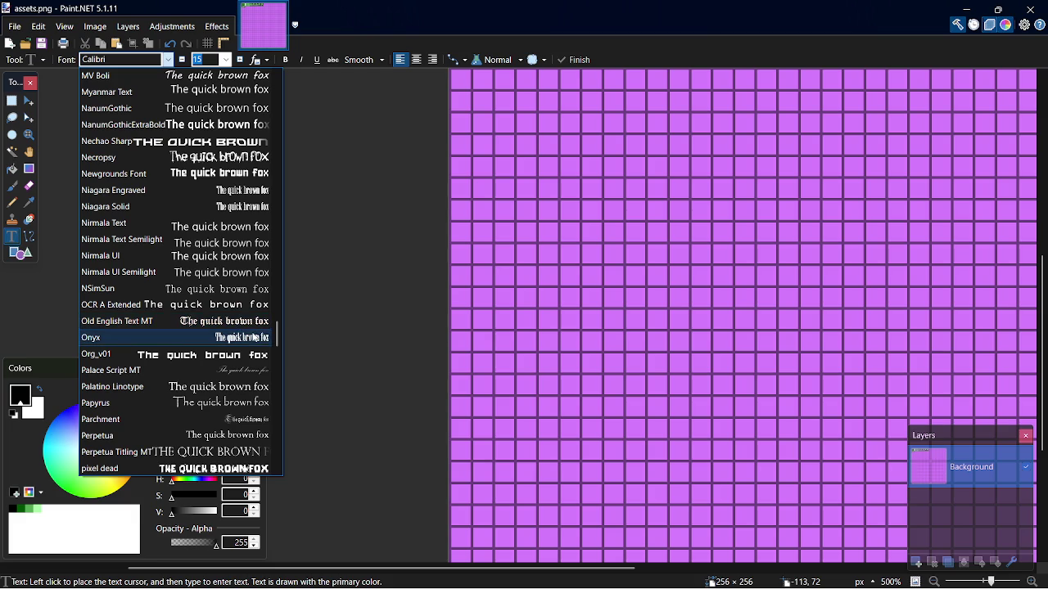
left_click_drag(278, 338, 277, 347)
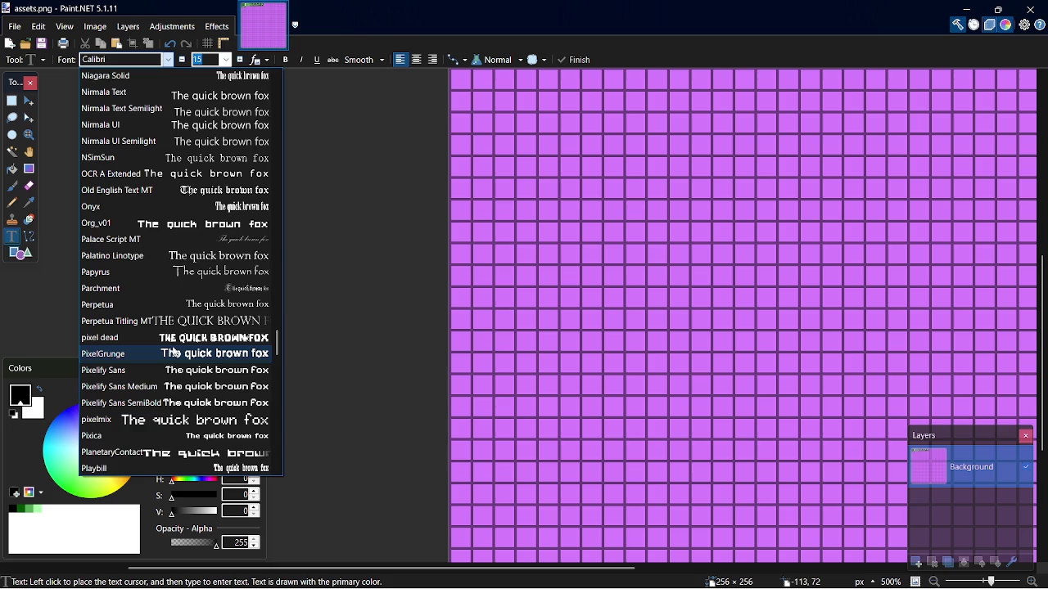
scroll(173, 349, "down", 4)
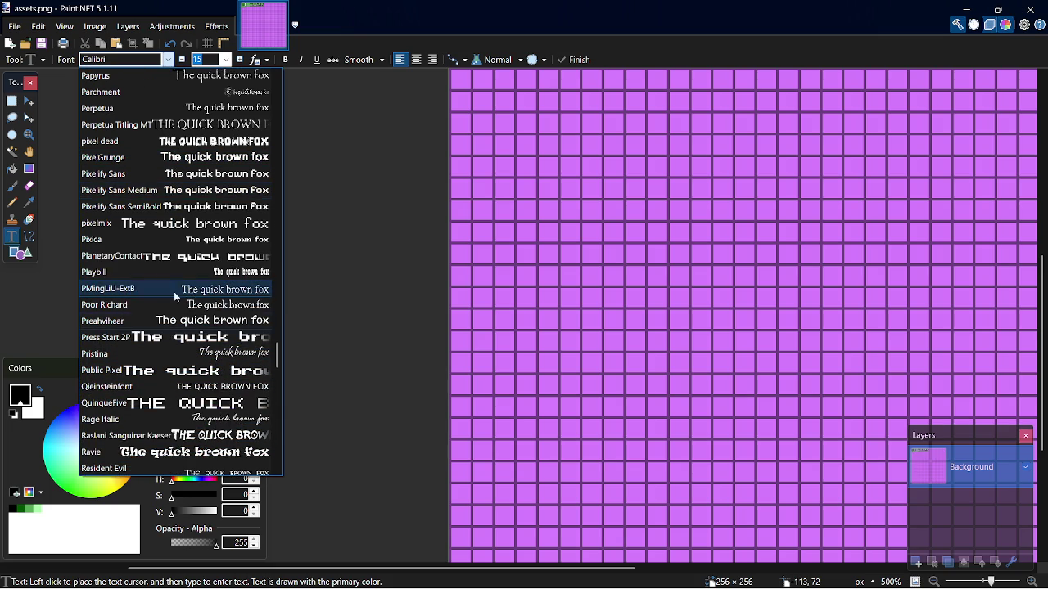
scroll(159, 364, "down", 2)
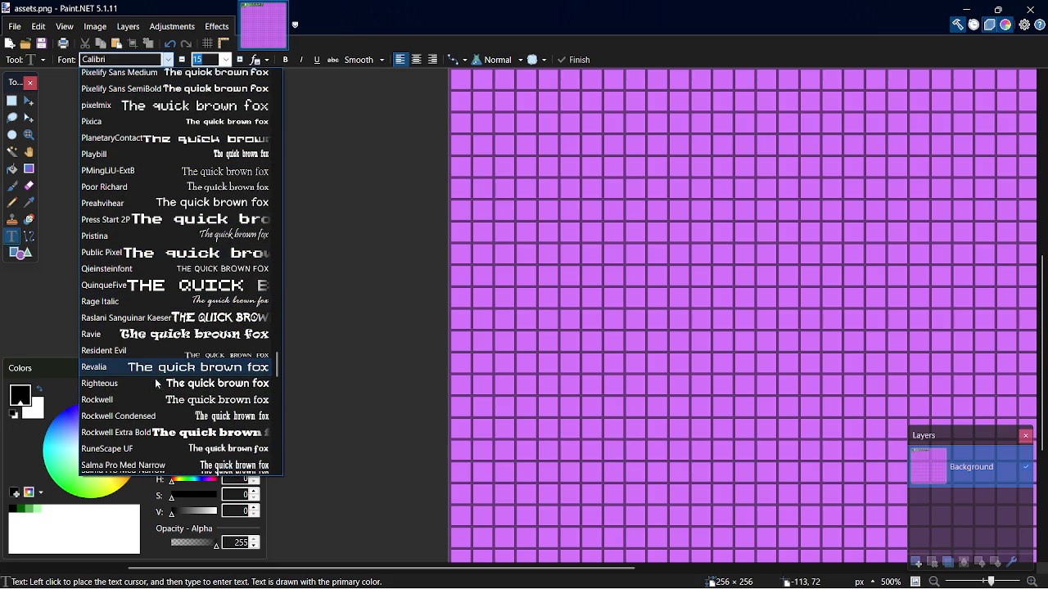
scroll(154, 385, "down", 1)
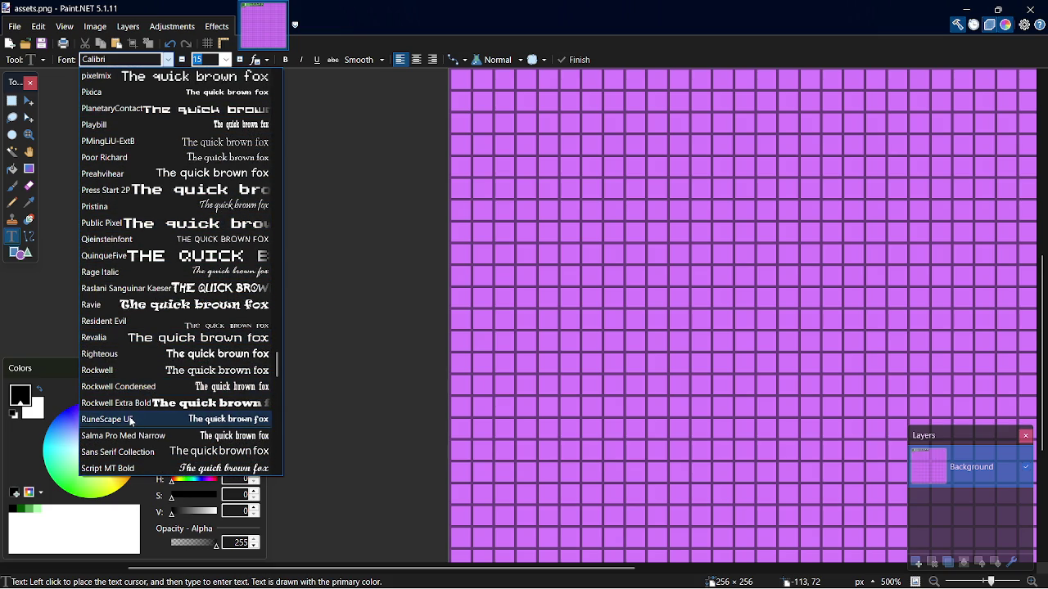
left_click(106, 419)
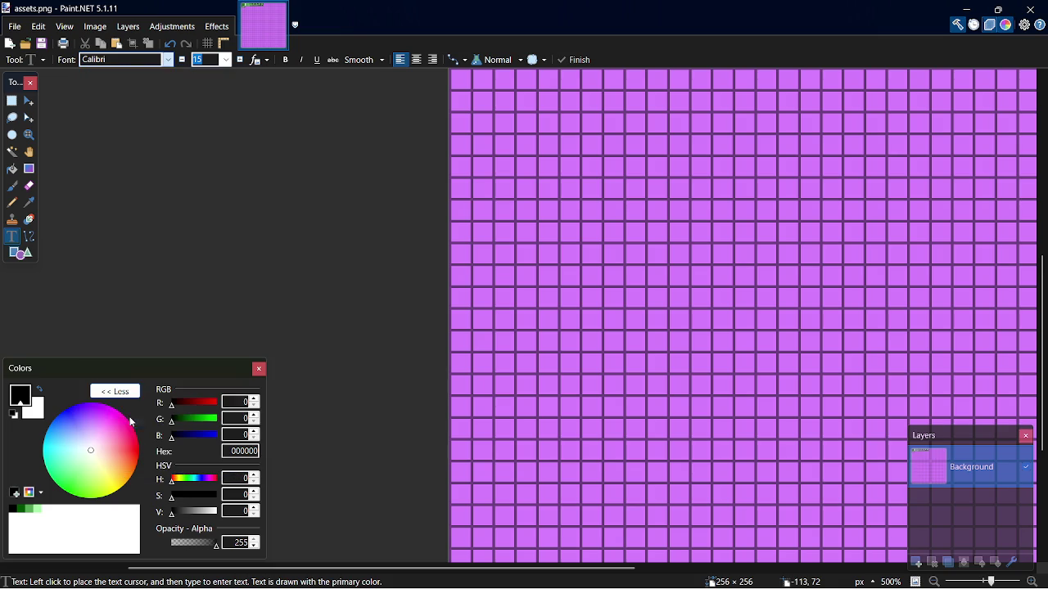
Paste the copied content onto the canvas, deselect it, and switch to the browser
left_click(495, 266)
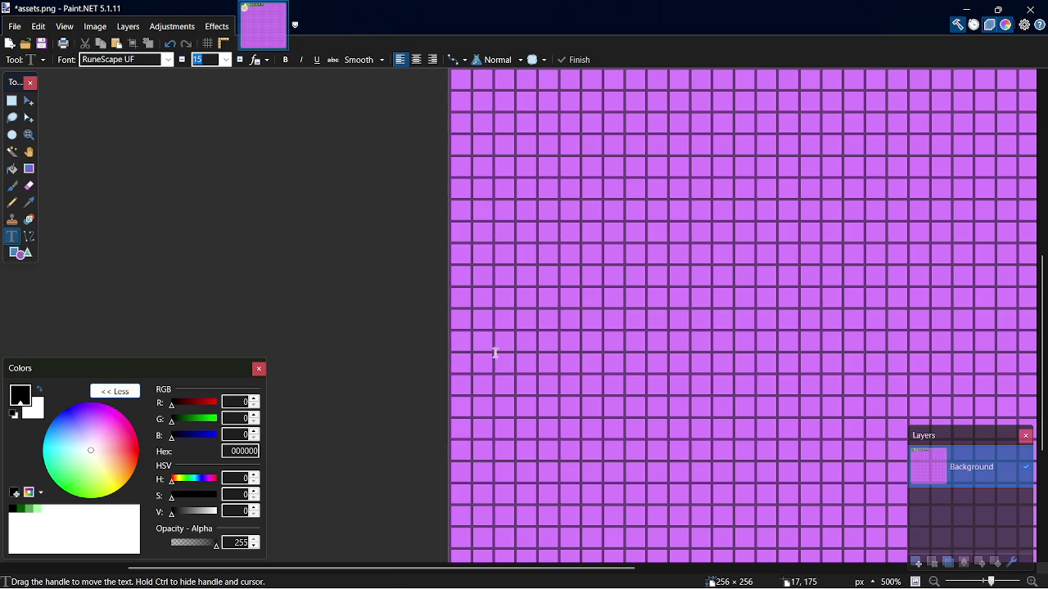
key("ctrl+v")
key("ctrl+d")
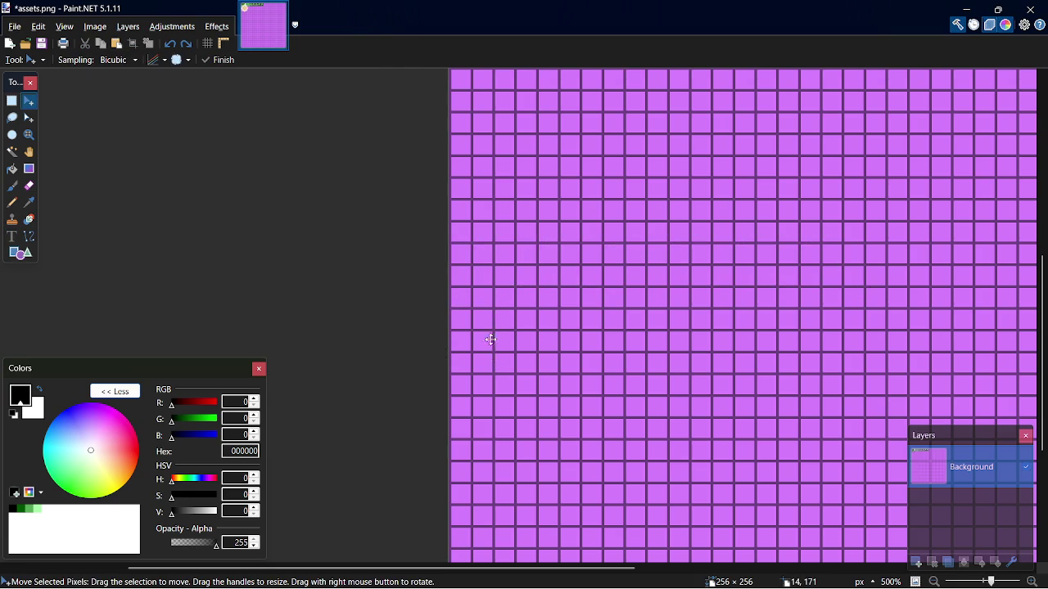
key("alt+Tab")
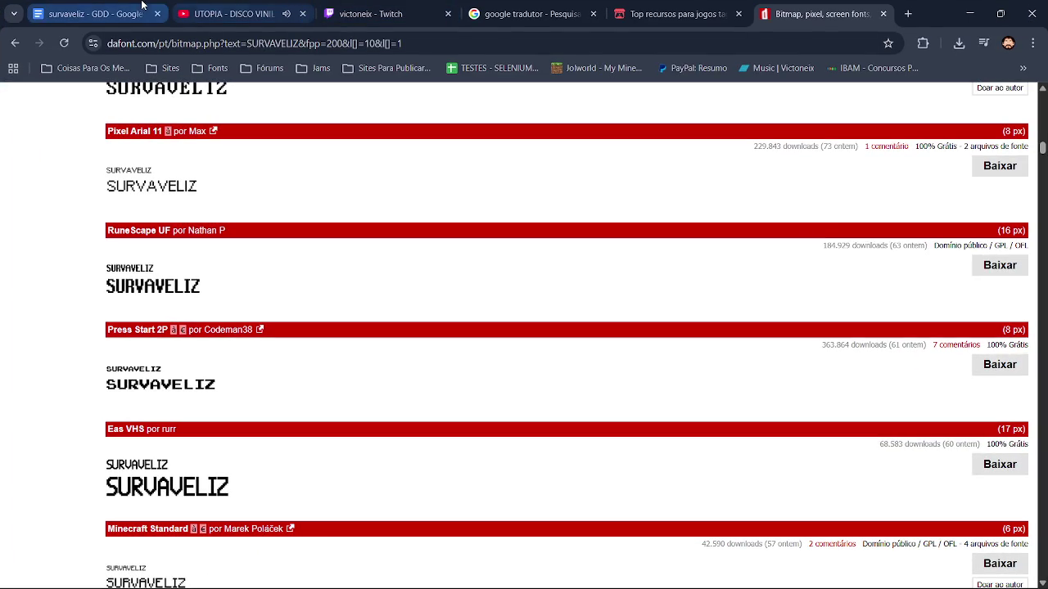
Paste the word SURVAVELIZ from the design document as text on the purple grid
left_click(142, 6)
left_click(970, 9)
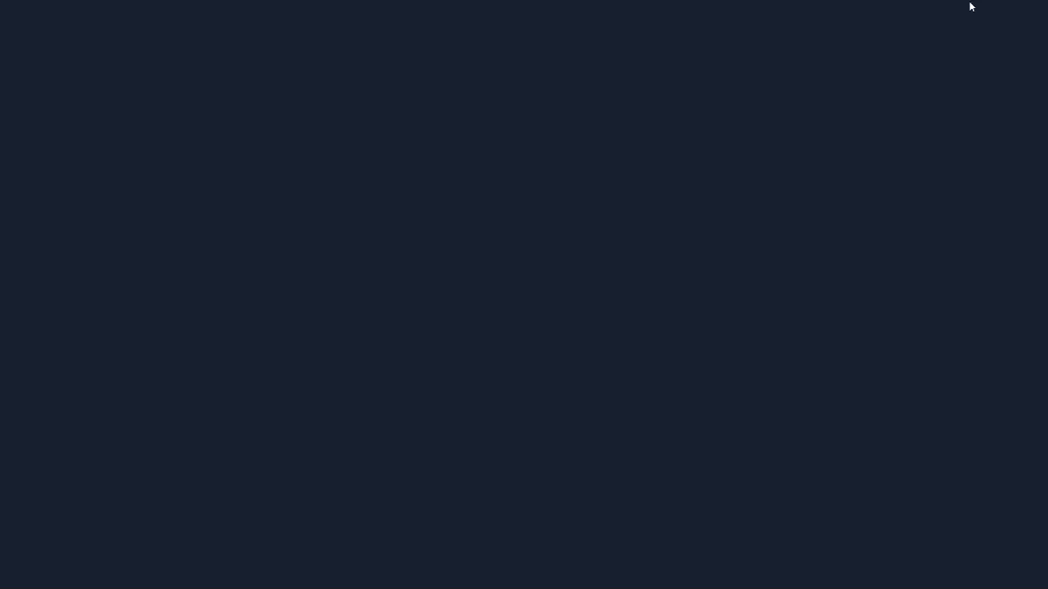
left_click(12, 237)
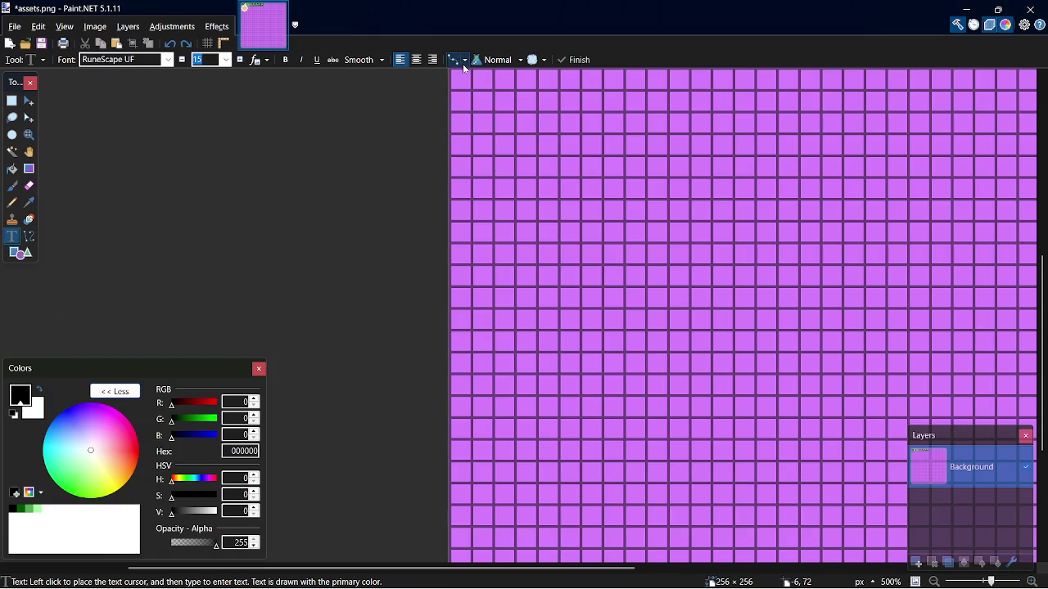
left_click(495, 274)
type("SURVAVELIZ")
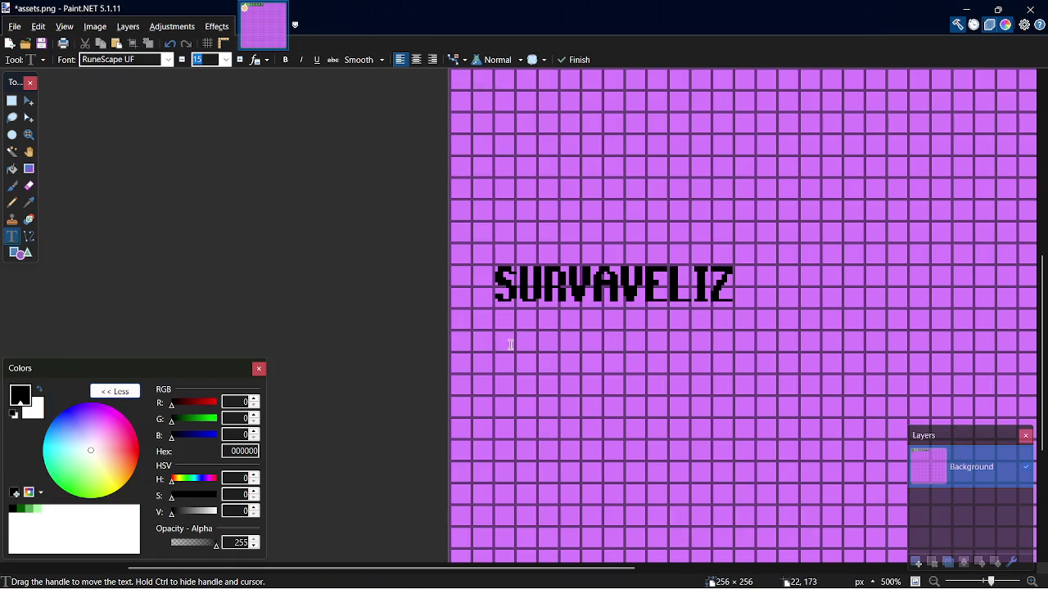
Shrink the SURVAVELIZ text to size 10 and bring the dafont preview page forward
left_click(181, 65)
left_click(181, 65)
left_click(181, 64)
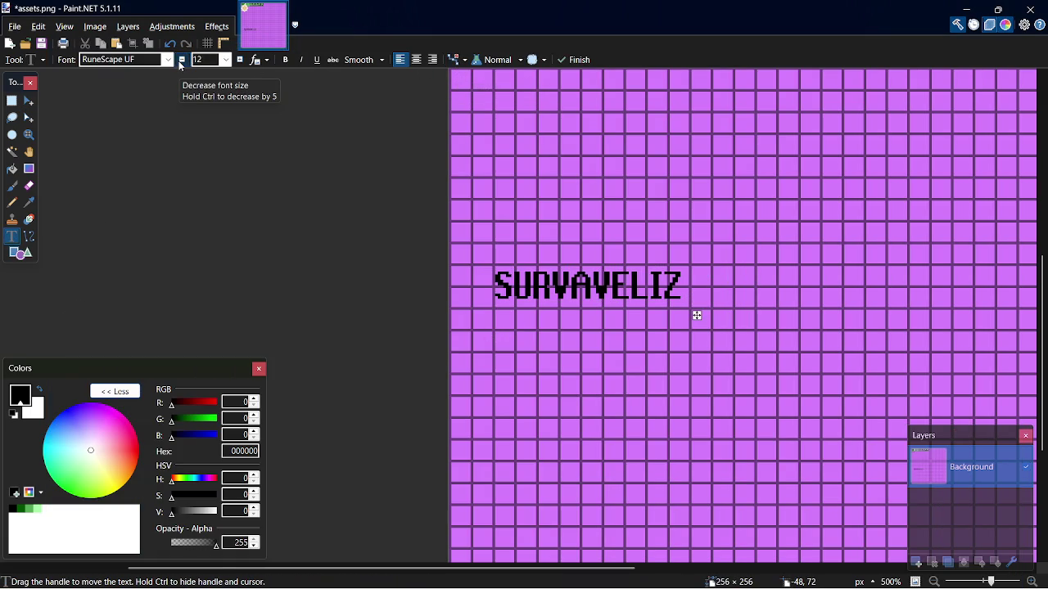
left_click(181, 65)
left_click(181, 64)
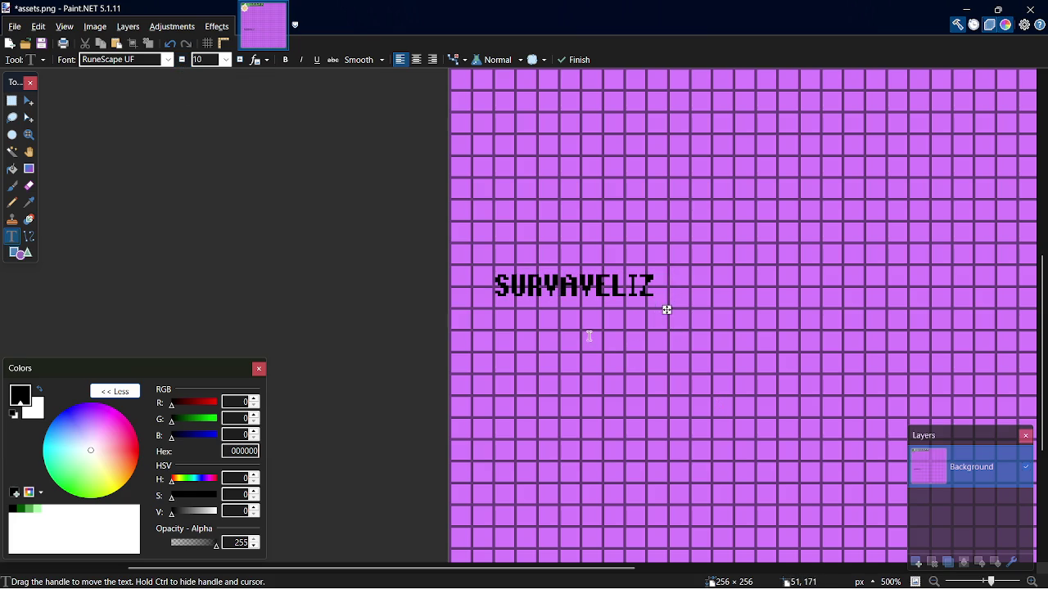
key("alt+Tab")
key("alt+Tab")
key("alt+Tab")
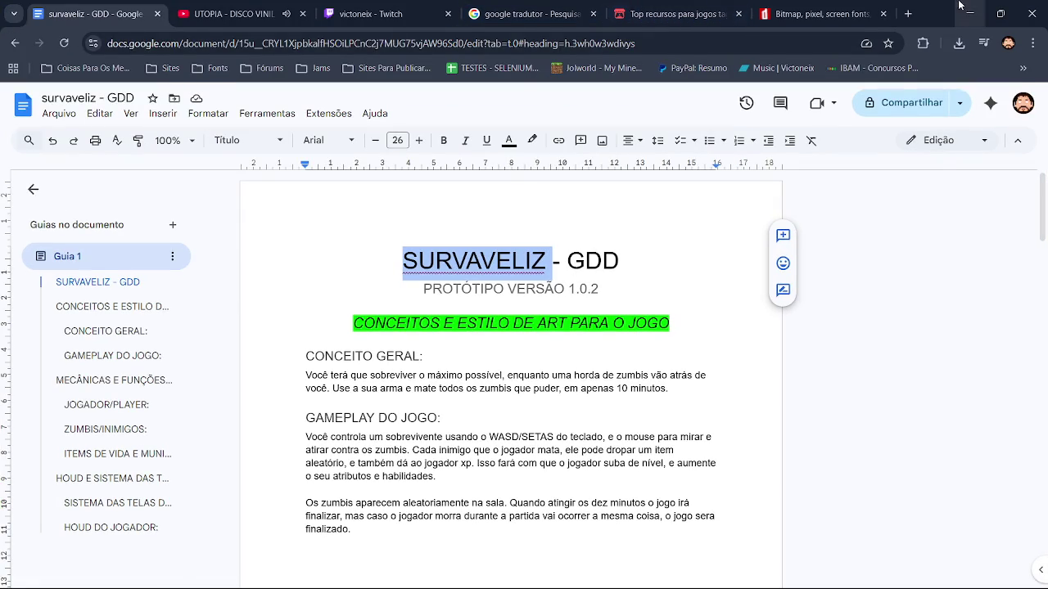
left_click(818, 14)
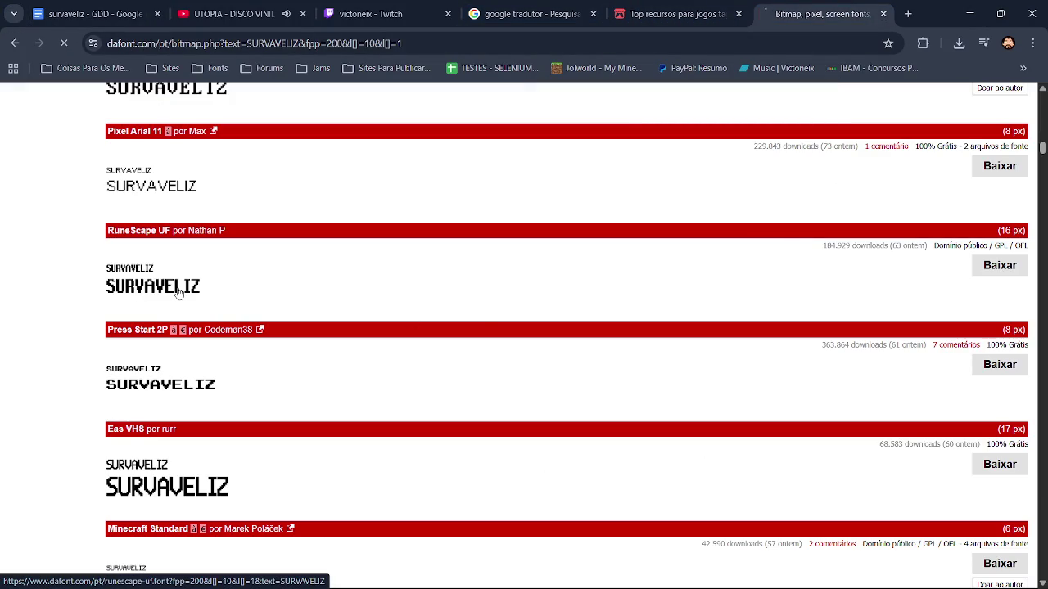
key("alt+Tab")
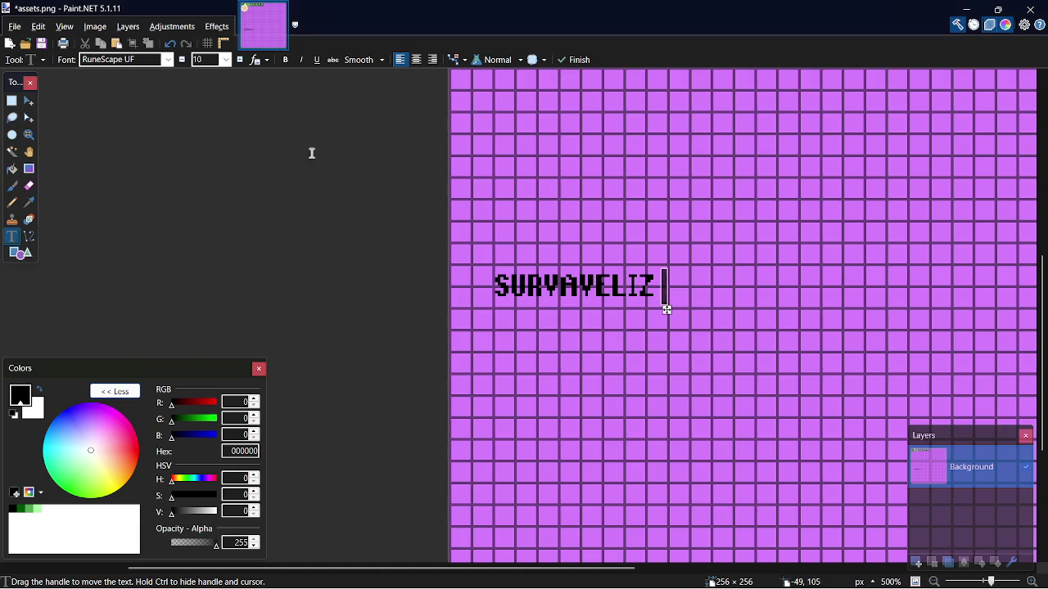
left_click(242, 60)
left_click(241, 60)
left_click(241, 59)
left_click(242, 60)
left_click(242, 60)
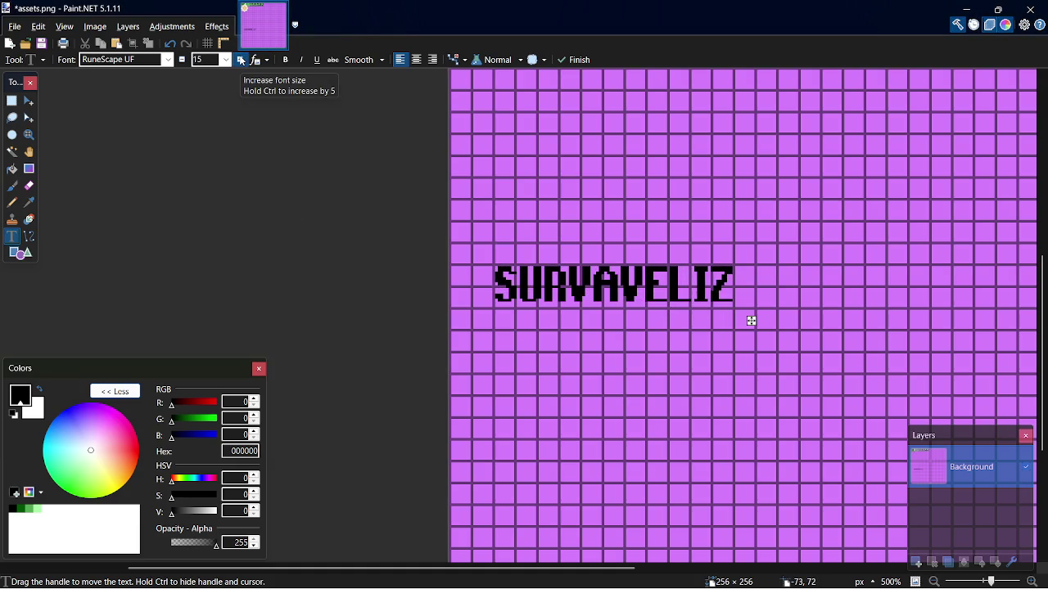
left_click(242, 60)
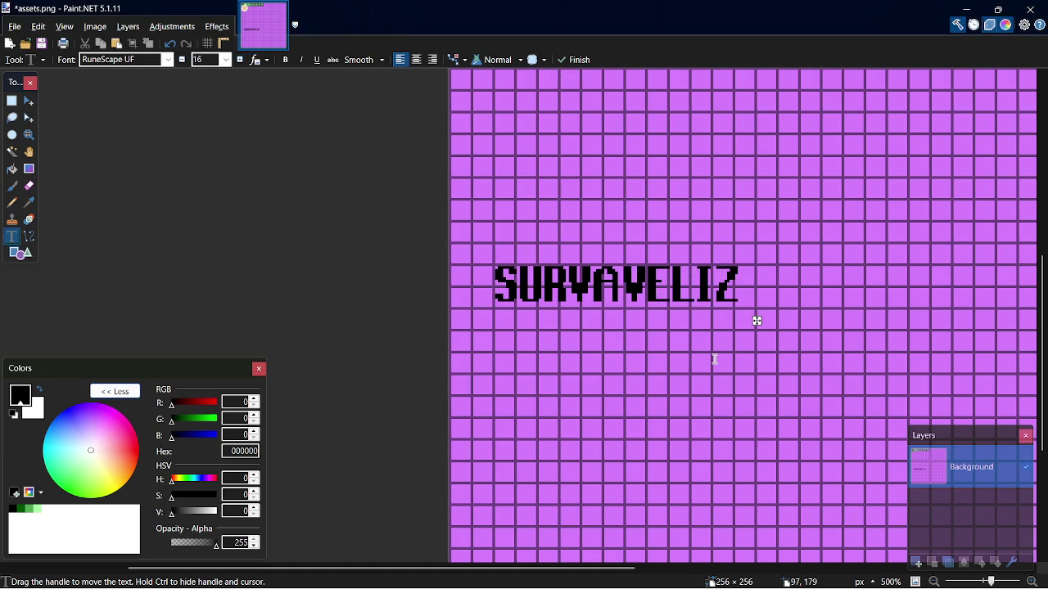
key("alt+Tab")
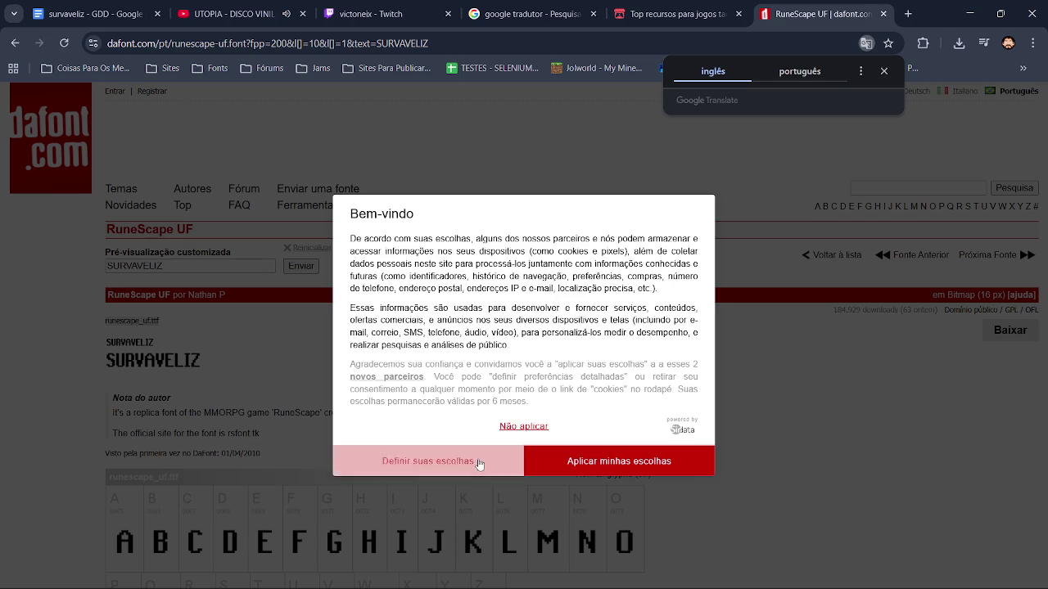
left_click(459, 465)
left_click(694, 151)
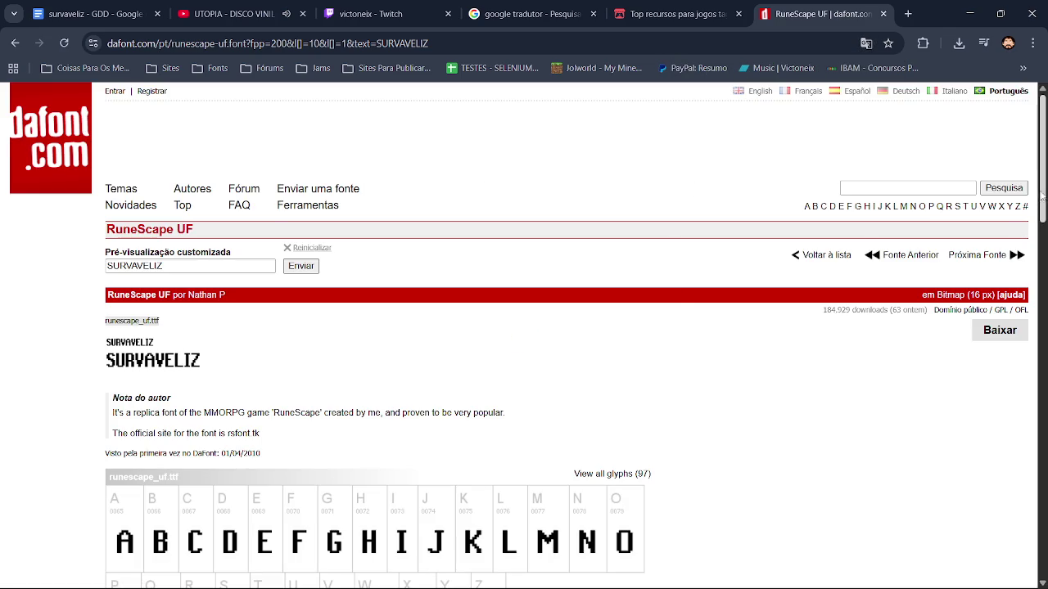
mouse_move(1041, 194)
left_mouse_down()
mouse_move(1043, 319)
mouse_move(1043, 272)
left_mouse_up()
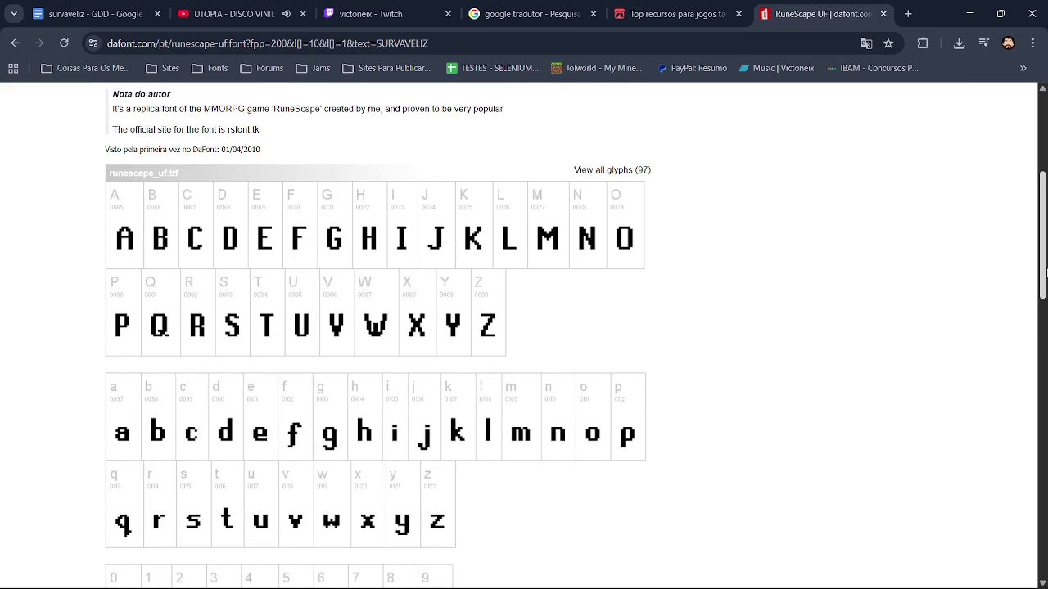
key("alt+Tab")
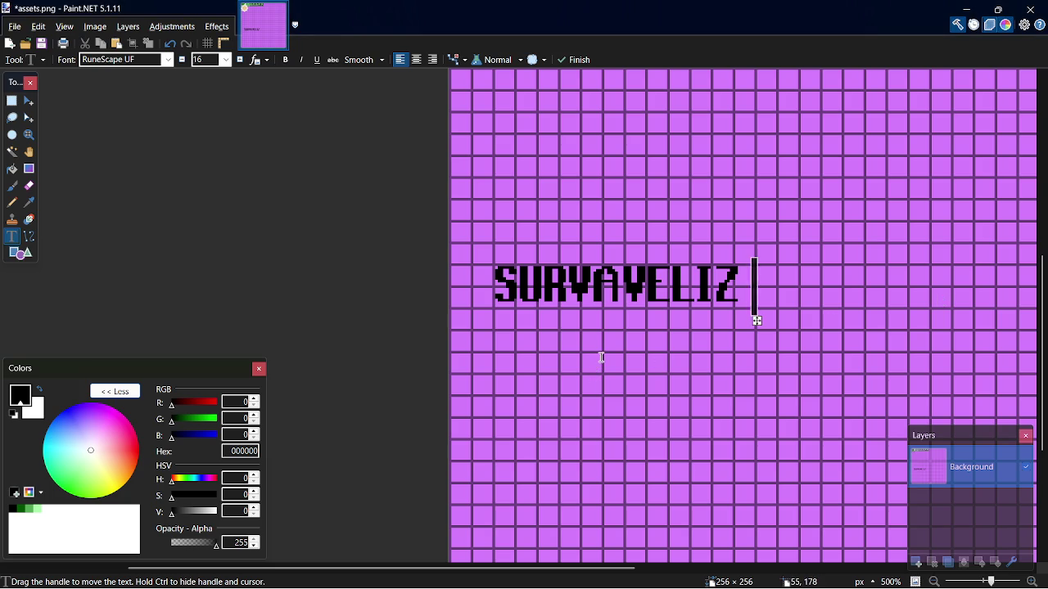
key("alt+Tab")
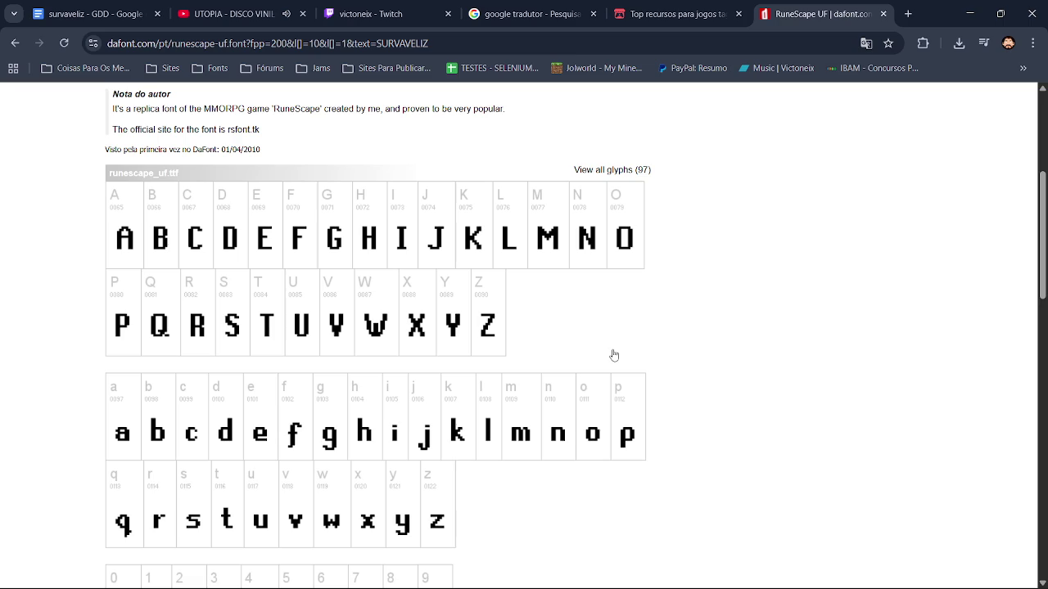
key("alt+Tab")
scroll(631, 308, "up", 5)
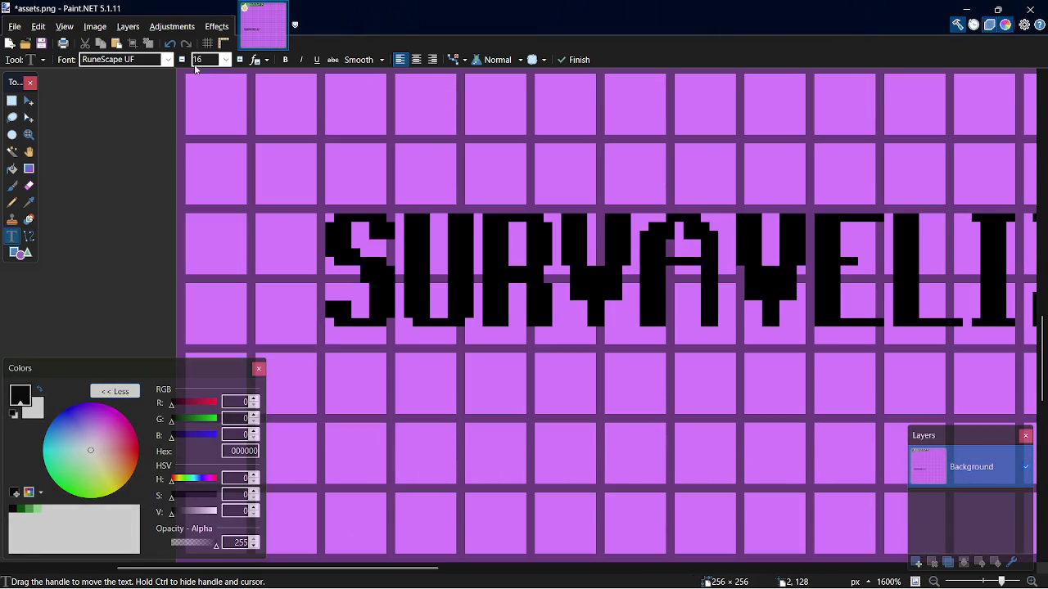
Try different SURVAVELIZ font sizes, shrinking it and then enlarging it to 19
left_click(182, 59)
left_click(182, 59)
left_click(182, 59)
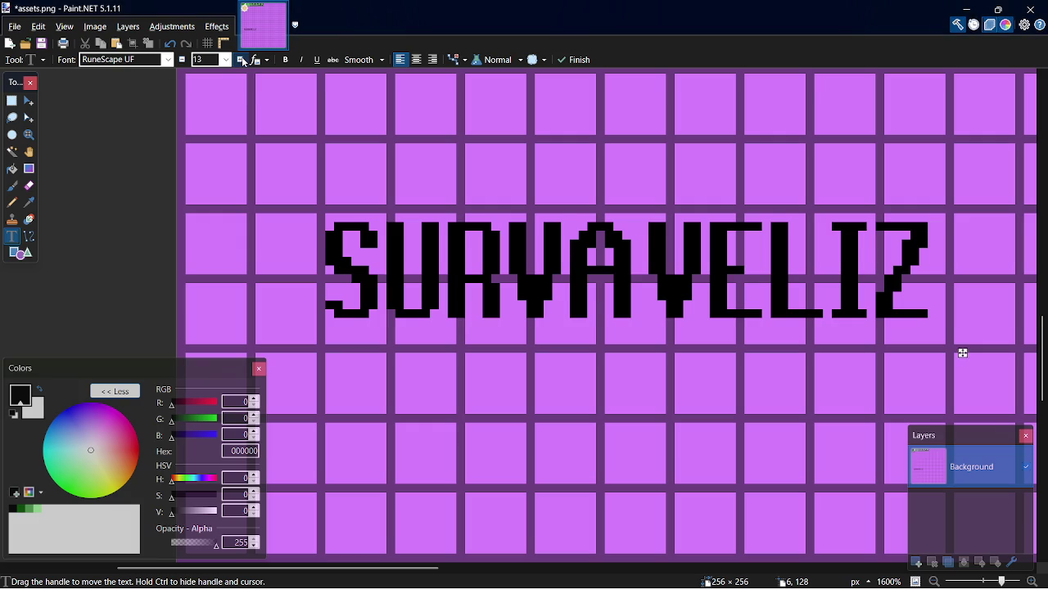
left_click(242, 61)
left_click(242, 61)
left_click(242, 61)
left_click(242, 60)
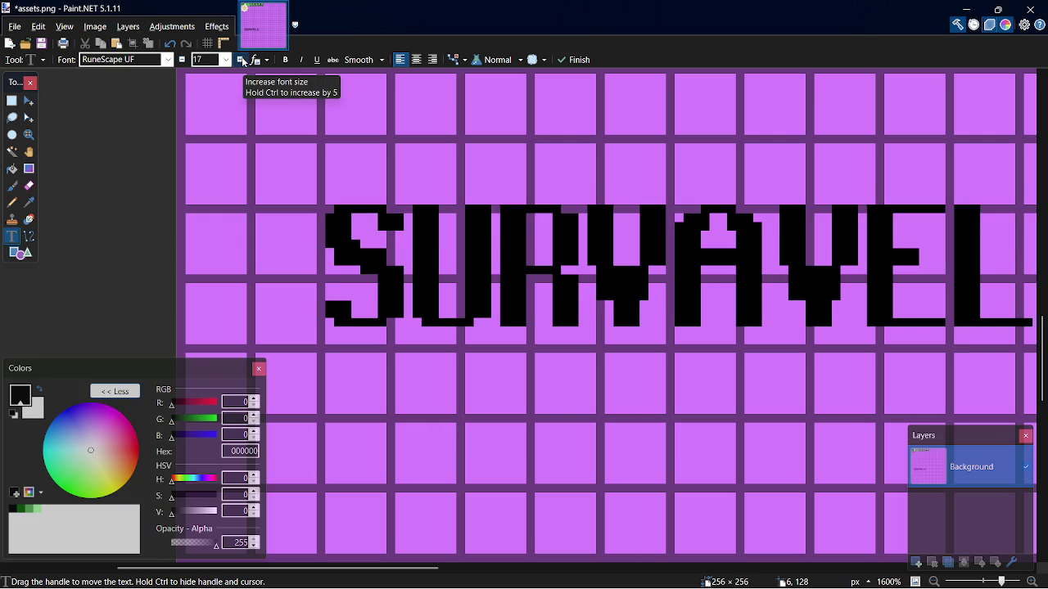
left_click(242, 60)
left_click(242, 61)
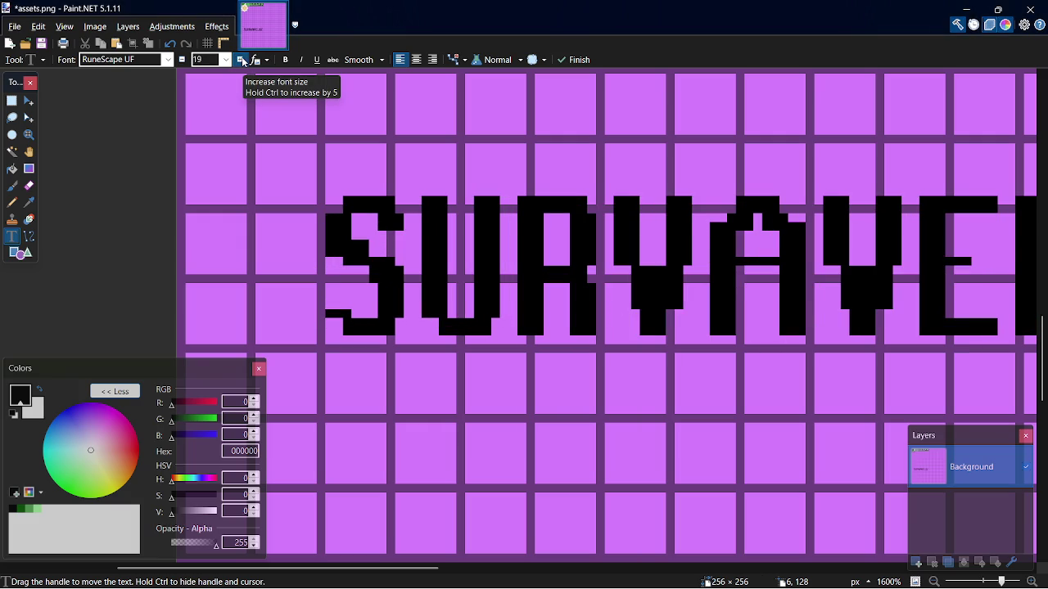
Set the text back to size 13, move it to the image's left edge, and commit it
left_click(182, 60)
left_click(182, 60)
left_click(182, 60)
left_click(182, 60)
left_click(181, 60)
left_click(182, 60)
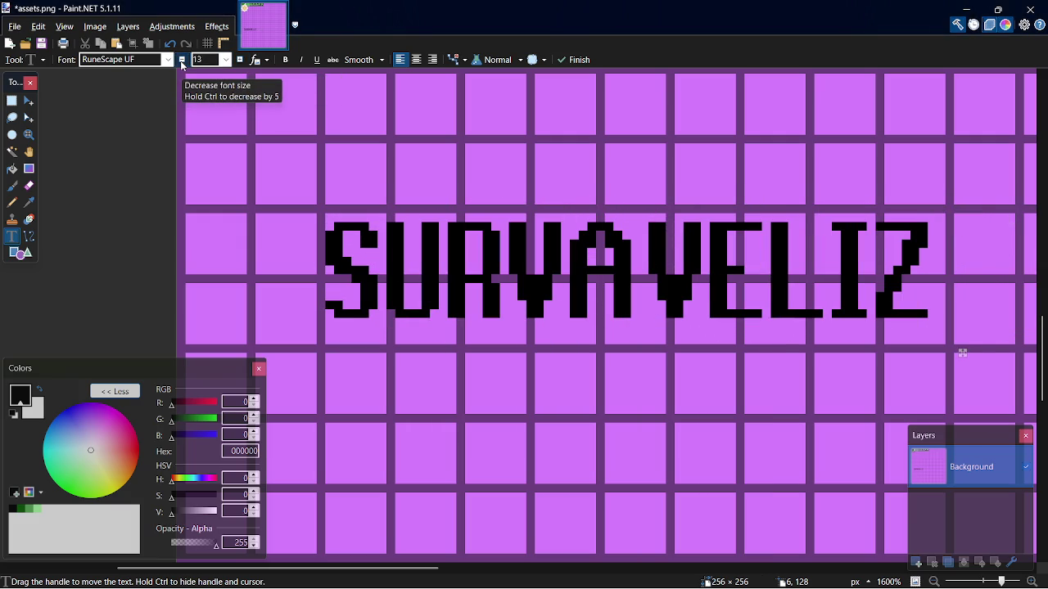
mouse_move(963, 354)
left_mouse_down()
mouse_move(830, 351)
mouse_move(816, 341)
left_mouse_up()
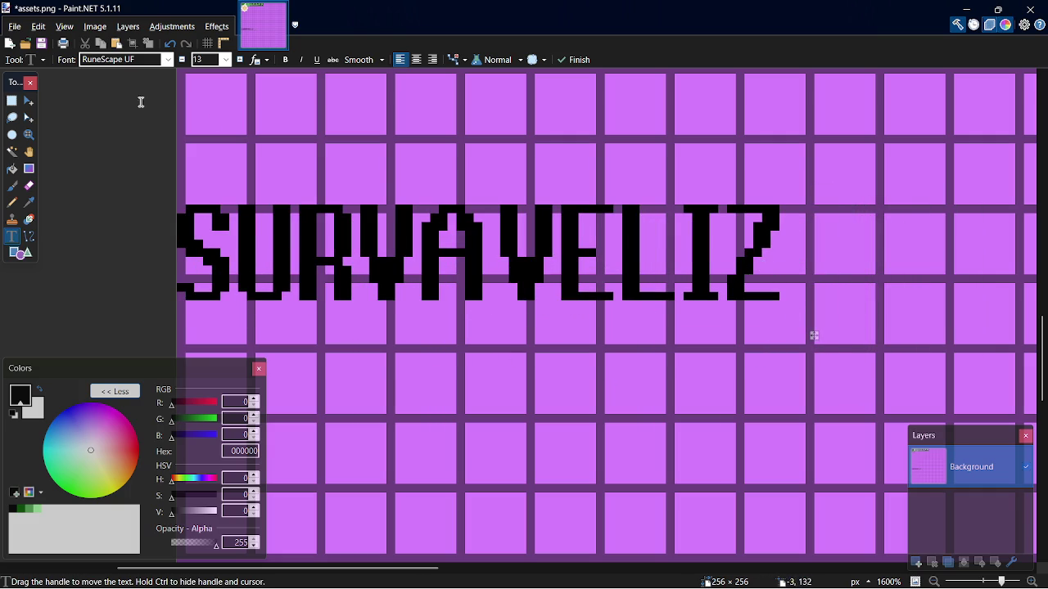
left_click(12, 101)
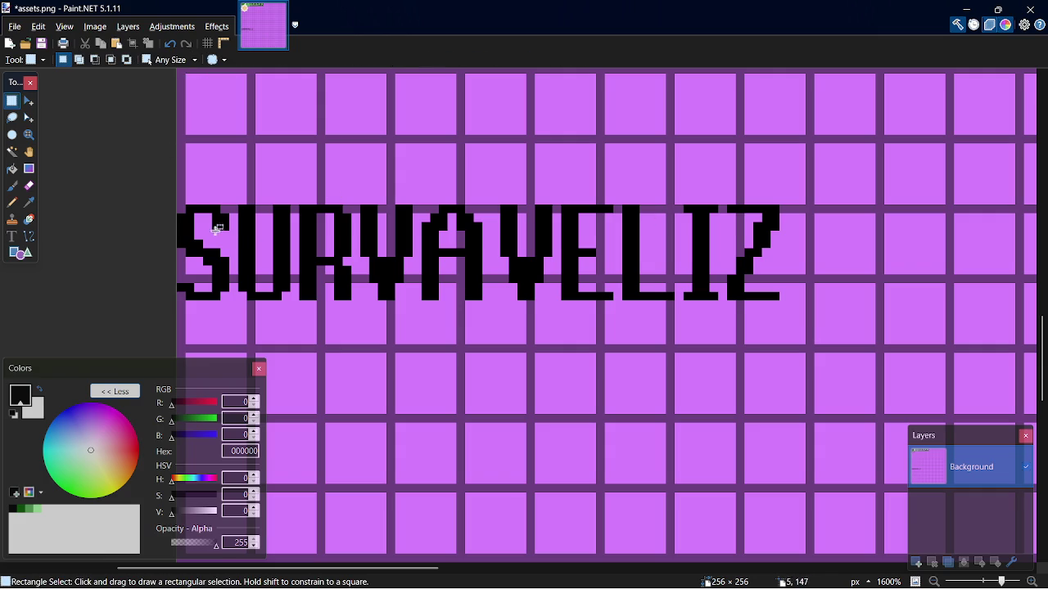
Paint-bucket the selected SURVAVELIZ letters green 55AA55
mouse_move(181, 208)
left_mouse_down()
mouse_move(785, 301)
mouse_move(804, 340)
left_mouse_up()
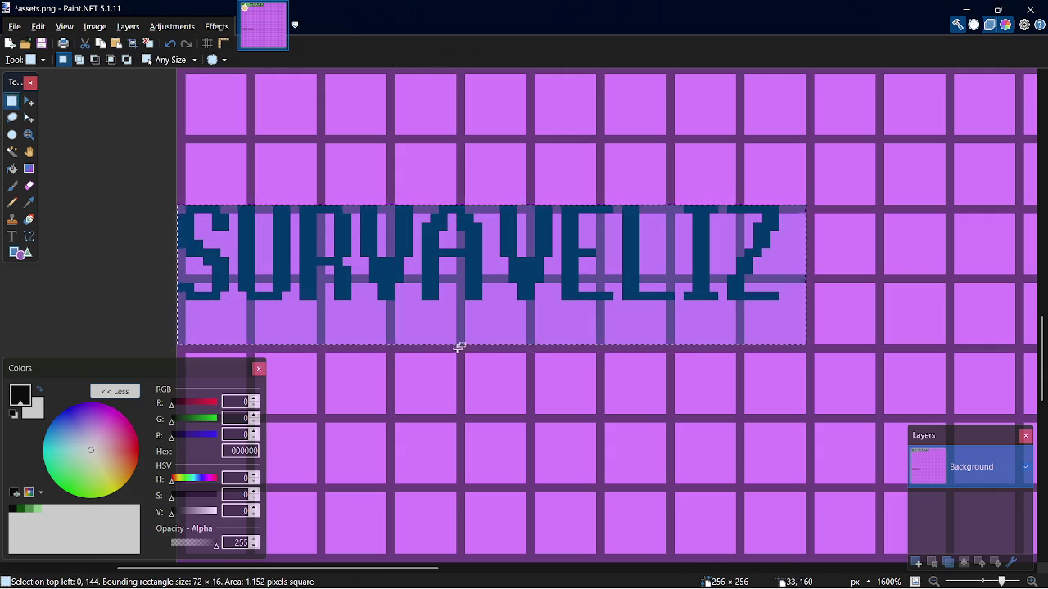
key("f")
left_click(30, 509)
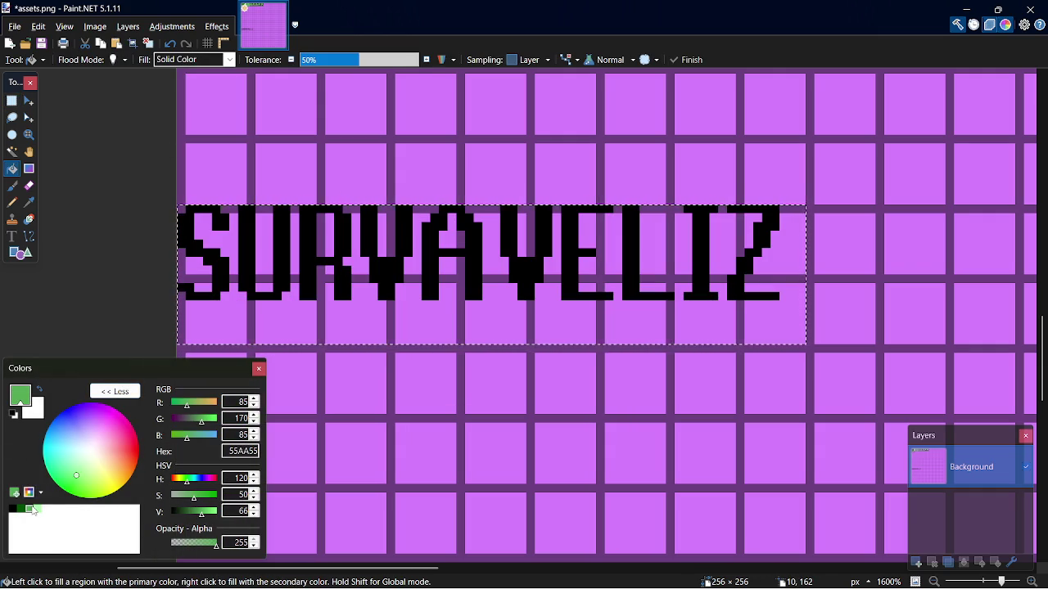
left_click(285, 270)
Save assets.png, then preview a blue Long Shadow in Drop Shadow+
key("ctrl+s")
left_click(216, 26)
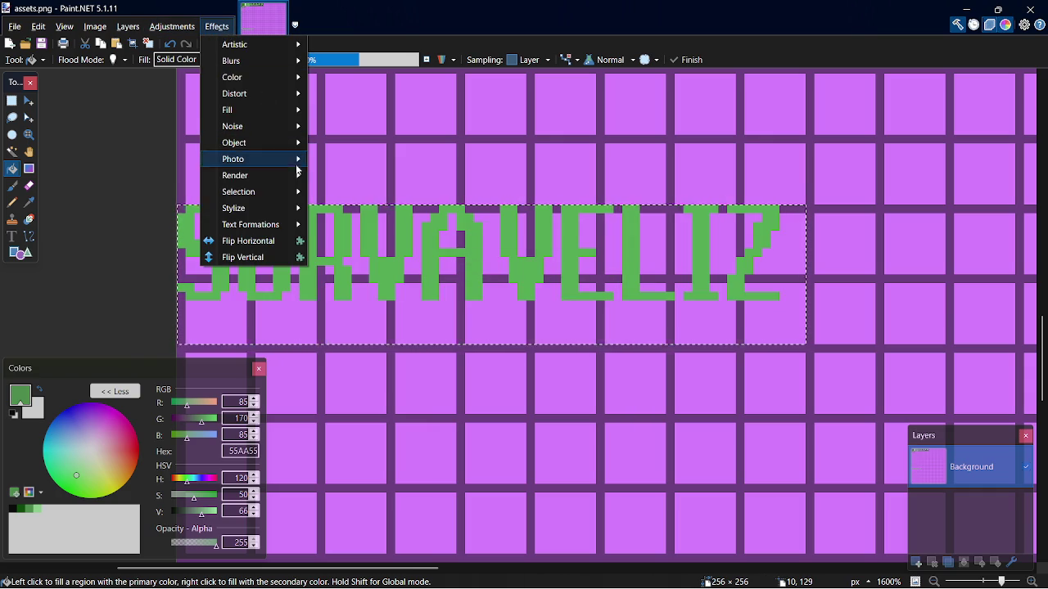
mouse_move(283, 152)
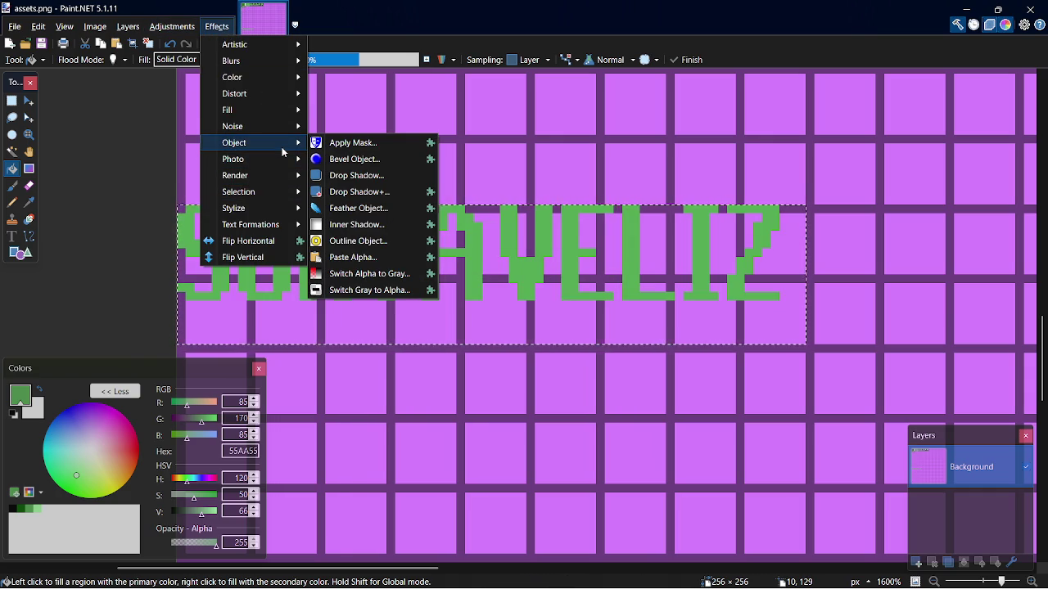
left_click(384, 191)
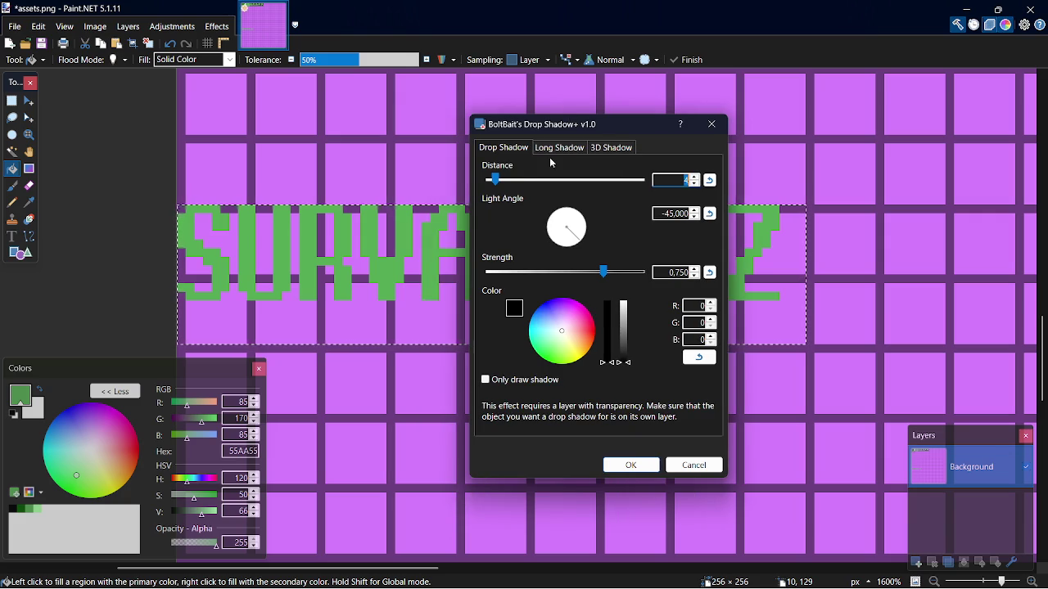
left_click(556, 148)
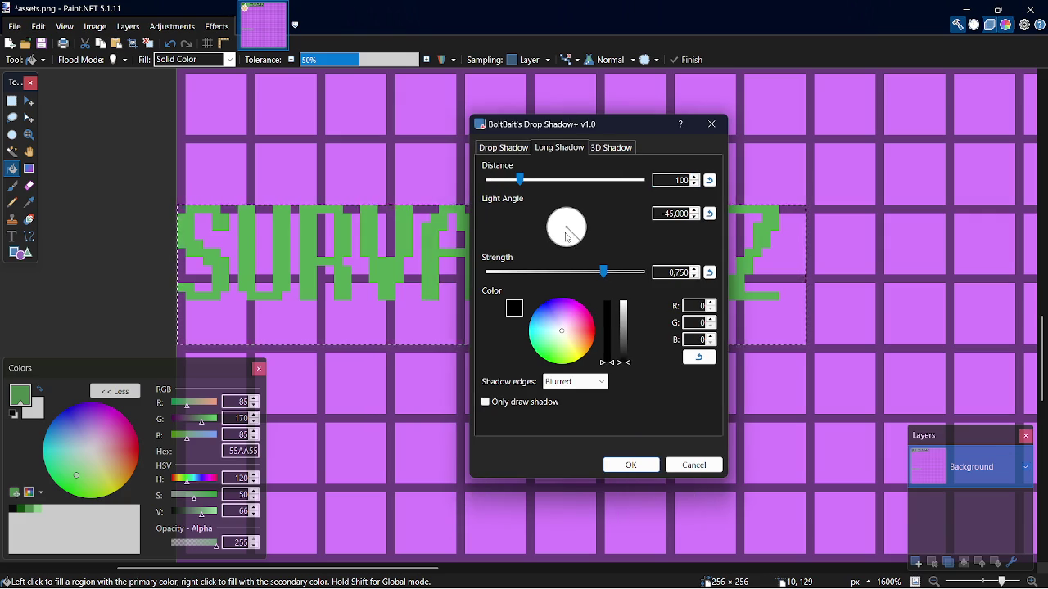
left_click(539, 306)
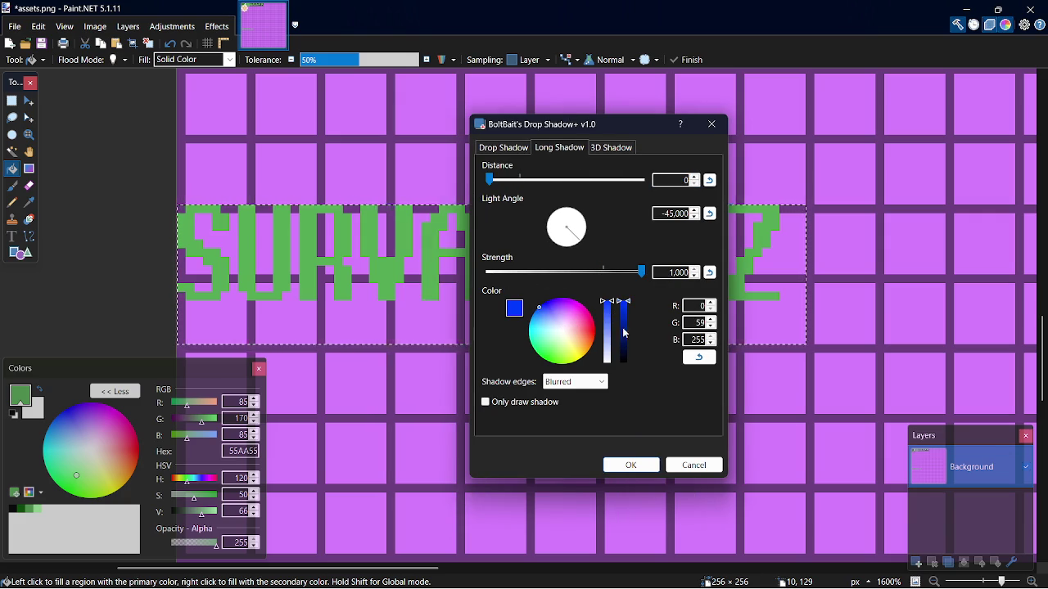
Try aliased edges, magenta, zero strength and the 3D variant, then cancel the shadow
left_click(575, 382)
left_click(579, 421)
left_click(577, 302)
left_click_drag(580, 273, 464, 268)
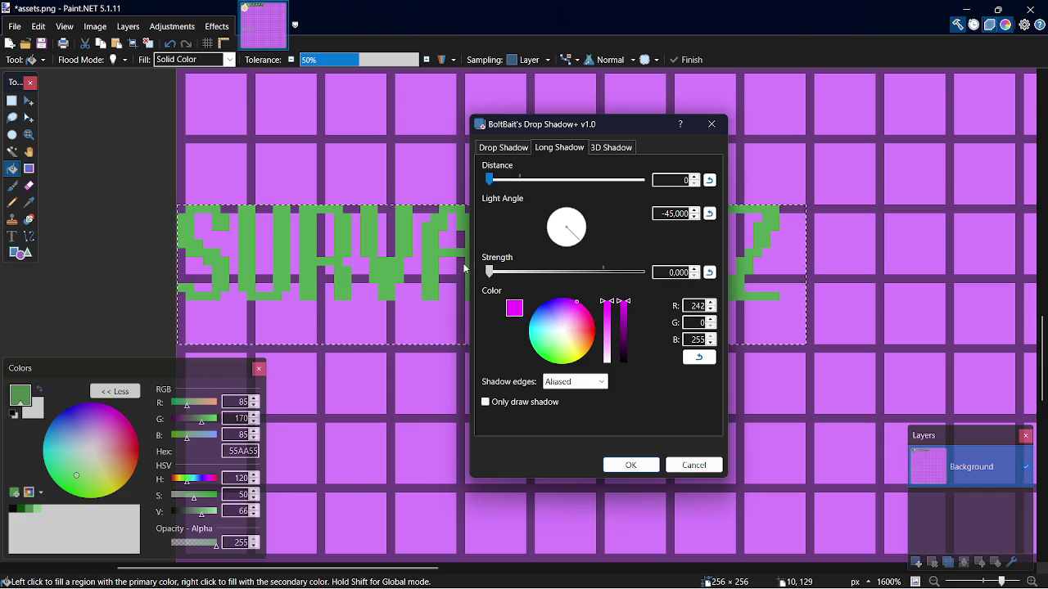
left_click(612, 149)
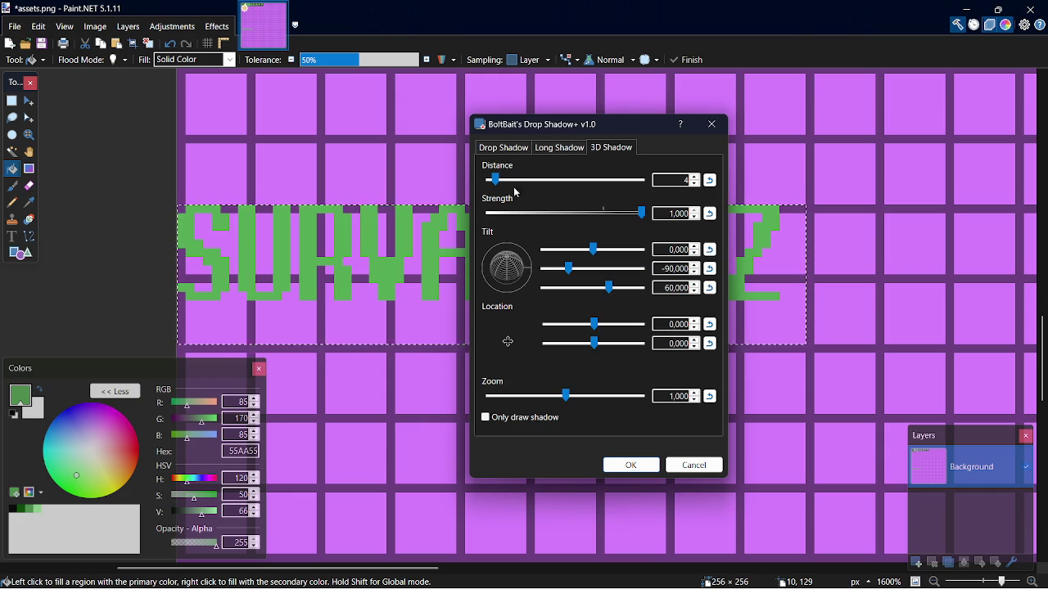
left_click(502, 147)
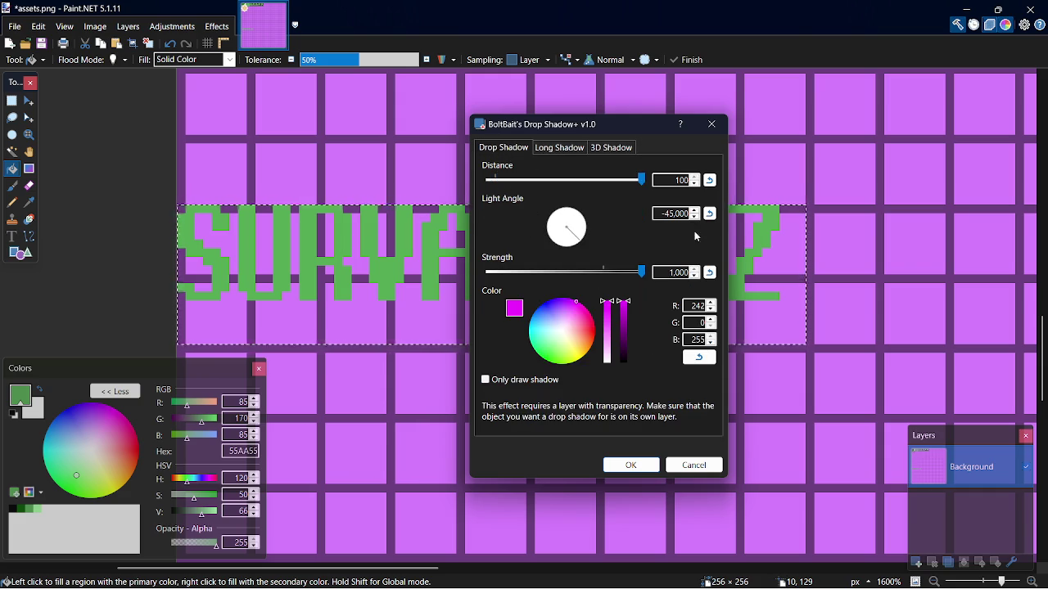
left_click(693, 465)
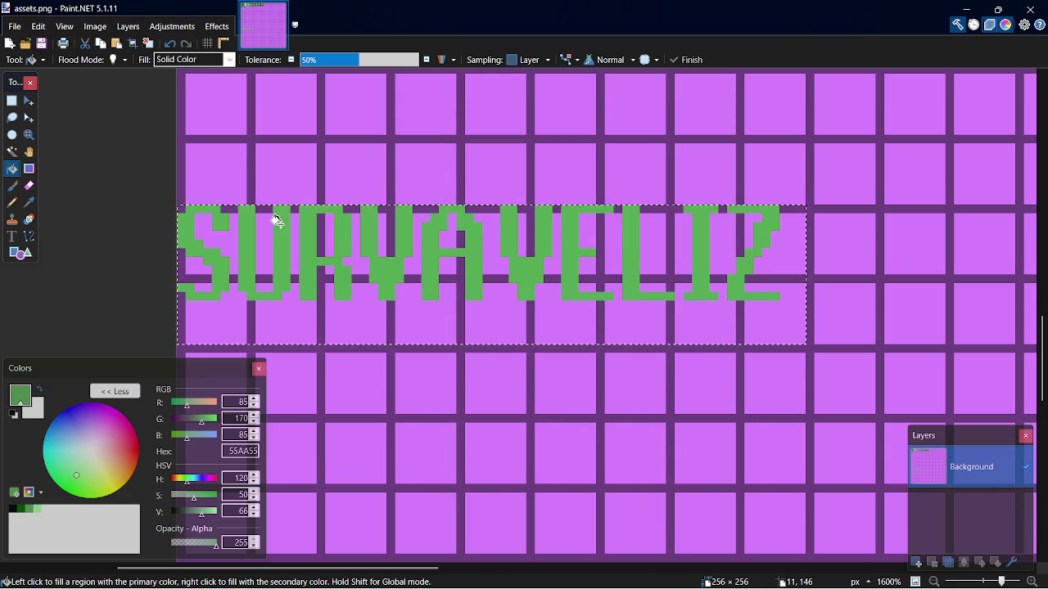
Preview Outline Object without applying it, and set the fill tolerance to 0%
left_click(216, 26)
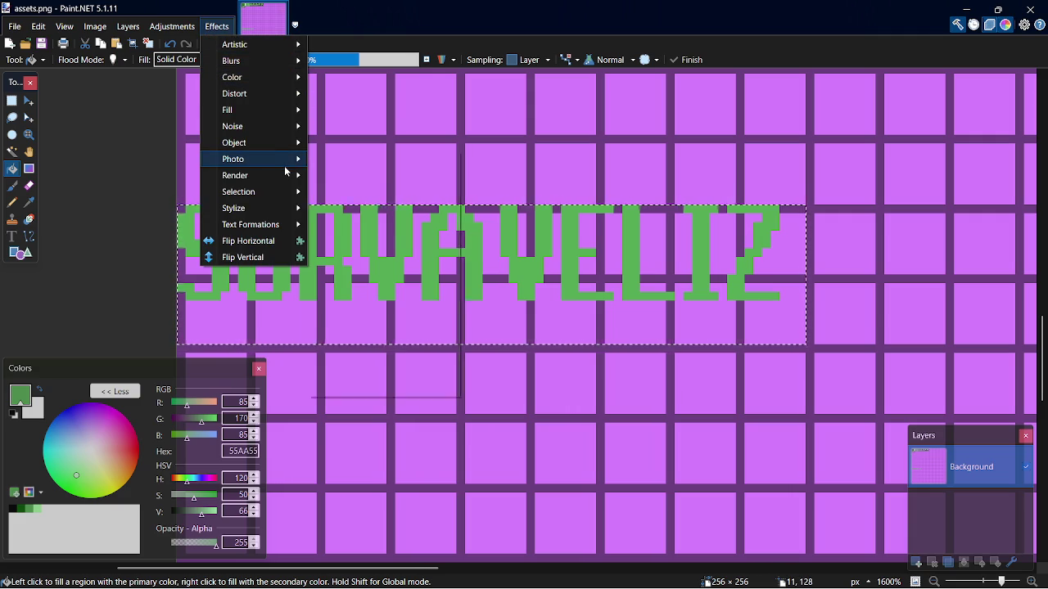
mouse_move(284, 180)
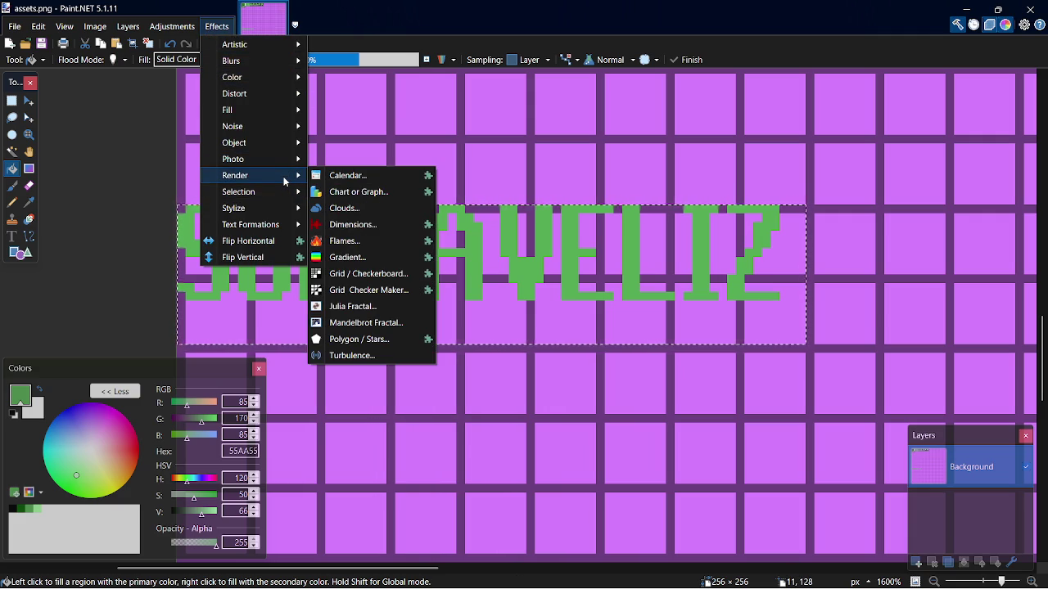
mouse_move(280, 158)
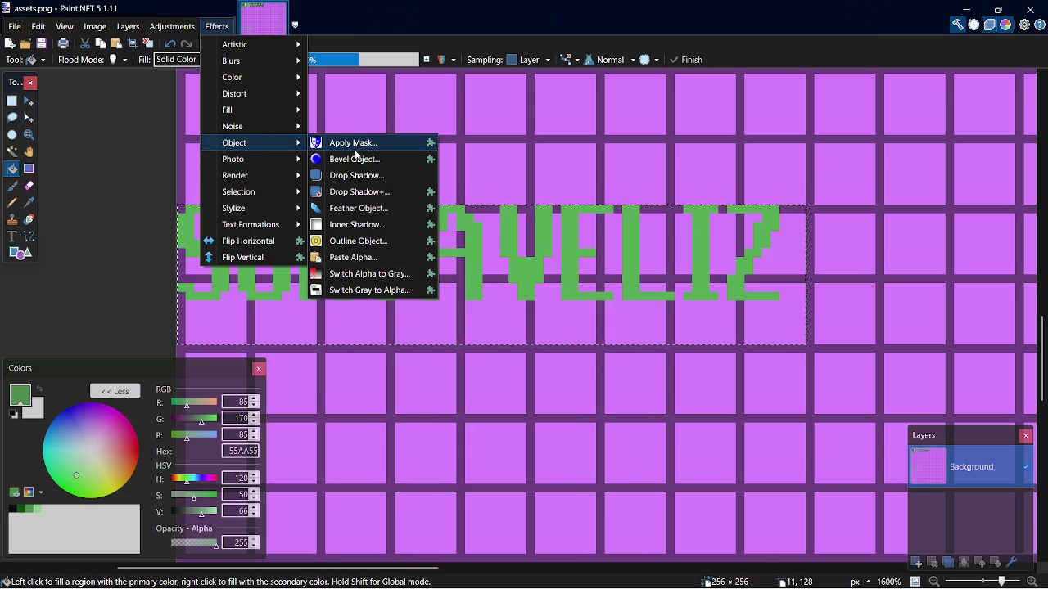
left_click(381, 241)
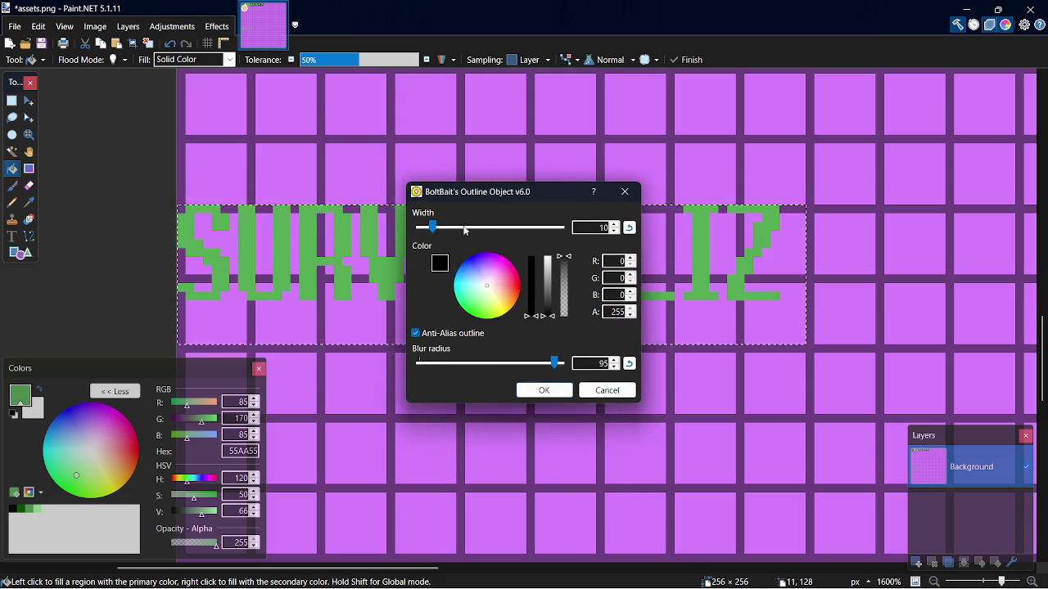
left_click(625, 192)
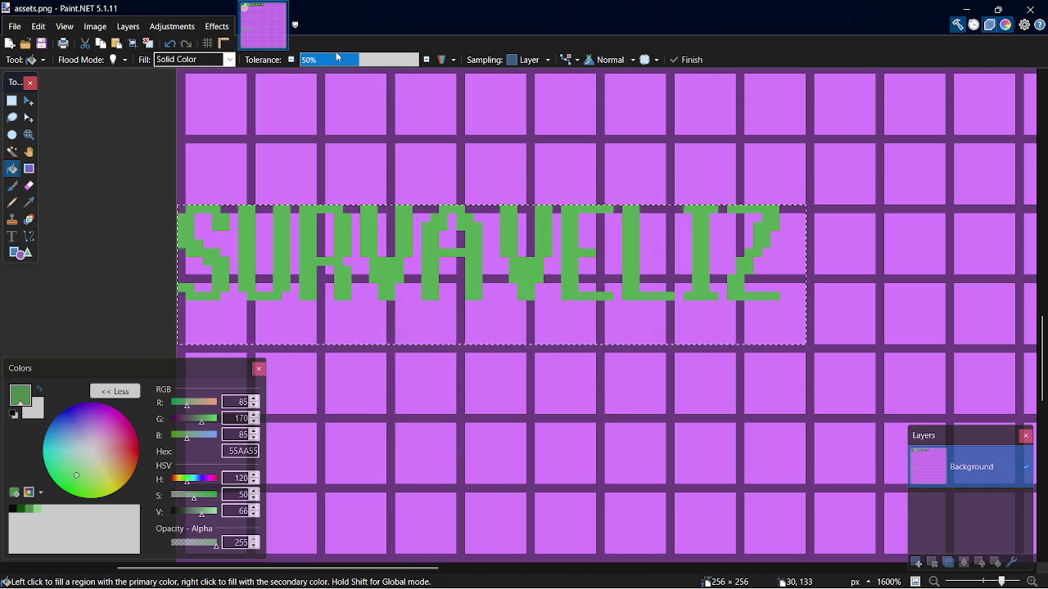
left_click(300, 62)
left_click_drag(300, 65, 293, 66)
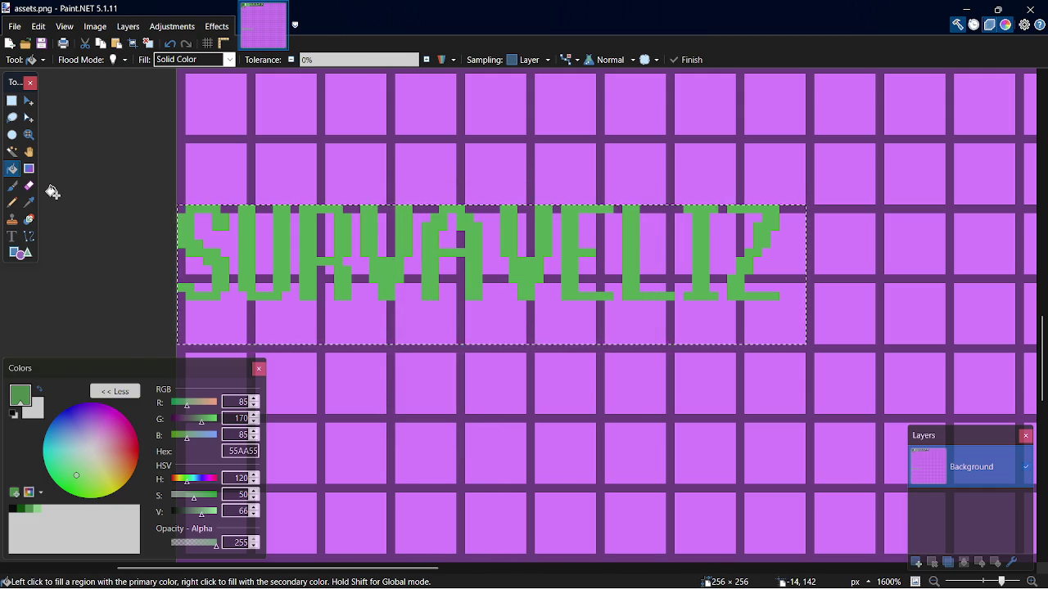
Apply a black Outline Object effect of width 10 with blur radius 0
left_click(217, 27)
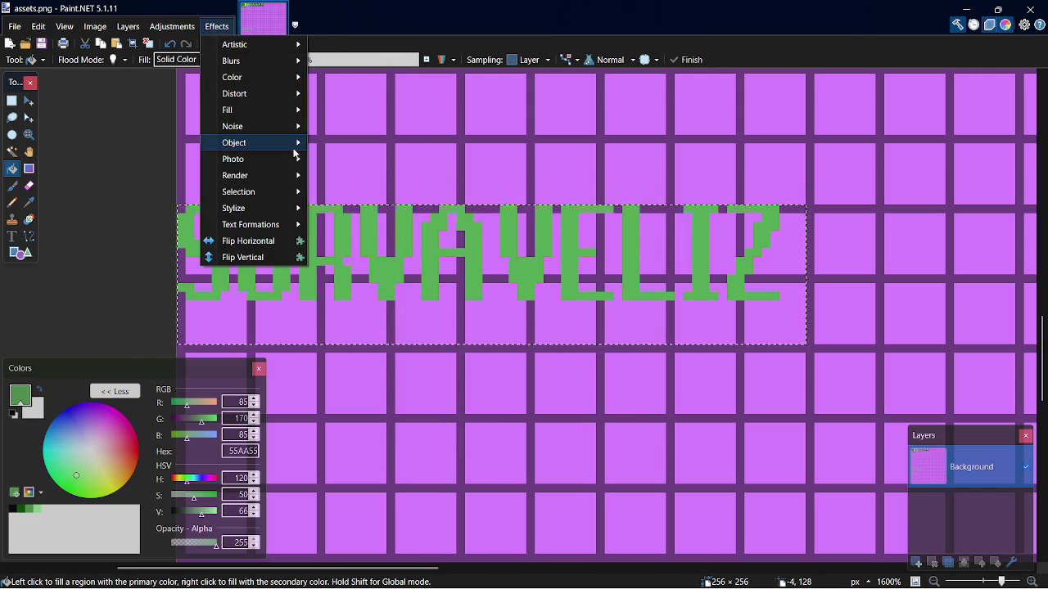
mouse_move(261, 143)
left_click(390, 241)
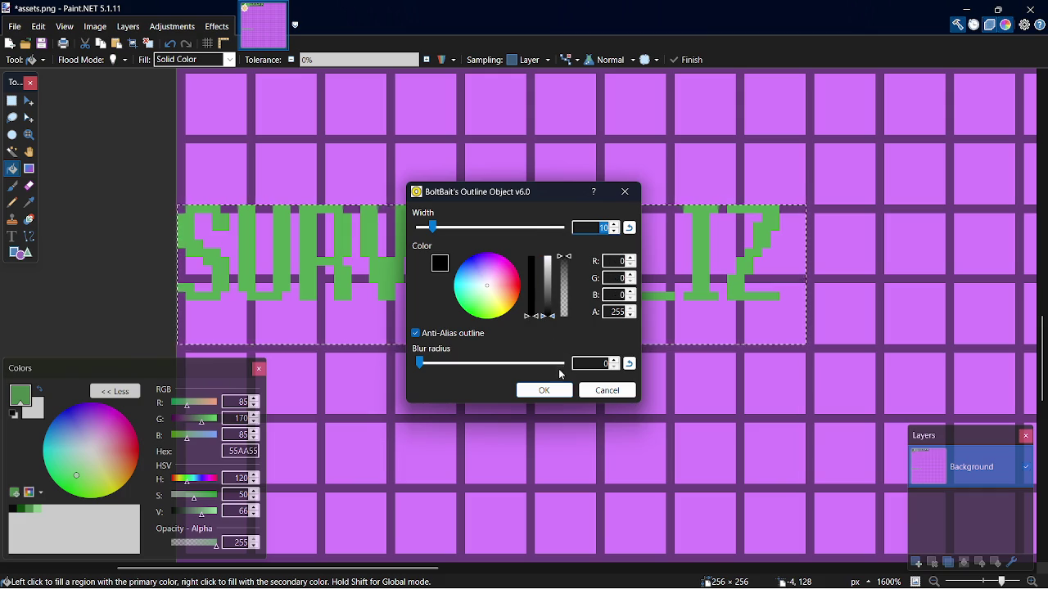
left_click_drag(433, 227, 516, 227)
left_click_drag(420, 363, 633, 345)
left_click_drag(561, 233, 339, 240)
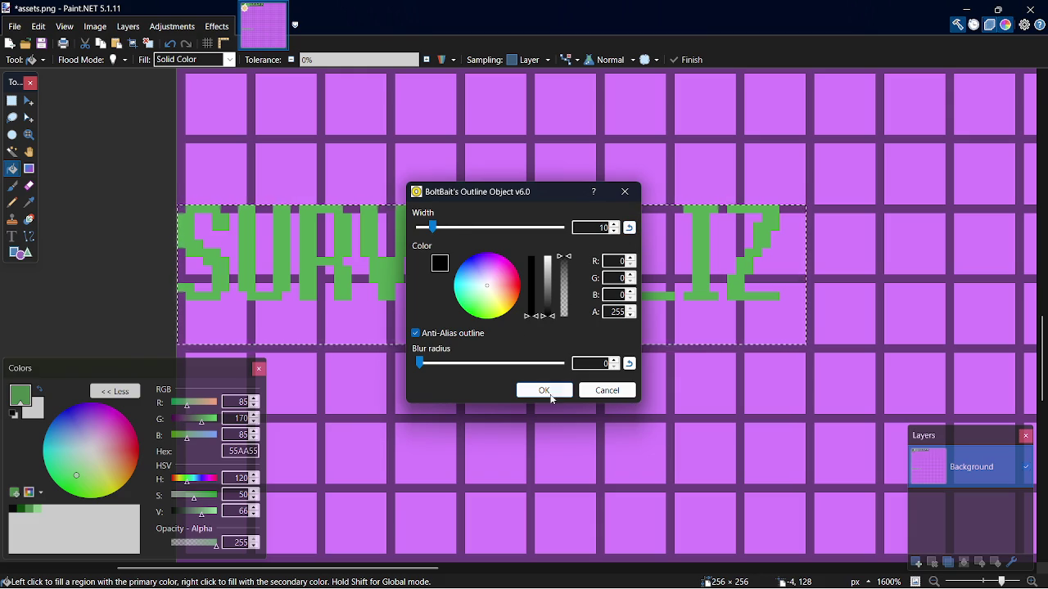
left_click(544, 391)
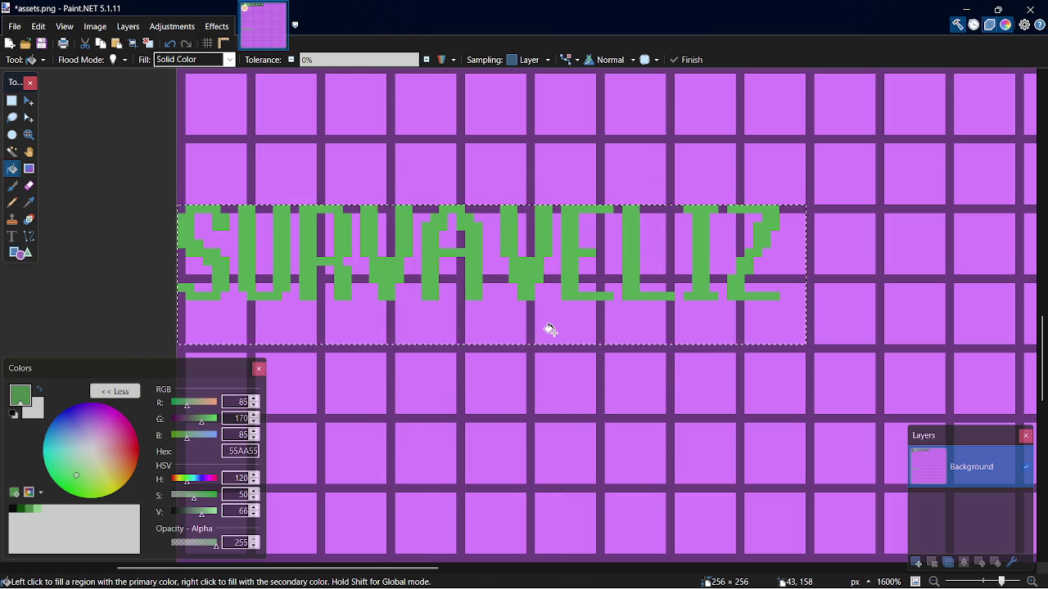
key("s")
key("ctrl+d")
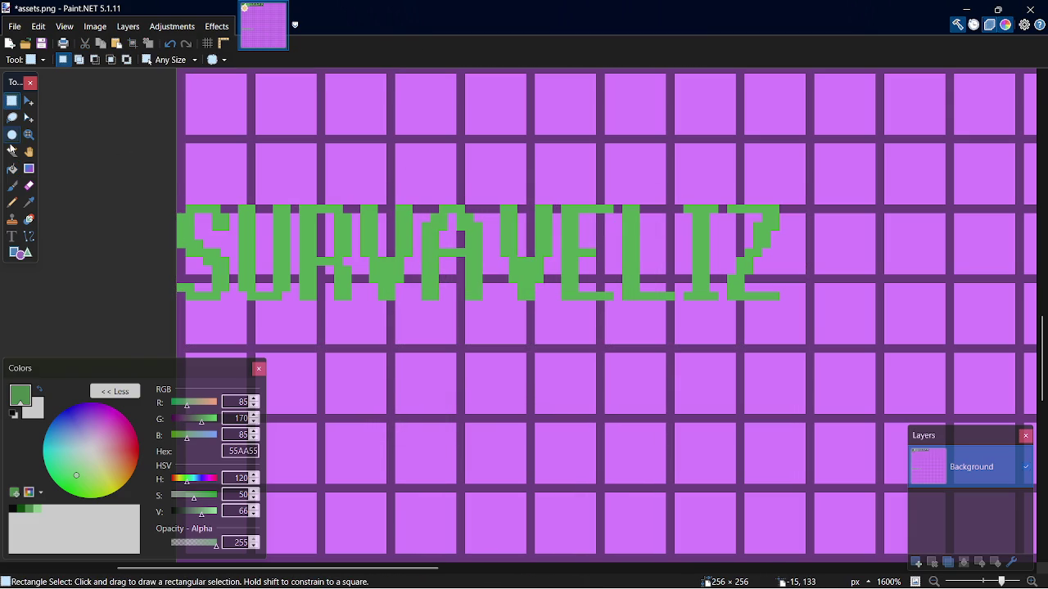
left_click(16, 153)
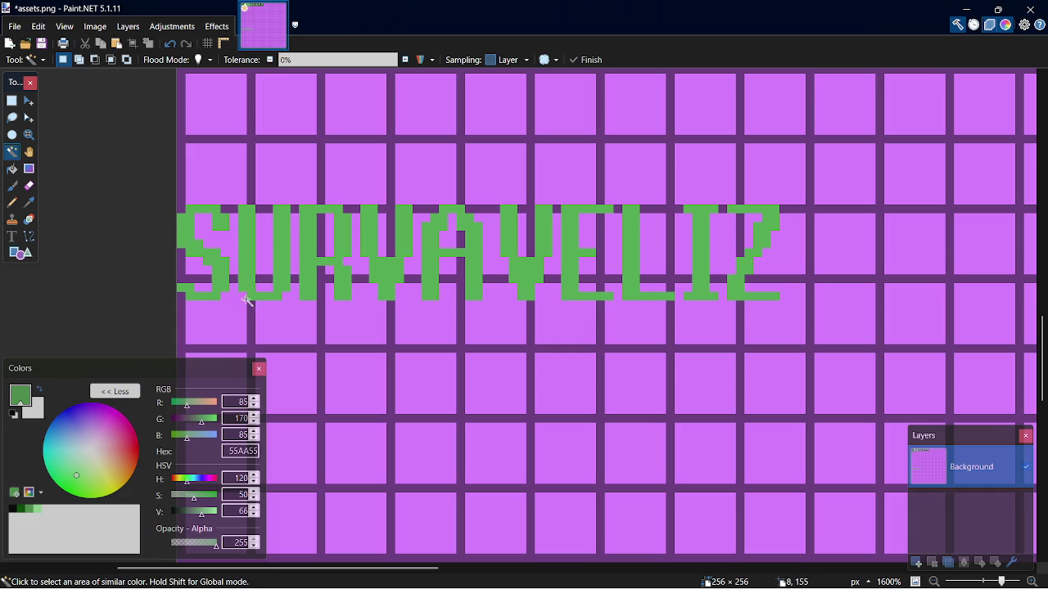
left_click(221, 272)
left_click(286, 271, "ctrl")
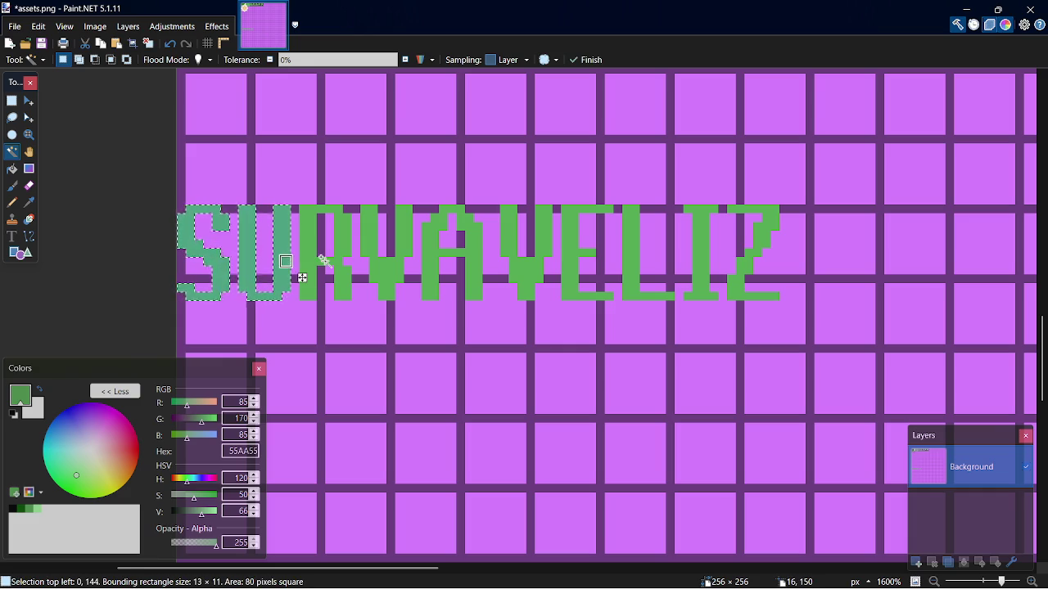
left_click(326, 271, "ctrl")
left_click(390, 279, "ctrl")
left_click(431, 276, "ctrl")
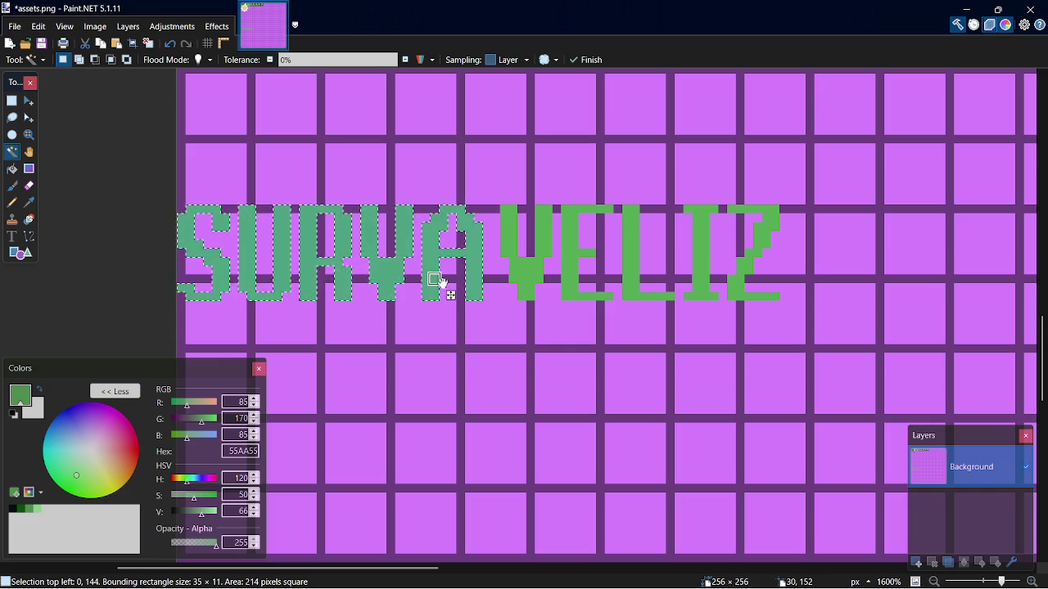
left_click(533, 279, "ctrl")
left_click(573, 288, "ctrl")
left_click(635, 289, "ctrl")
left_click(696, 272, "ctrl")
left_click(774, 218, "ctrl")
left_click(215, 27)
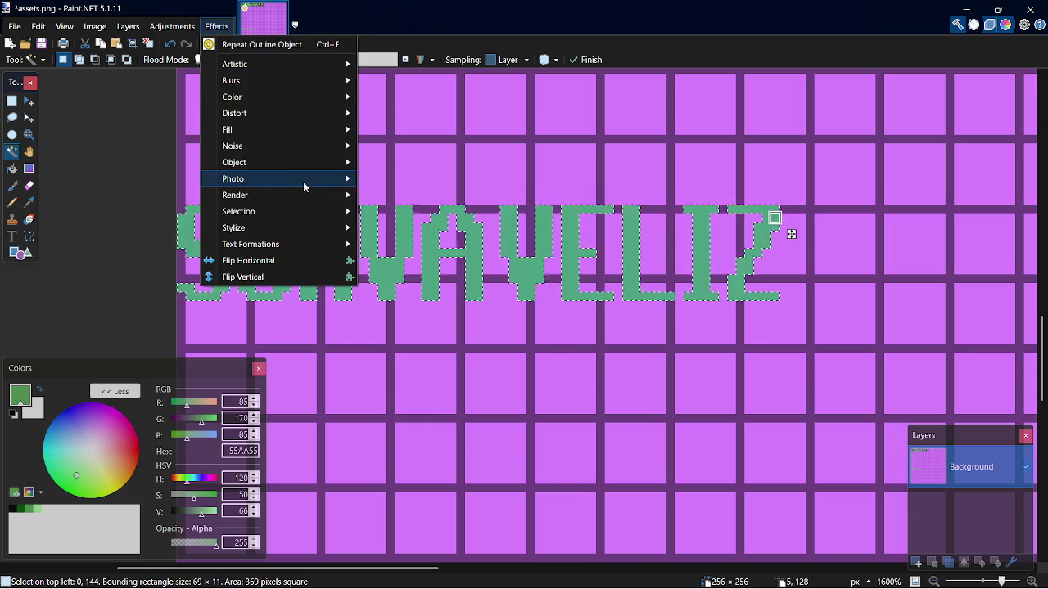
mouse_move(289, 161)
left_click(440, 259)
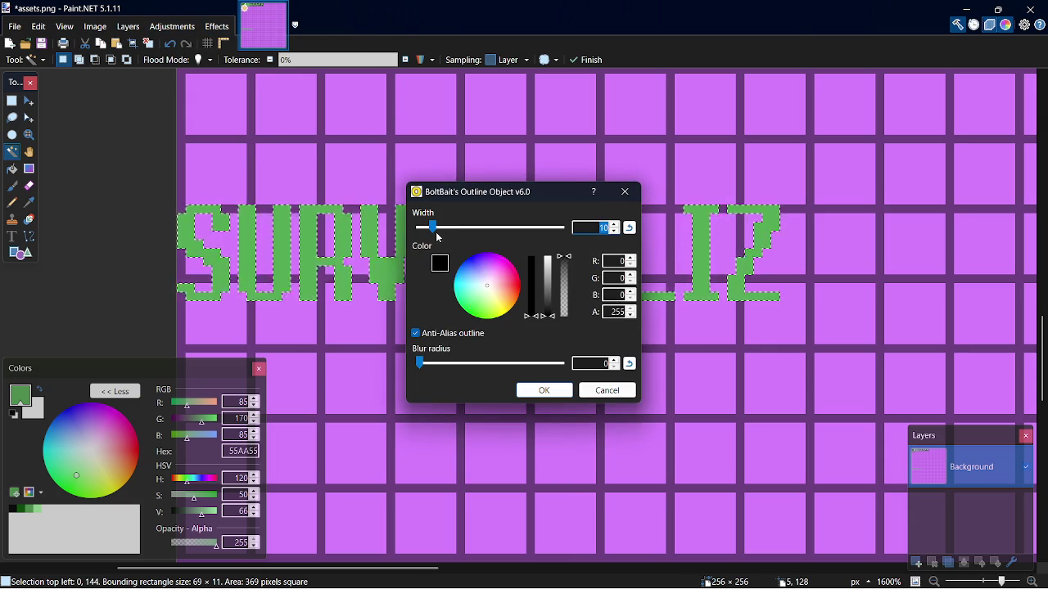
left_click(545, 389)
left_click(775, 218, "alt")
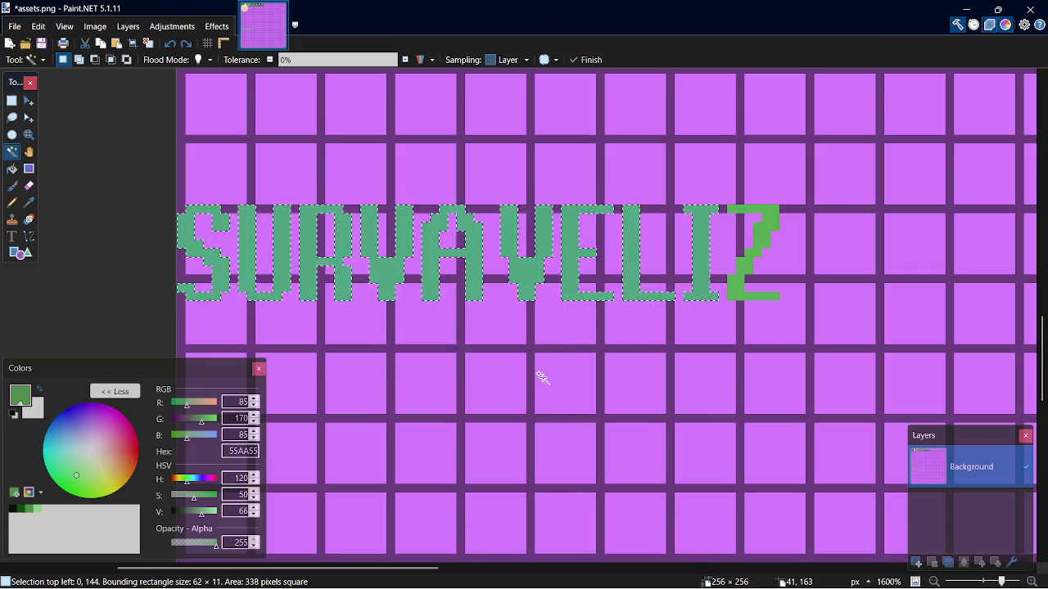
left_click(694, 276, "alt")
left_click(645, 294, "alt")
left_click(577, 291, "alt")
left_click(537, 278, "alt")
left_click(434, 282, "alt")
left_click(391, 278, "alt")
left_click(352, 281, "alt")
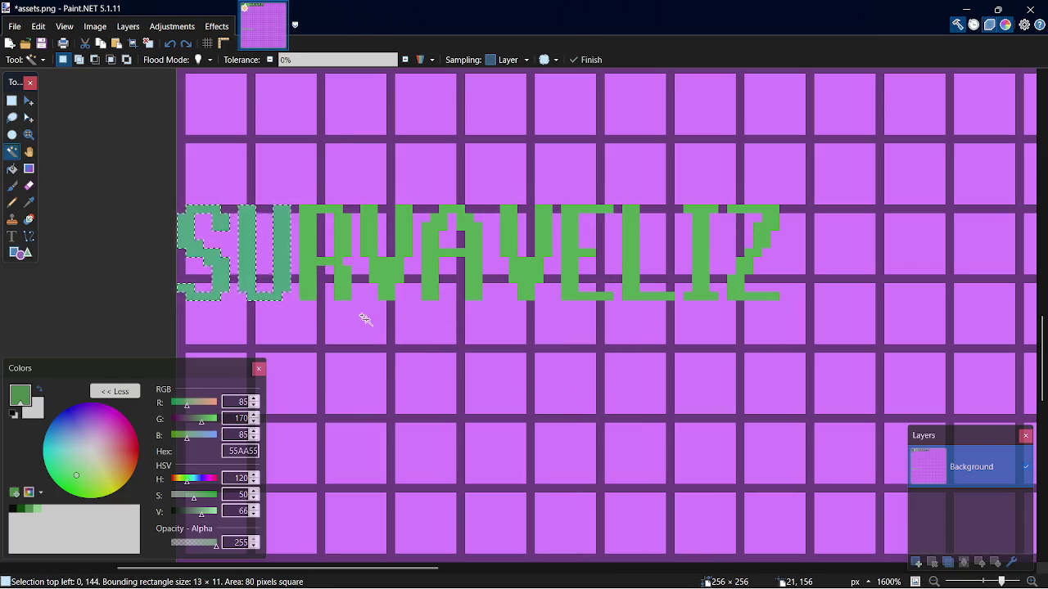
key("ctrl+d")
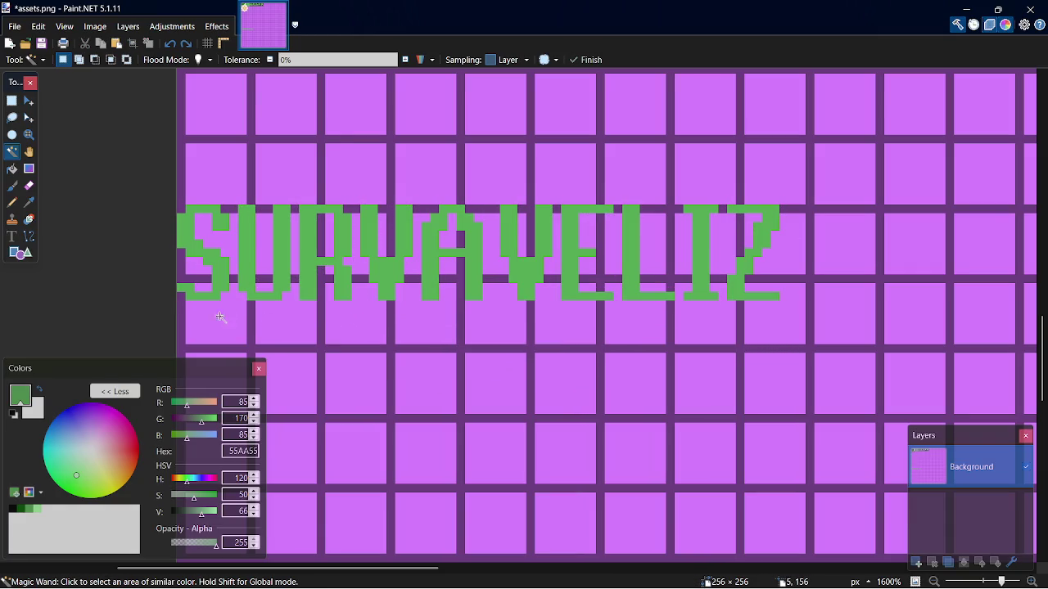
Select a box around the whole SURVAVELIZ logo, try moving it, then clear the selection
left_click_drag(323, 568, 293, 567)
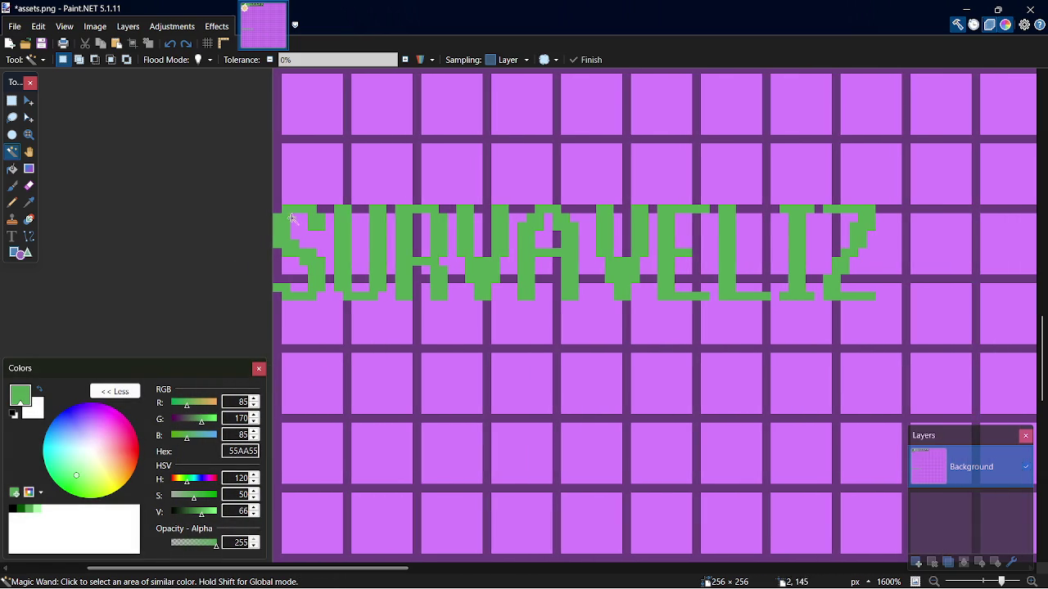
key("s")
mouse_move(275, 206)
left_mouse_down()
mouse_move(571, 304)
mouse_move(870, 306)
mouse_move(901, 335)
mouse_move(901, 295)
mouse_move(868, 298)
mouse_move(897, 333)
mouse_move(891, 338)
left_mouse_up()
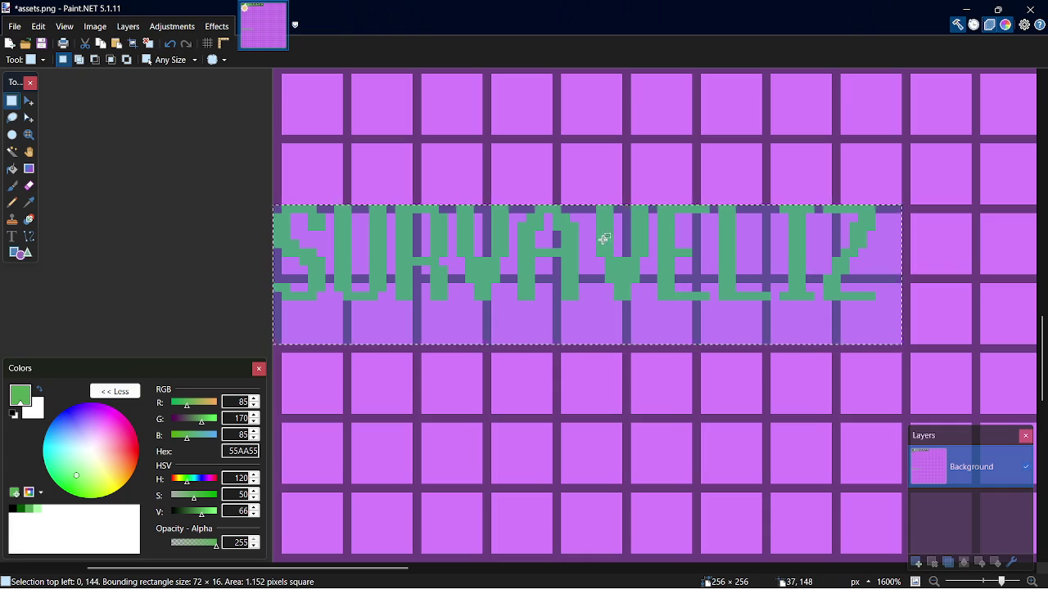
key("m")
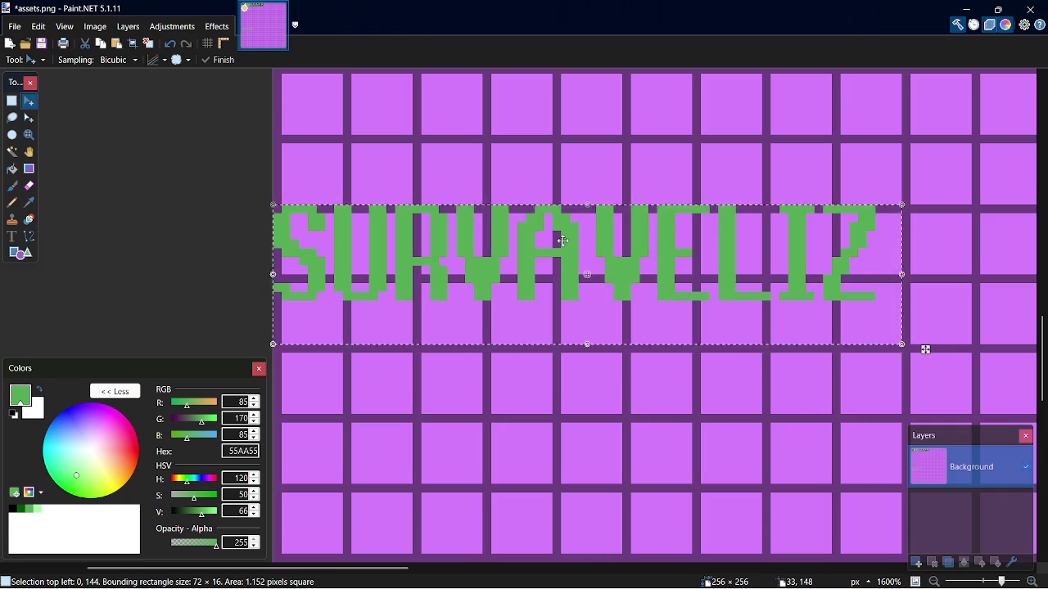
key("s")
key("ctrl+d")
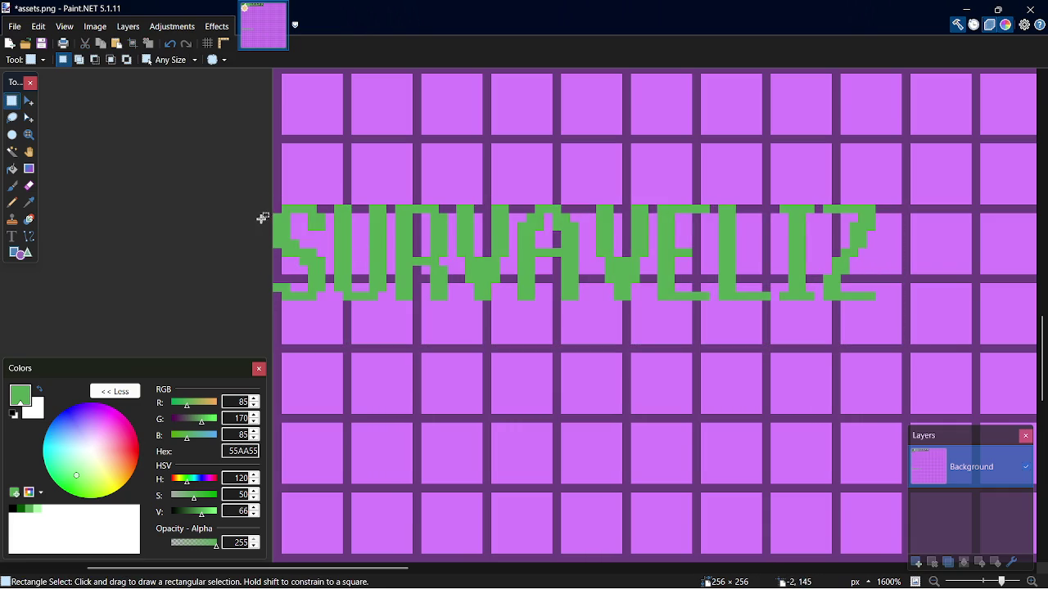
Zoom in to 3300% on the logo's S and switch to the Pencil
scroll(251, 245, "up", 2)
scroll(205, 302, "down", 5)
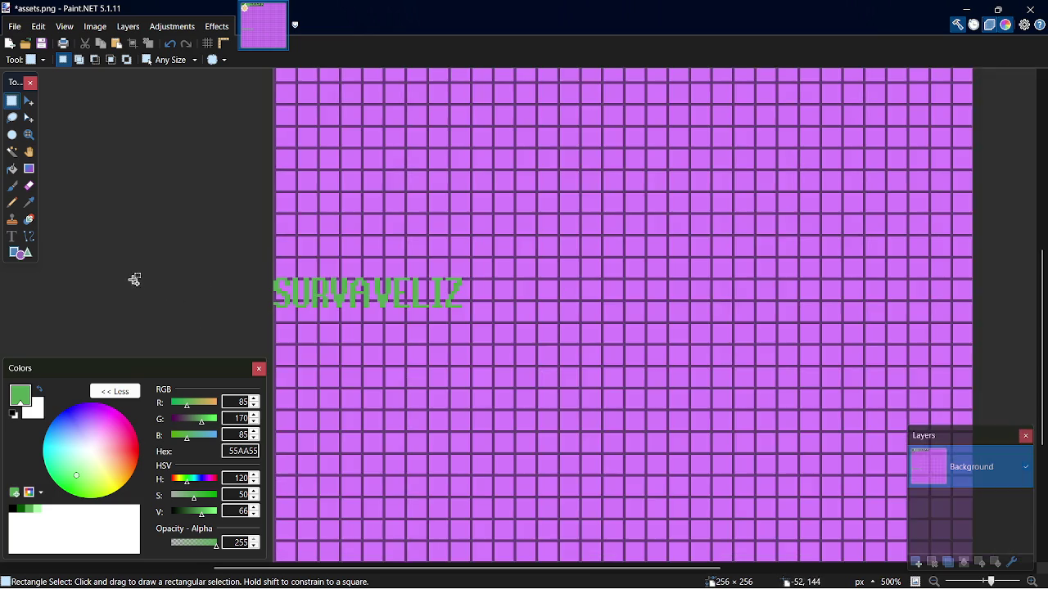
scroll(135, 278, "up", 4)
scroll(125, 275, "up", 3)
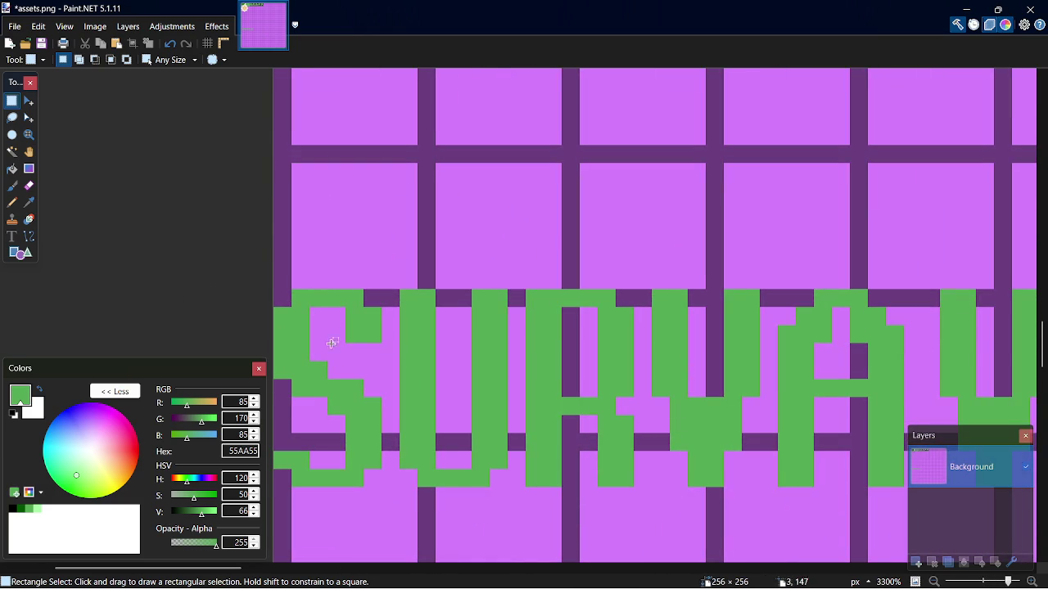
left_click_drag(212, 571, 206, 570)
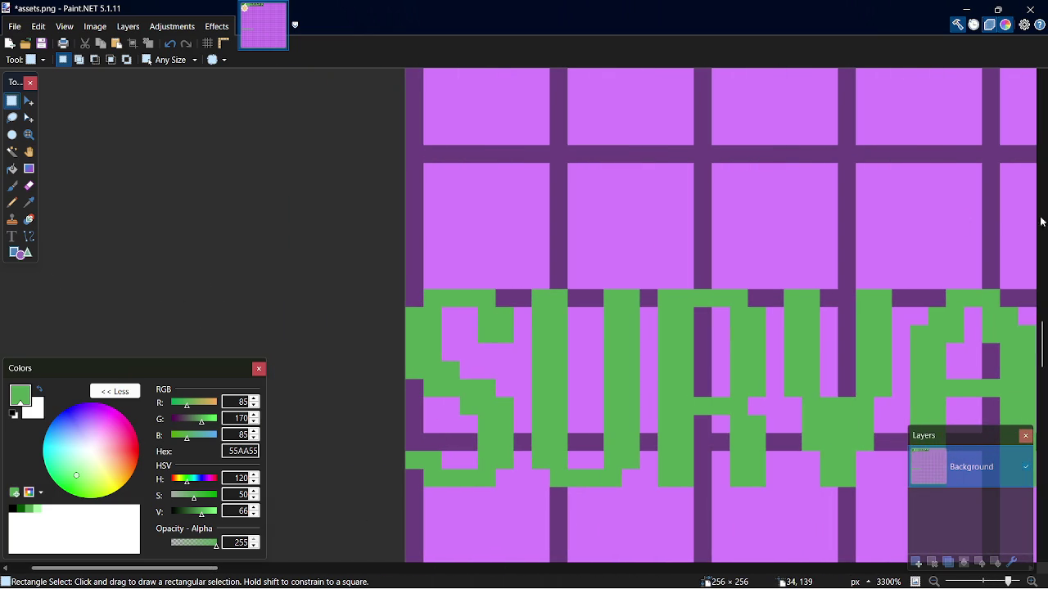
left_click_drag(1042, 344, 1042, 350)
key("p")
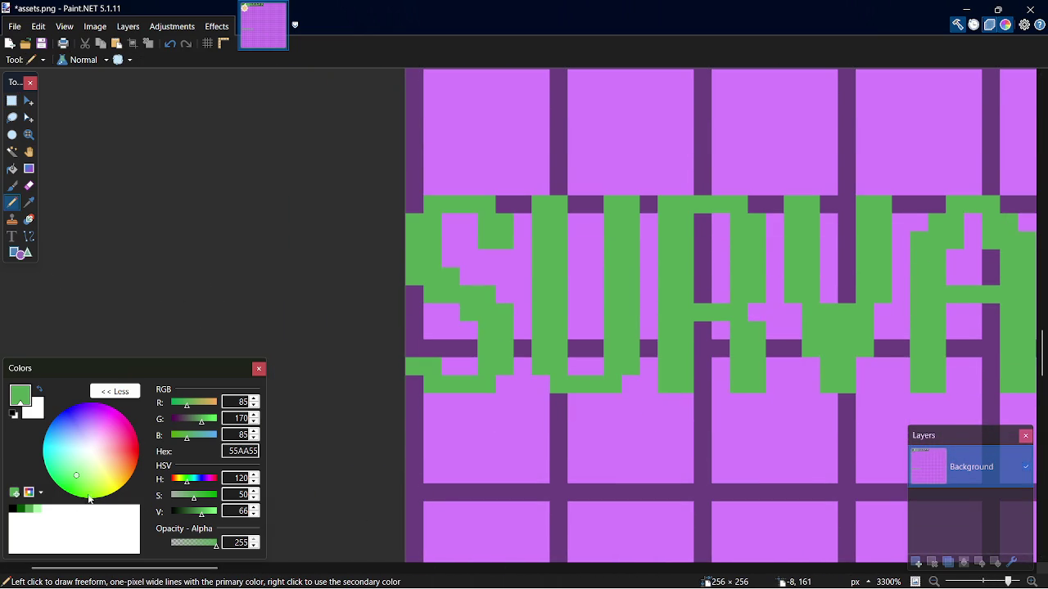
Pencil dark green 005500 shadow pixels along the bottom and right edge of the S
left_click(18, 509)
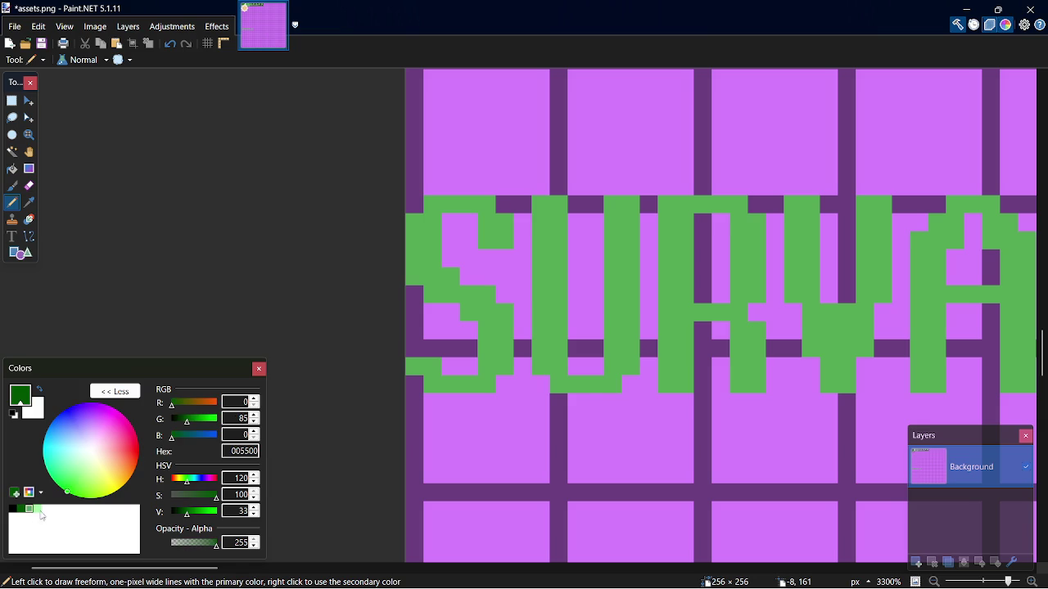
mouse_move(420, 383)
left_mouse_down()
mouse_move(442, 399)
mouse_move(496, 398)
left_mouse_up()
left_click(504, 384)
mouse_move(523, 354)
left_mouse_down()
mouse_move(522, 372)
mouse_move(522, 305)
mouse_move(462, 273)
mouse_move(449, 221)
mouse_move(475, 221)
mouse_move(508, 253)
left_mouse_up()
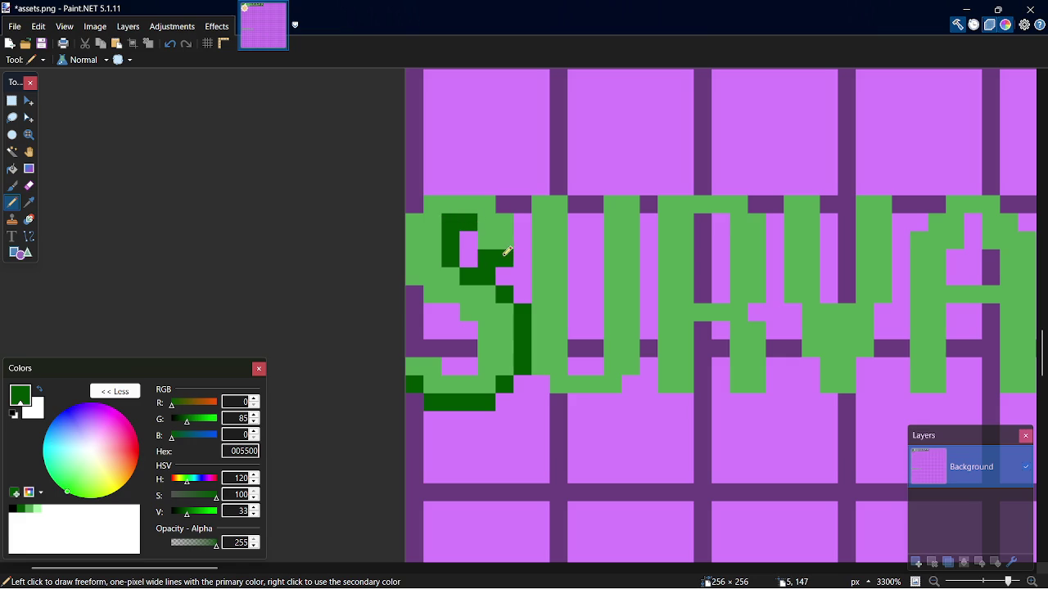
key("ctrl+z")
left_click(507, 259)
left_click_drag(492, 250, 512, 263)
left_click_drag(478, 326, 476, 363)
mouse_move(460, 307)
left_mouse_down()
mouse_move(432, 301)
mouse_move(421, 284)
left_mouse_up()
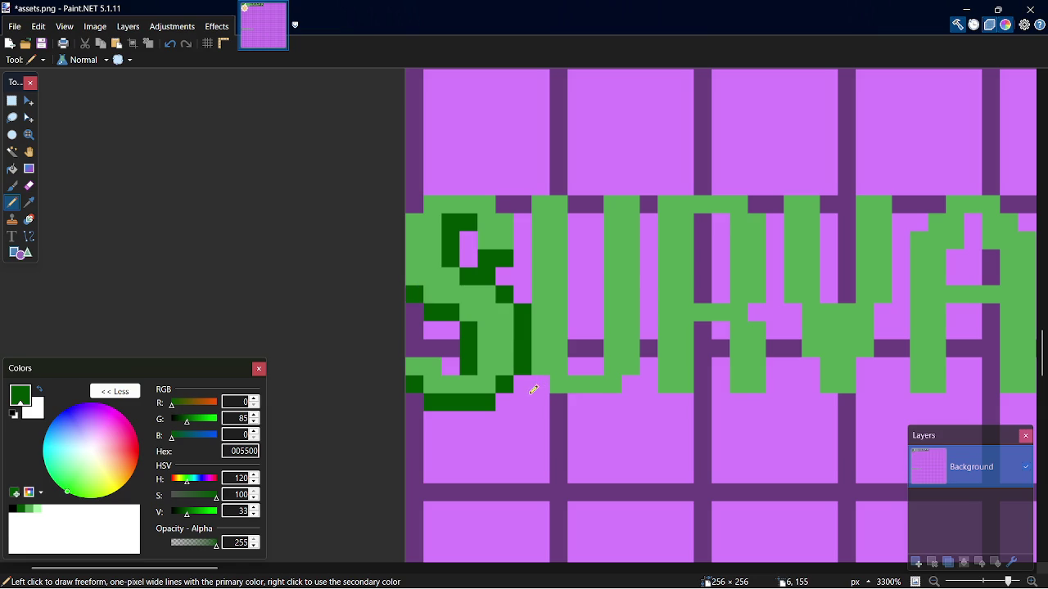
Refine the S shading, undoing stray strokes and shading its inner column
key("ctrl+z")
key("ctrl+z")
key("ctrl+z")
key("ctrl+z")
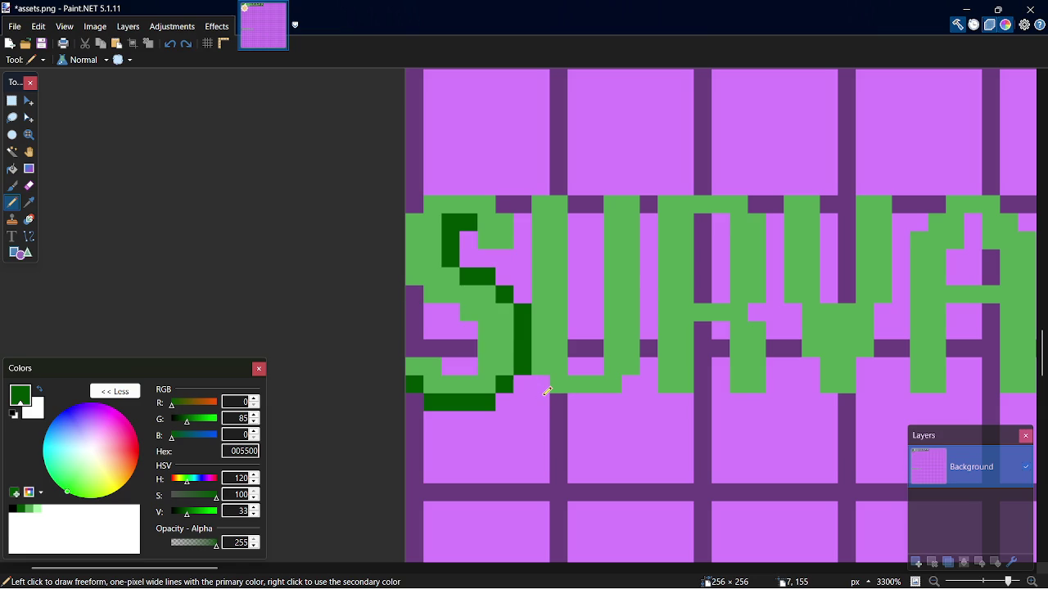
key("ctrl+z")
key("ctrl+z")
key("ctrl+z")
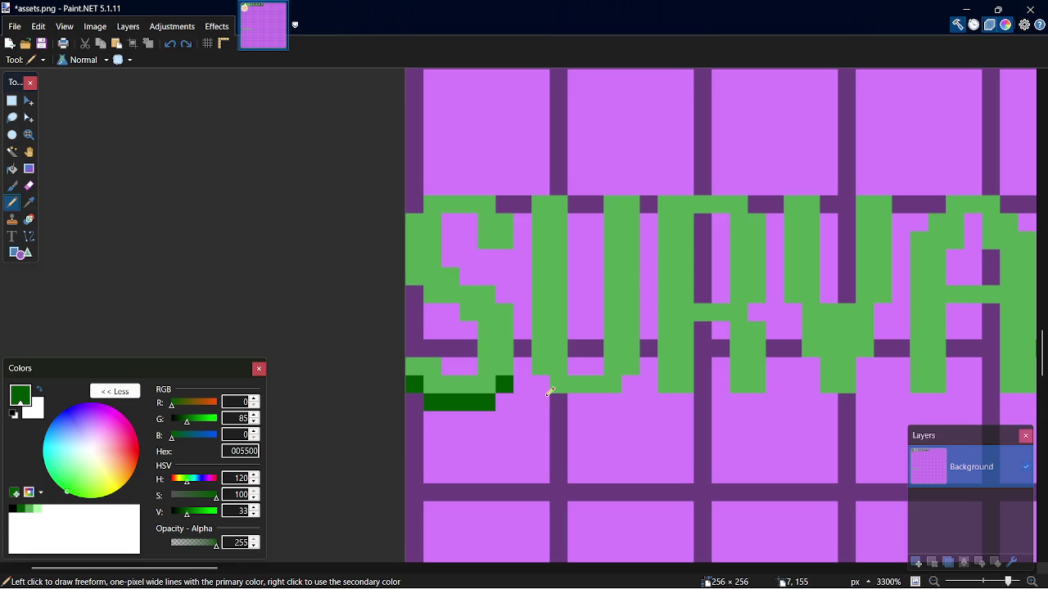
mouse_move(451, 261)
left_mouse_down()
mouse_move(450, 223)
mouse_move(476, 216)
left_mouse_up()
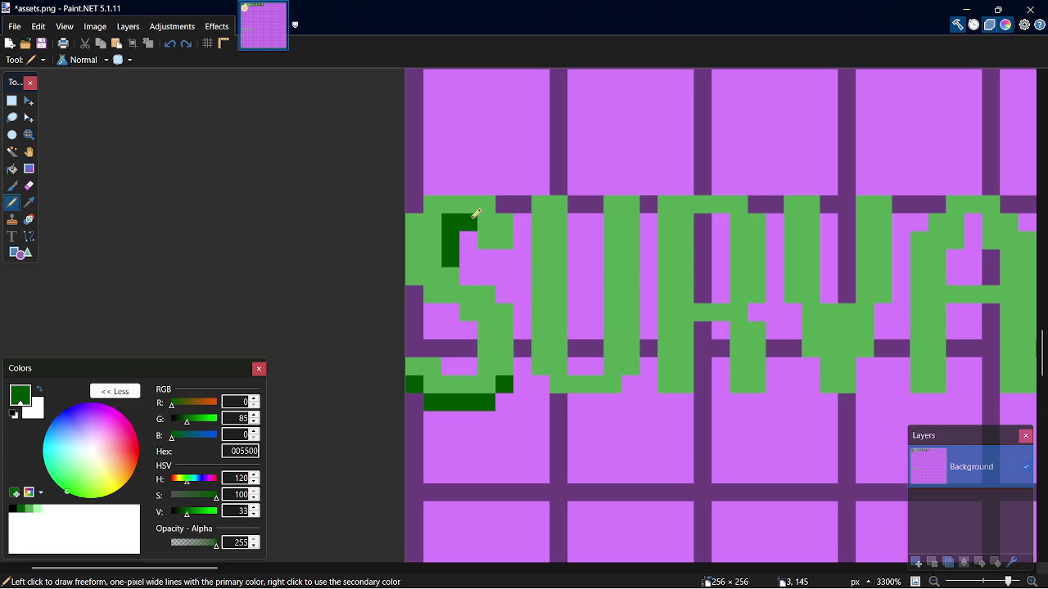
left_click_drag(491, 251, 508, 249)
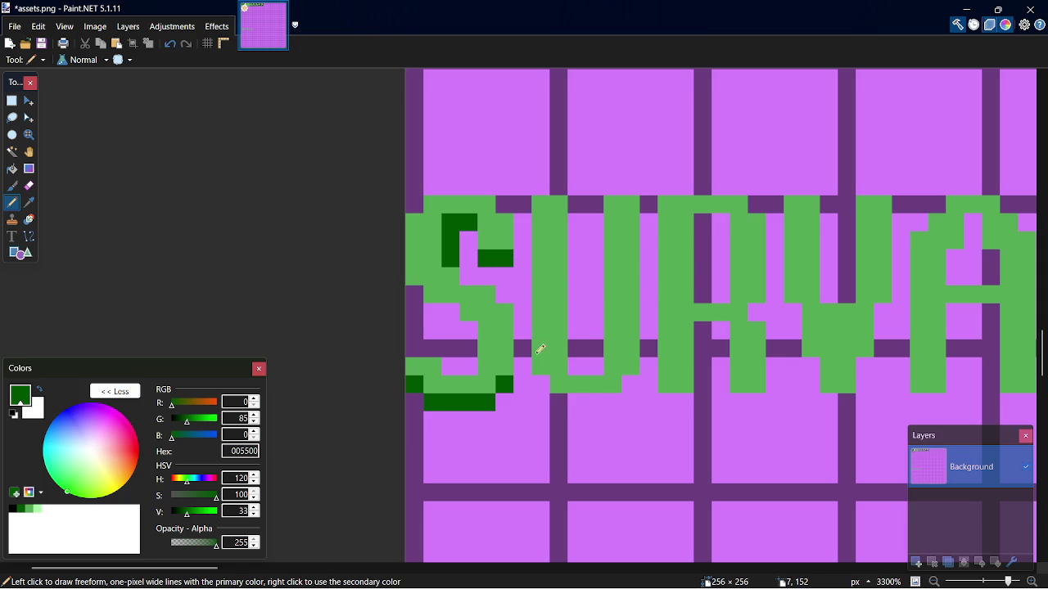
left_click(414, 294)
mouse_move(442, 306)
left_mouse_down()
mouse_move(468, 311)
mouse_move(471, 368)
left_mouse_up()
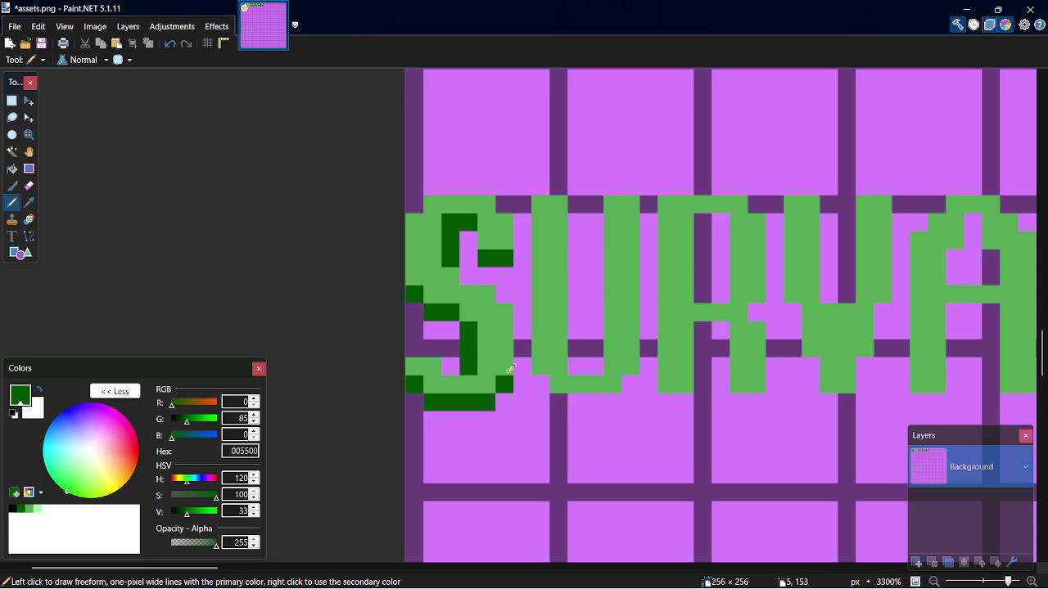
key("ctrl+z")
Shade the bottom of the U and the R's legs and inner column in 005500
mouse_move(545, 383)
left_mouse_down()
mouse_move(561, 395)
mouse_move(612, 397)
mouse_move(630, 384)
mouse_move(573, 362)
mouse_move(574, 203)
left_mouse_up()
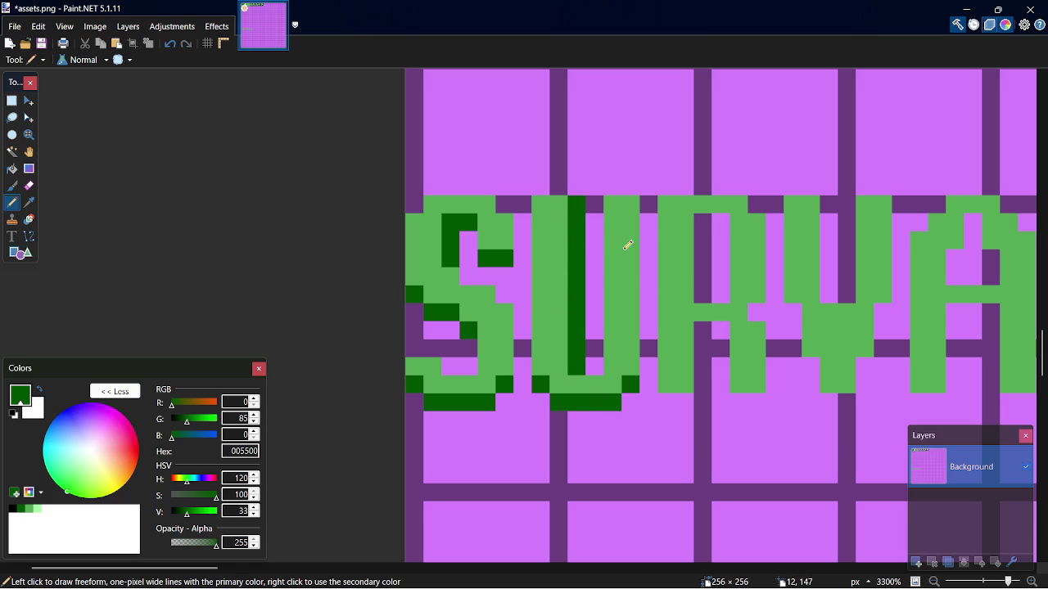
left_click_drag(648, 205, 646, 344)
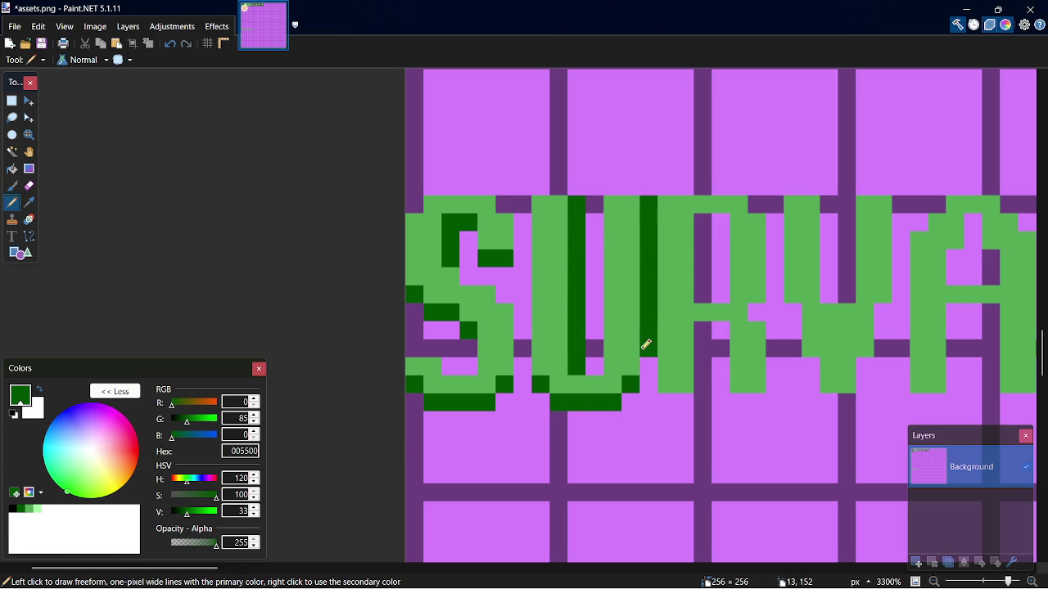
key("ctrl+z")
mouse_move(674, 390)
left_mouse_down()
mouse_move(704, 383)
mouse_move(700, 323)
mouse_move(702, 403)
mouse_move(772, 400)
mouse_move(774, 339)
left_mouse_up()
left_click(757, 312)
left_click(772, 328)
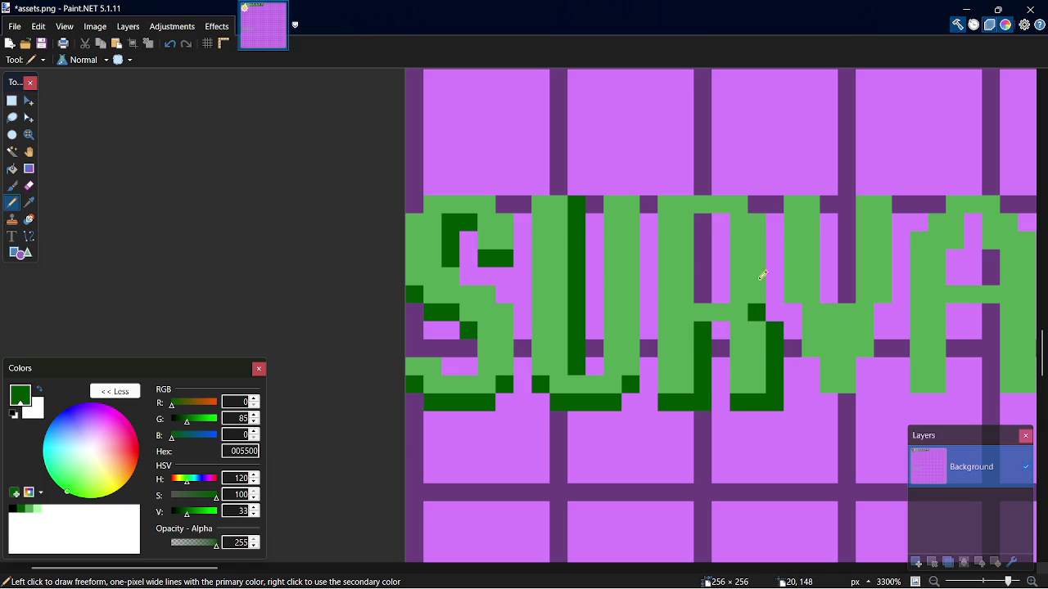
mouse_move(707, 286)
left_mouse_down()
mouse_move(704, 215)
mouse_move(723, 219)
left_mouse_up()
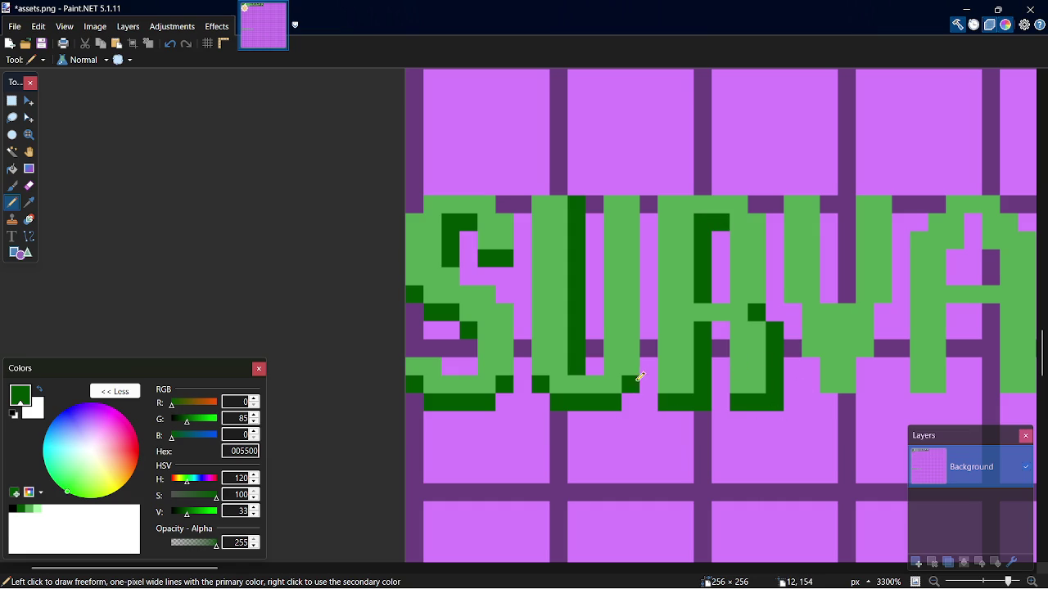
Shade the U's right leg and the S's right-side column dark green
left_click_drag(649, 363, 645, 201)
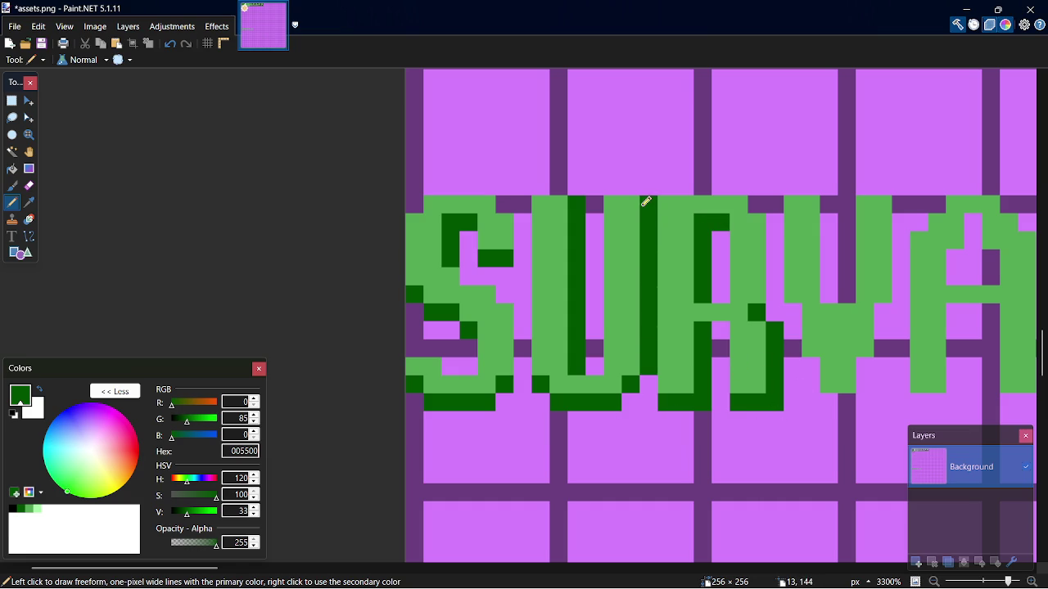
left_click_drag(526, 371, 526, 309)
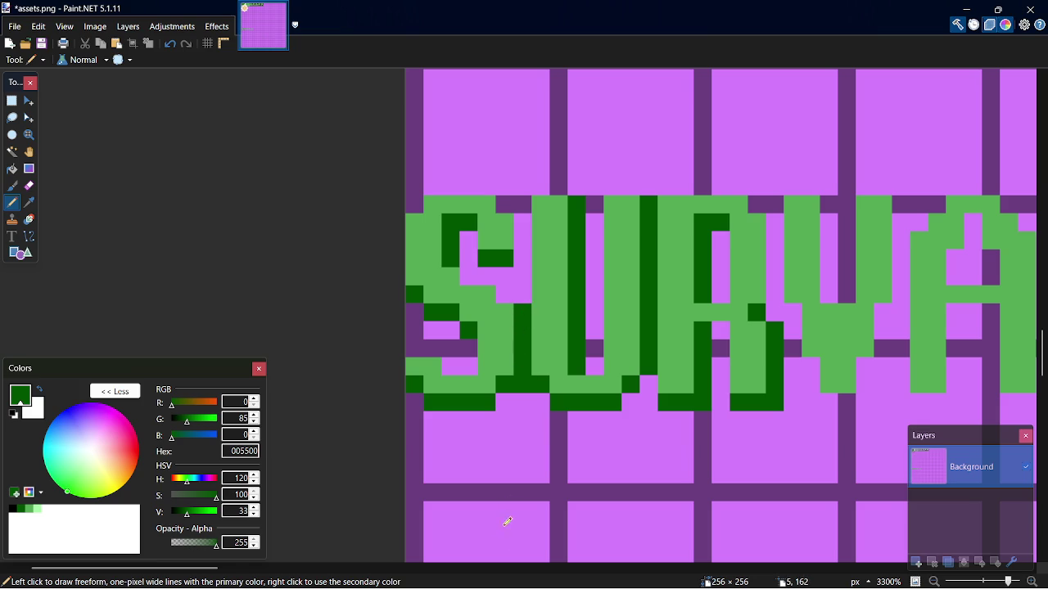
scroll(239, 572, "right", 3)
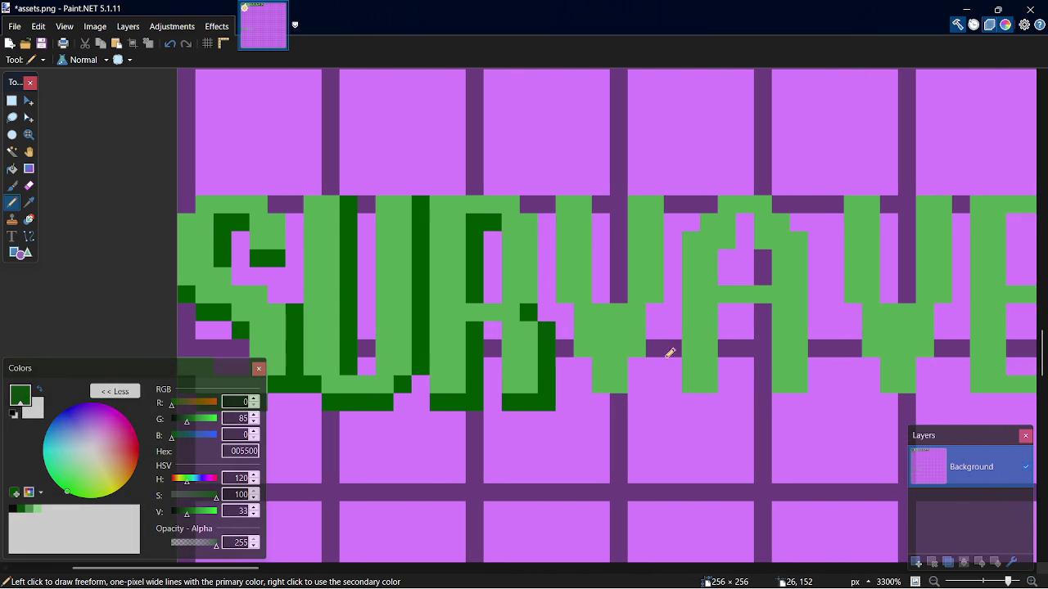
Pencil dark-green 005500 shading along the V's bottom and arms and the A's hole and leg
mouse_move(600, 400)
left_mouse_down()
mouse_move(625, 401)
mouse_move(652, 354)
mouse_move(671, 207)
left_mouse_up()
left_click(671, 286)
left_click_drag(602, 291, 602, 208)
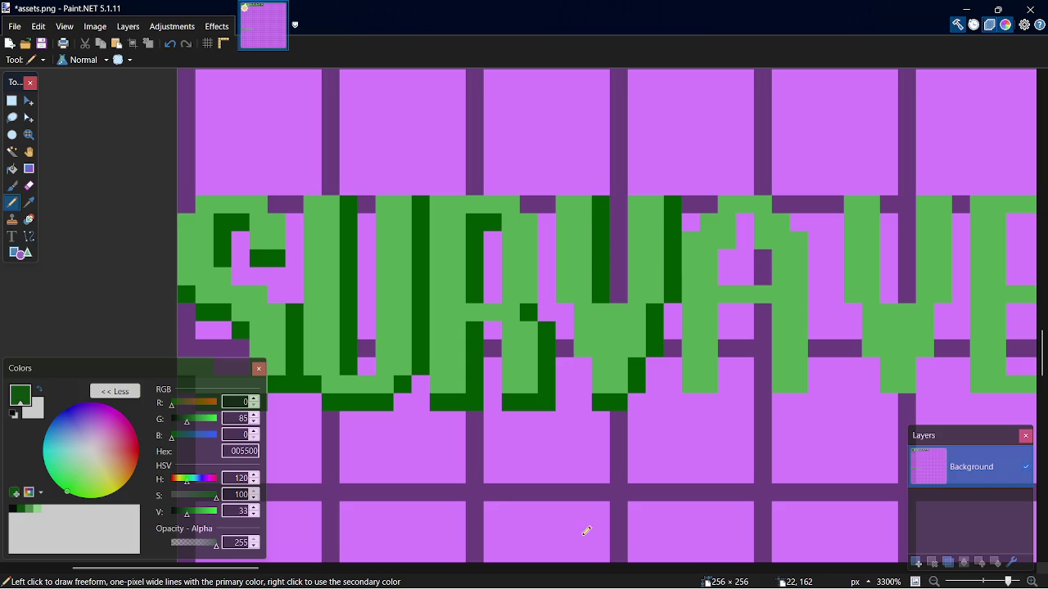
left_click_drag(249, 572, 266, 572)
mouse_move(641, 304)
left_mouse_down()
mouse_move(646, 373)
mouse_move(610, 396)
left_mouse_up()
mouse_move(636, 263)
left_mouse_down()
mouse_move(638, 279)
mouse_move(660, 218)
left_mouse_up()
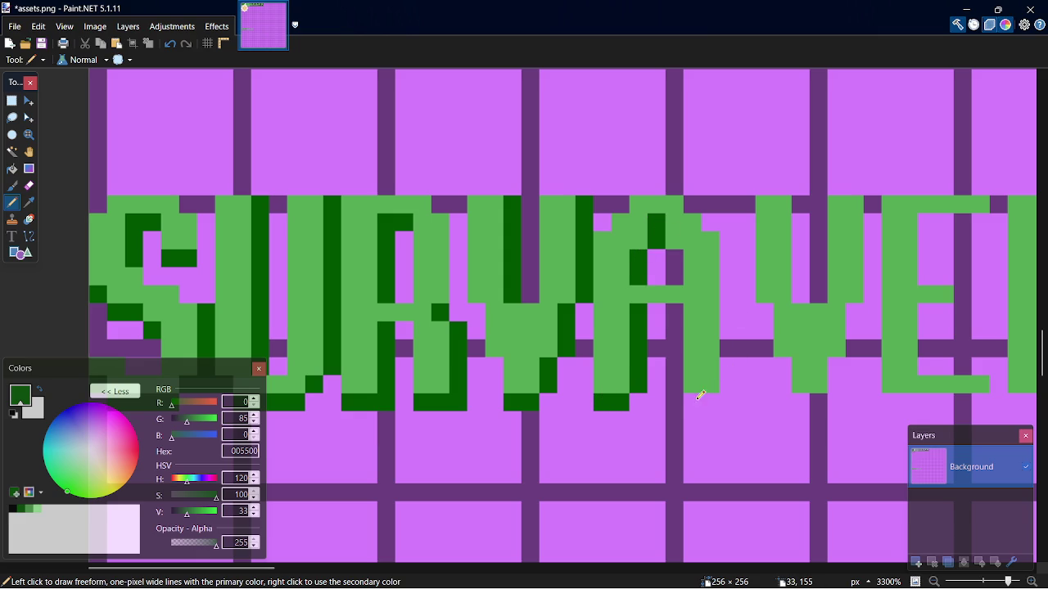
left_click_drag(695, 394, 714, 393)
Add stepped dark pixels up the V's edge and shade the A's right leg and top right
left_click(548, 399)
left_click(567, 365)
left_click(584, 309)
left_click_drag(728, 391, 728, 238)
left_click(712, 223)
left_click(692, 204)
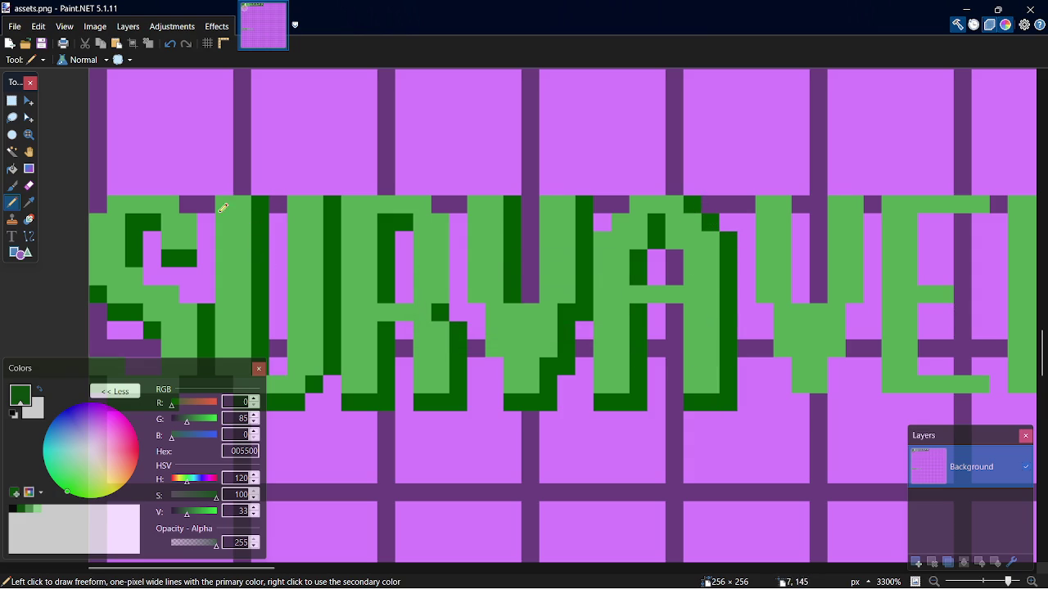
Shade the S's top and right column and the R's right column, redoing the R, then save
left_click(188, 204)
left_click_drag(207, 216, 206, 258)
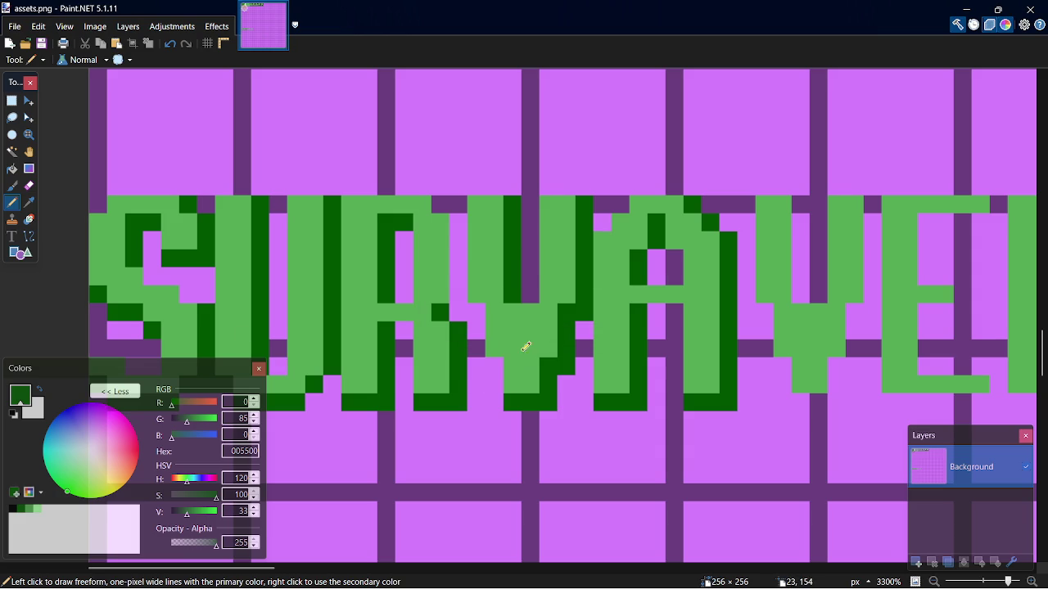
mouse_move(441, 207)
left_mouse_down()
mouse_move(456, 206)
mouse_move(456, 286)
mouse_move(468, 314)
left_mouse_up()
key("ctrl+z")
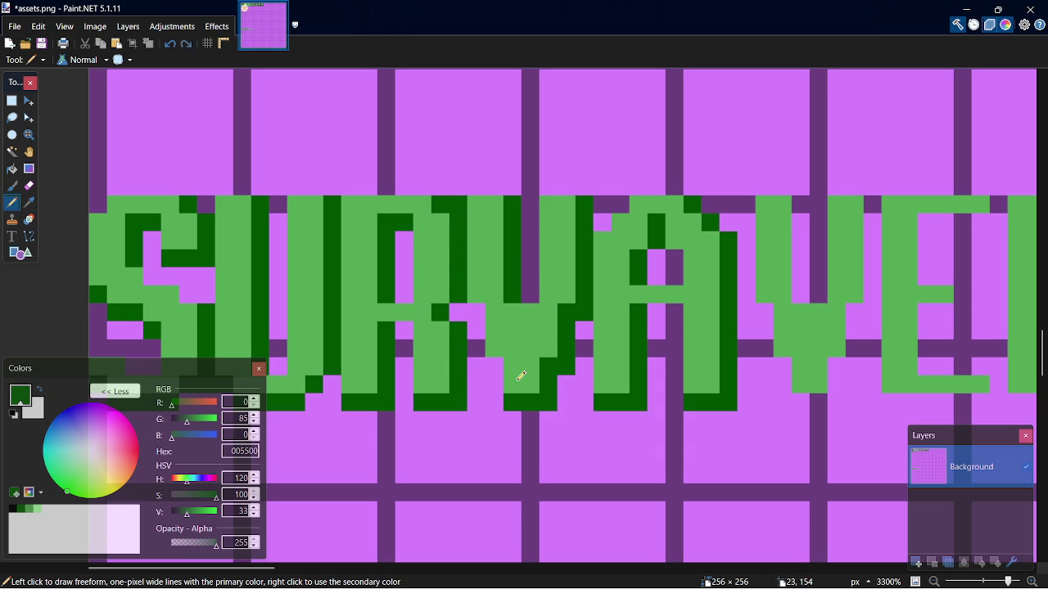
key("ctrl+z")
left_click_drag(453, 216, 454, 288)
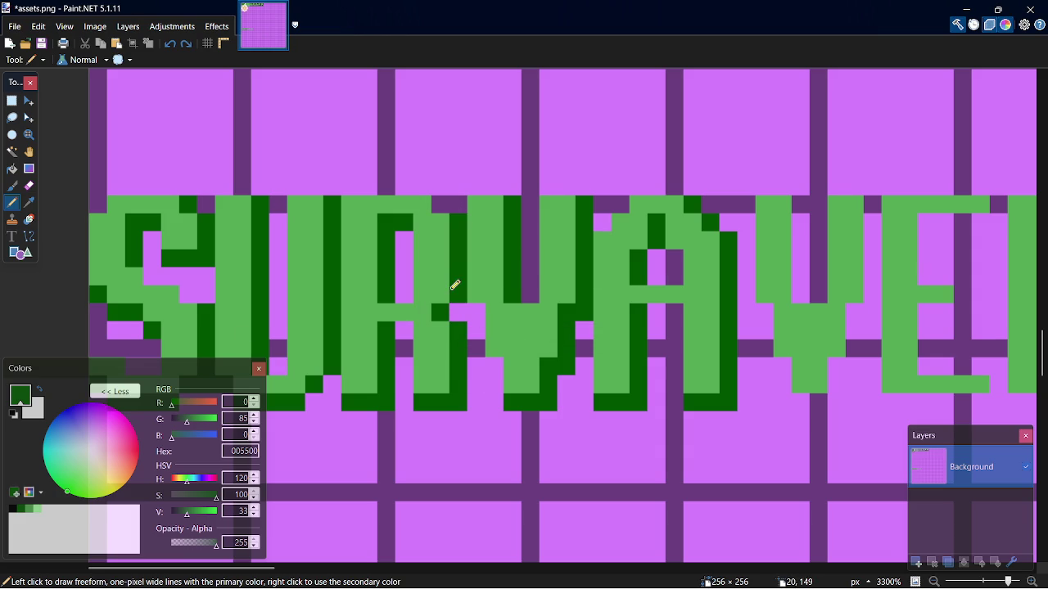
left_click(439, 202)
key("ctrl+s")
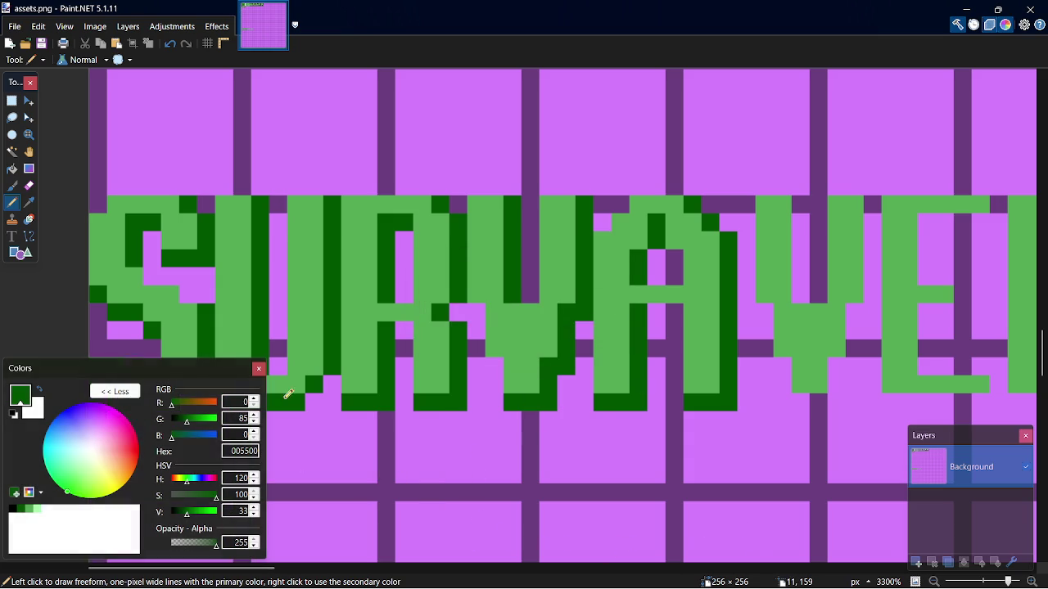
Add dark-green shadow pixels beneath the letters
left_click(316, 402)
left_click(332, 384)
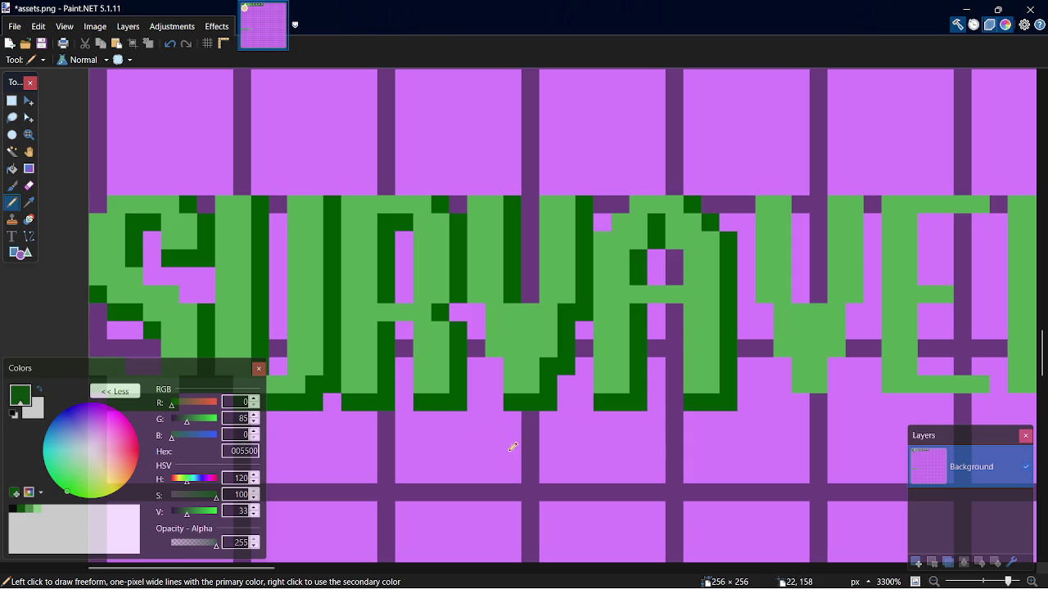
left_click_drag(266, 572, 337, 572)
Shade the V's bottom and right column and the E's bottom, inner column and middle bar
left_click(411, 401)
mouse_move(419, 396)
left_mouse_down()
mouse_move(444, 398)
mouse_move(466, 306)
mouse_move(481, 291)
mouse_move(484, 226)
mouse_move(483, 283)
left_mouse_up()
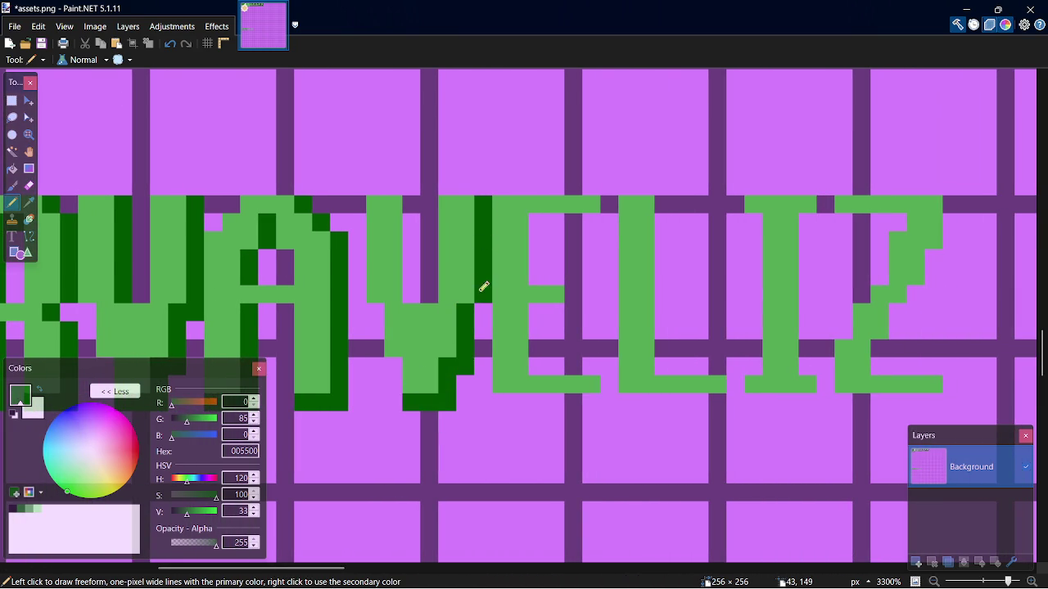
left_click_drag(411, 301, 416, 202)
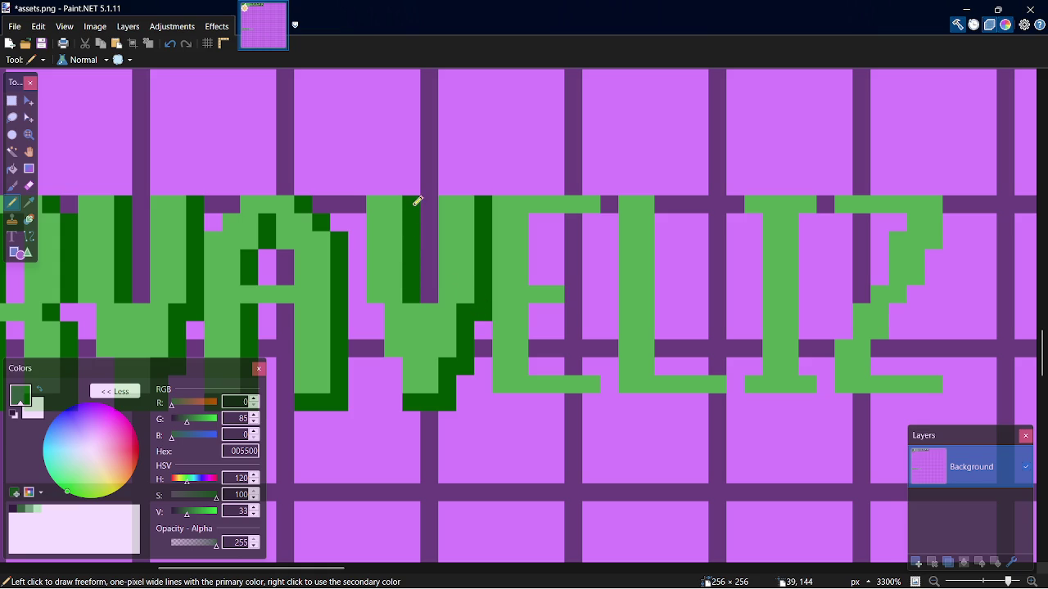
mouse_move(498, 399)
left_mouse_down()
mouse_move(599, 398)
mouse_move(606, 386)
mouse_move(604, 396)
left_mouse_up()
mouse_move(532, 360)
left_mouse_down()
mouse_move(544, 311)
mouse_move(562, 307)
mouse_move(538, 250)
mouse_move(545, 217)
mouse_move(599, 211)
mouse_move(610, 224)
left_mouse_up()
left_click_drag(566, 297, 573, 313)
Shade the L's bottom and right side and the I's top and base, undoing a stray column
mouse_move(627, 401)
left_mouse_down()
mouse_move(734, 398)
mouse_move(731, 381)
left_mouse_up()
left_click_drag(659, 364, 663, 203)
mouse_move(749, 401)
left_mouse_down()
mouse_move(811, 397)
mouse_move(823, 381)
mouse_move(825, 398)
mouse_move(807, 363)
mouse_move(807, 224)
mouse_move(810, 354)
left_mouse_up()
key("ctrl+z")
left_click(826, 204)
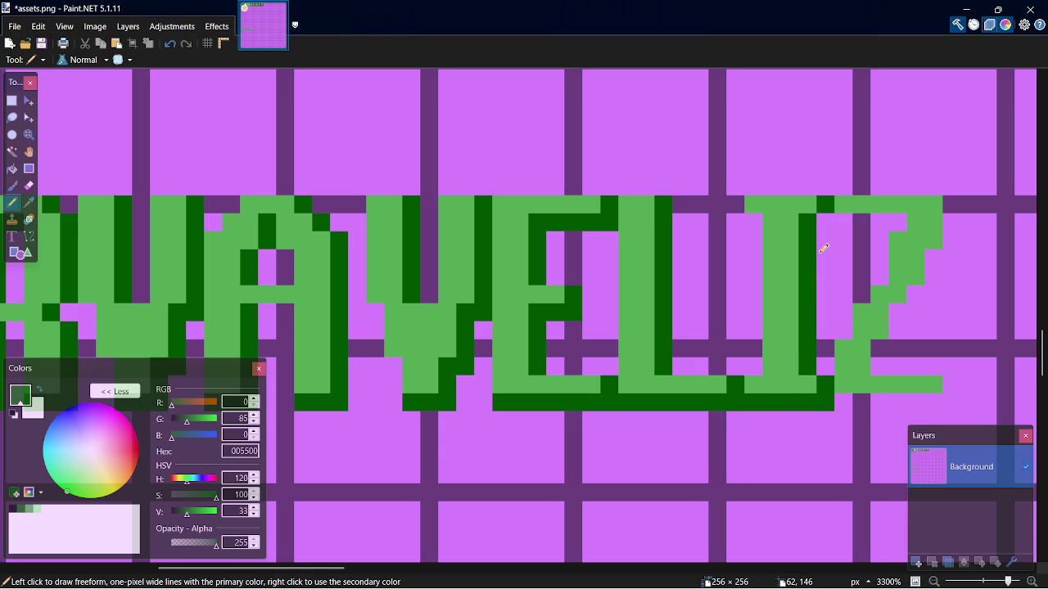
left_click(827, 367)
Shade the Z's bottom, diagonal edge and top bar, undo a misplaced stroke, and save assets.png
left_click_drag(320, 572, 384, 572)
mouse_move(471, 402)
left_mouse_down()
mouse_move(577, 398)
mouse_move(586, 387)
left_mouse_up()
mouse_move(514, 363)
left_mouse_down()
mouse_move(532, 310)
mouse_move(568, 270)
mouse_move(565, 250)
left_mouse_up()
mouse_move(536, 346)
left_mouse_down()
mouse_move(585, 235)
mouse_move(585, 204)
left_mouse_up()
mouse_move(486, 211)
left_mouse_down()
mouse_move(524, 219)
mouse_move(536, 204)
mouse_move(473, 223)
left_mouse_up()
key("ctrl+z")
key("ctrl+s")
scroll(446, 544, "down", 2)
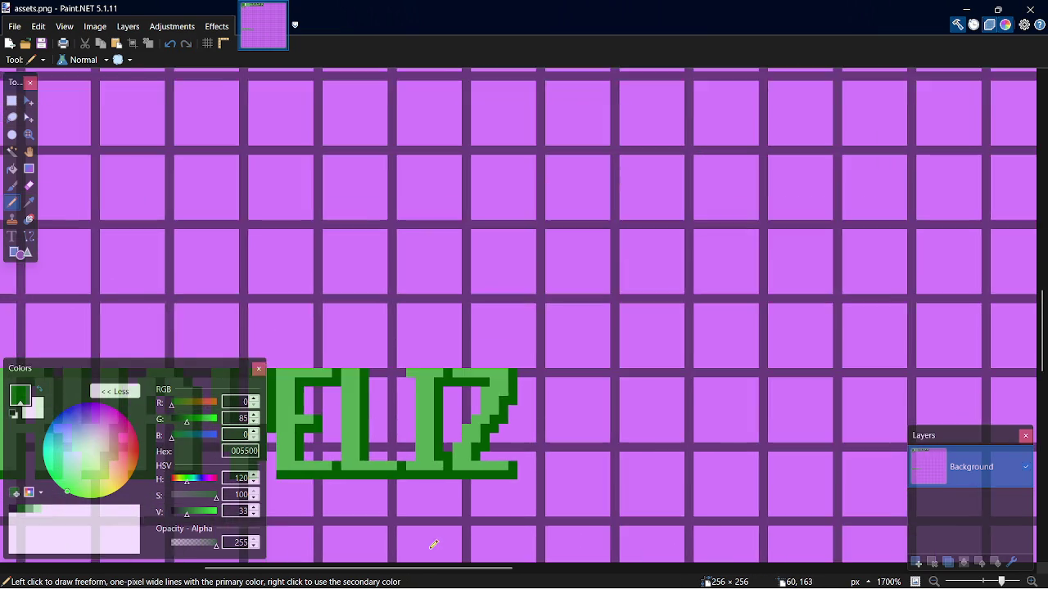
Fill the rectangle behind the SURVAVELIZ logo with black and save the image
scroll(433, 544, "down", 1)
left_click_drag(478, 570, 315, 577)
scroll(316, 577, "right", 2)
scroll(377, 425, "down", 2)
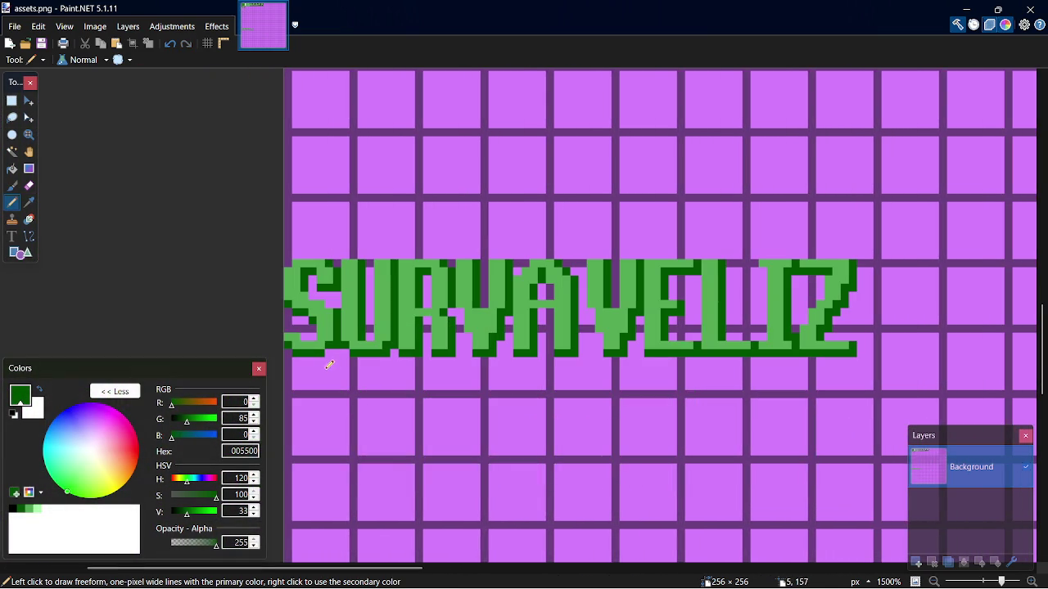
key("s")
mouse_move(286, 261)
left_mouse_down()
mouse_move(491, 309)
mouse_move(870, 370)
mouse_move(871, 388)
left_mouse_up()
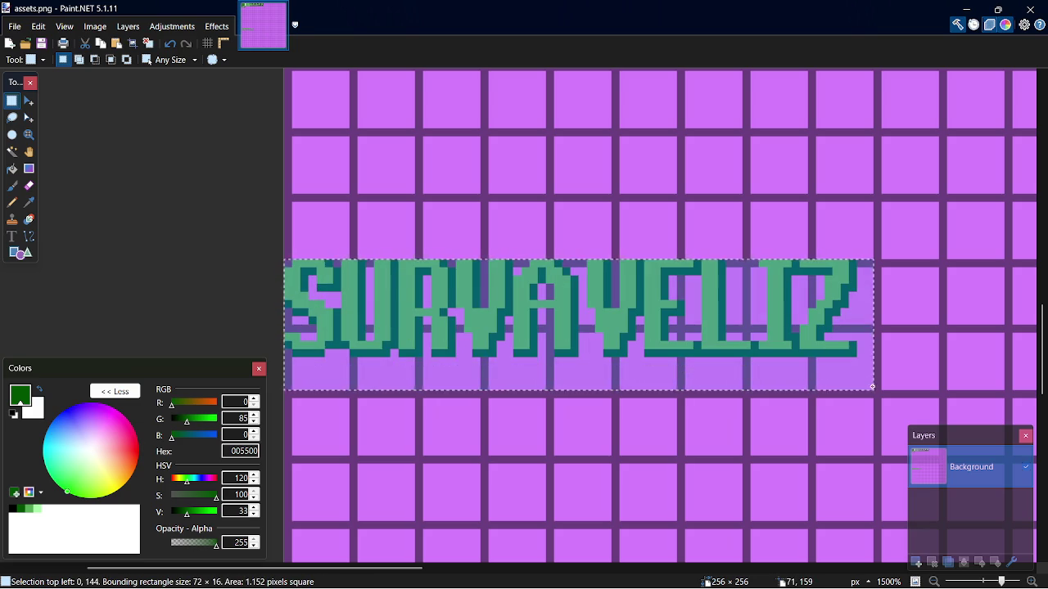
left_click(12, 509)
key("f")
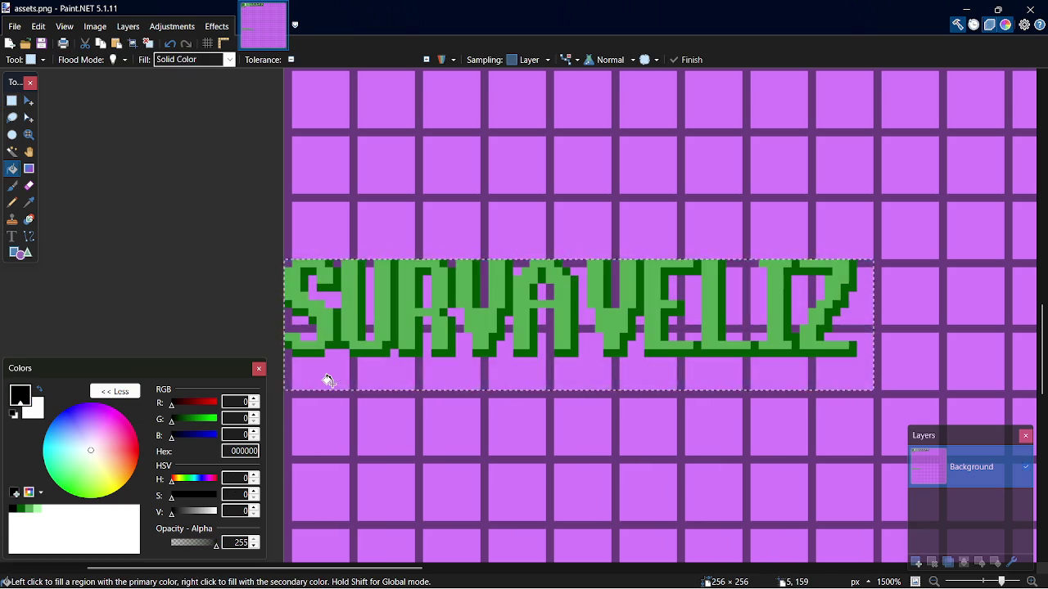
left_click(327, 381)
key("ctrl+s")
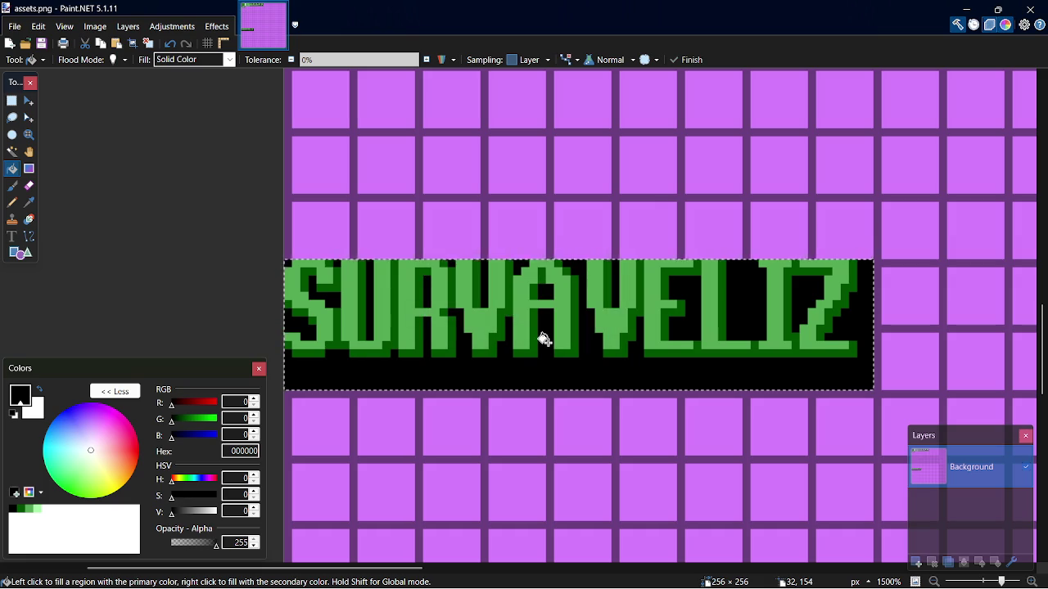
Clear the selection, set light green AAFFAA as paint colour, save again and switch to GameMaker
key("s")
left_click(562, 349)
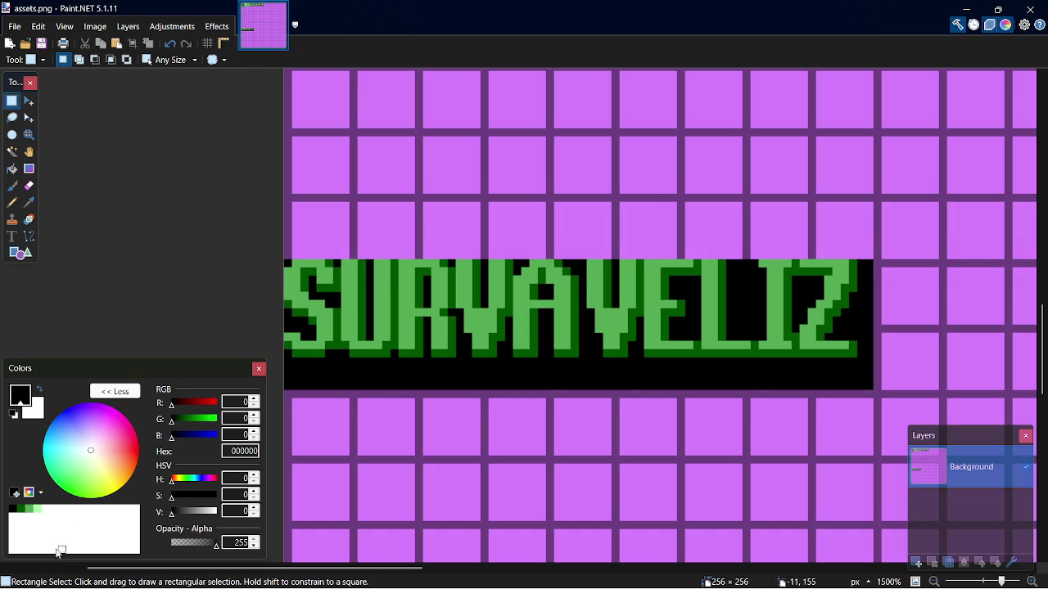
left_click(37, 509)
key("f")
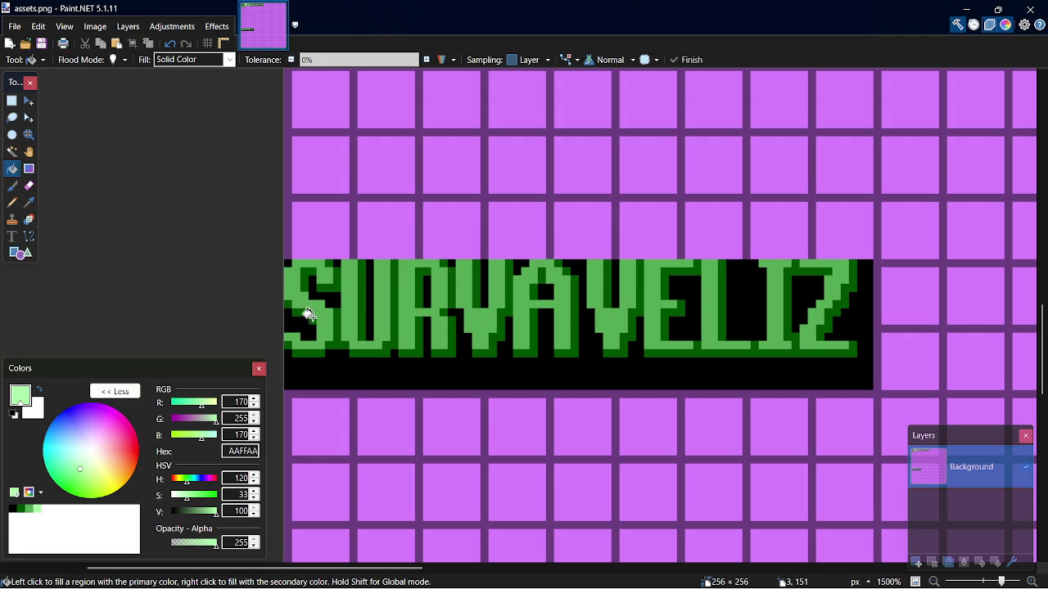
left_click(316, 315)
key("ctrl+z")
key("ctrl+s")
scroll(1040, 328, "up", 2)
scroll(1022, 346, "down", 6)
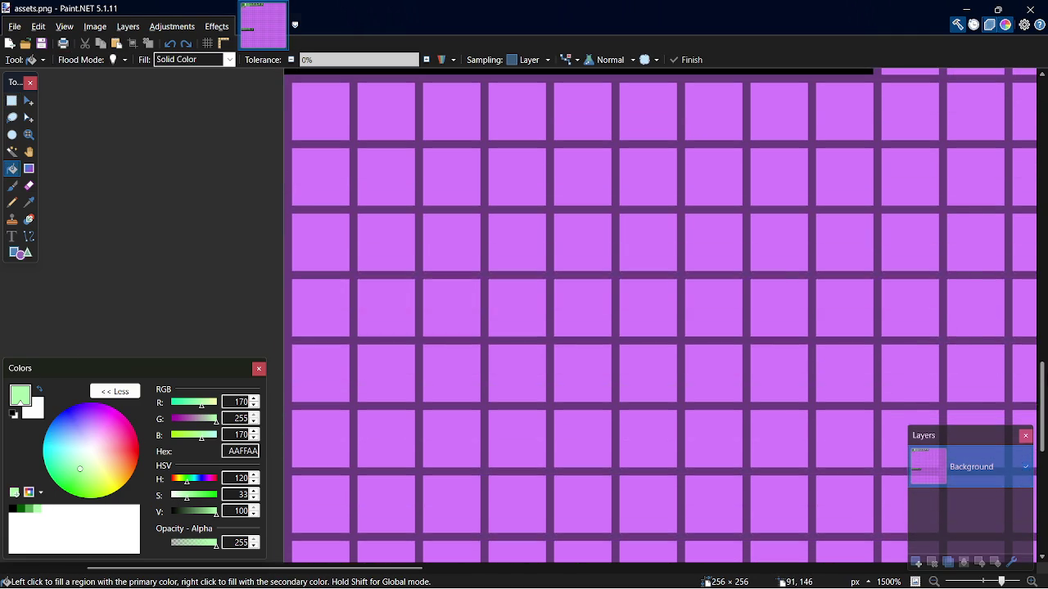
key("alt+Tab")
key("alt+Tab")
key("alt+Tab")
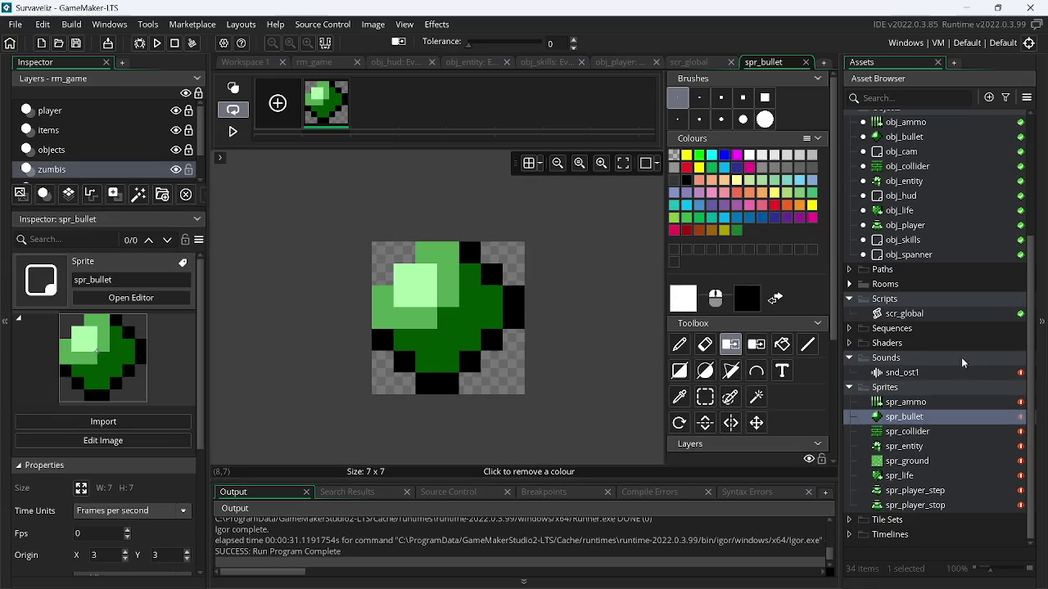
Create a new room beside rm_game and name it rm_menu
left_click(851, 284)
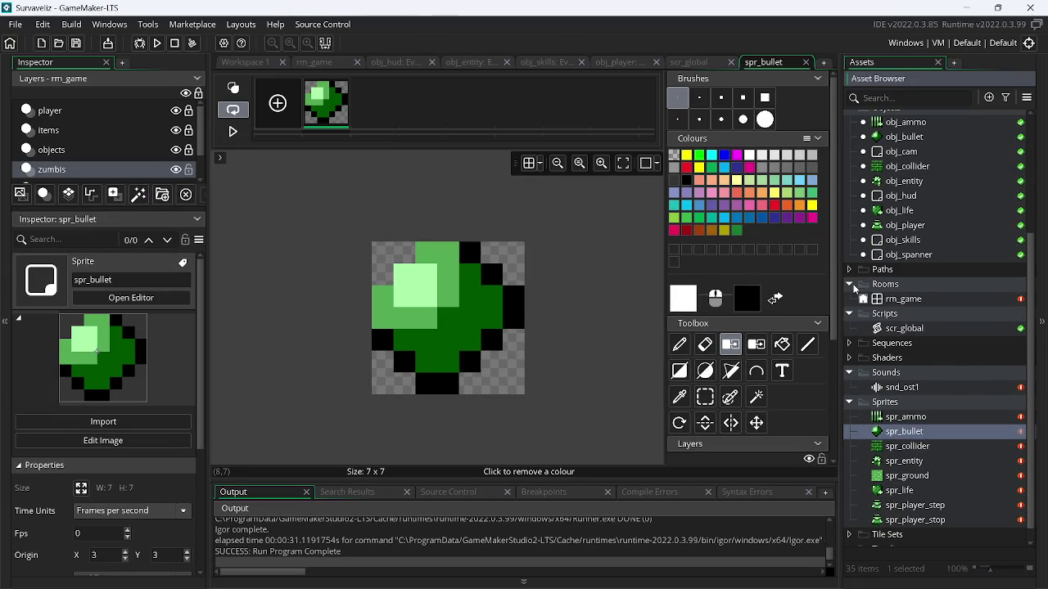
left_click(902, 299)
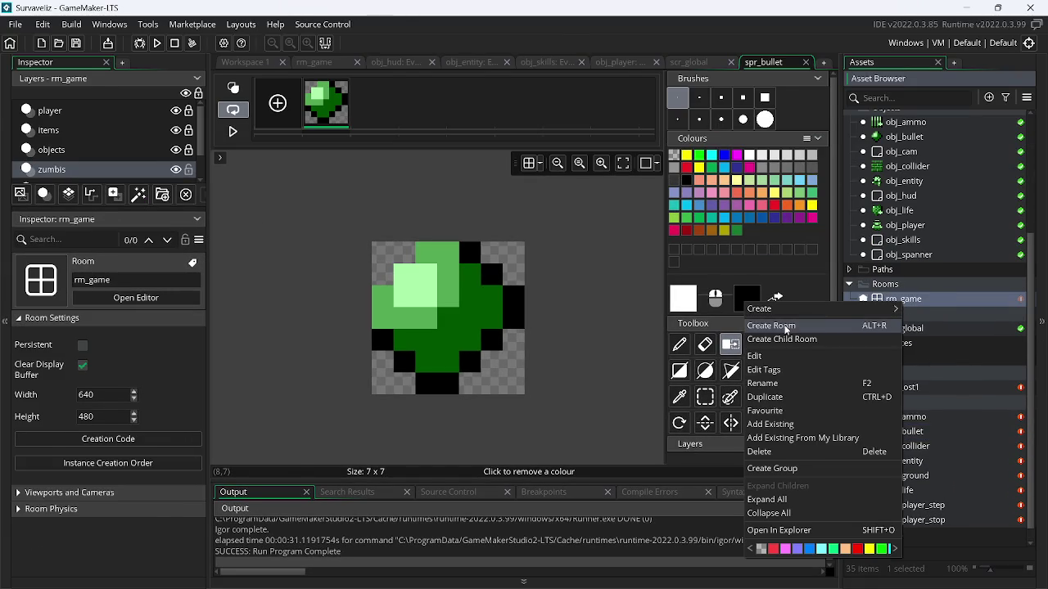
left_click(784, 327)
type("rm_m")
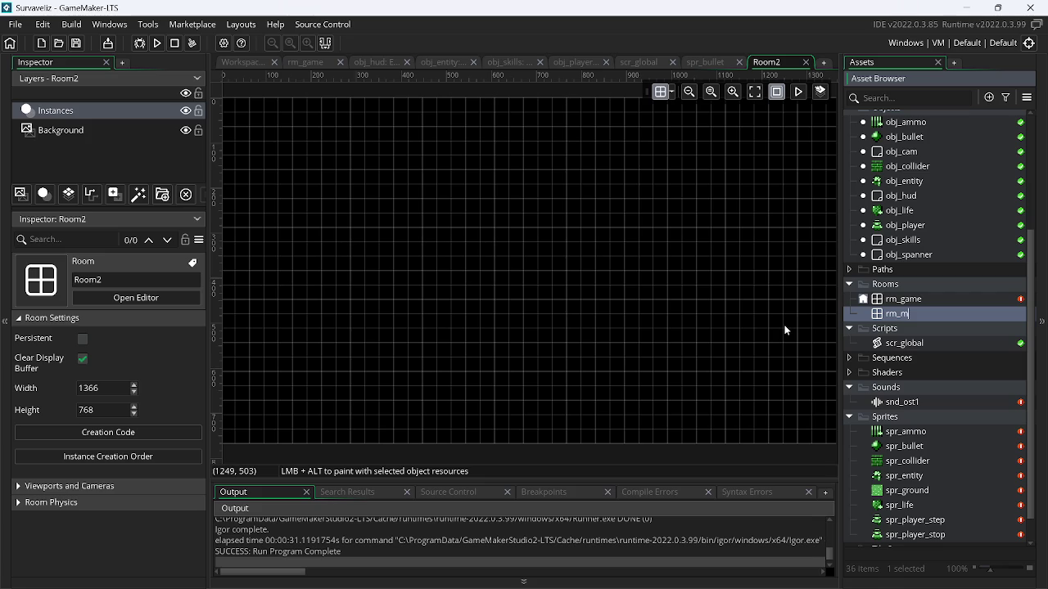
key("Return")
double_click(915, 316)
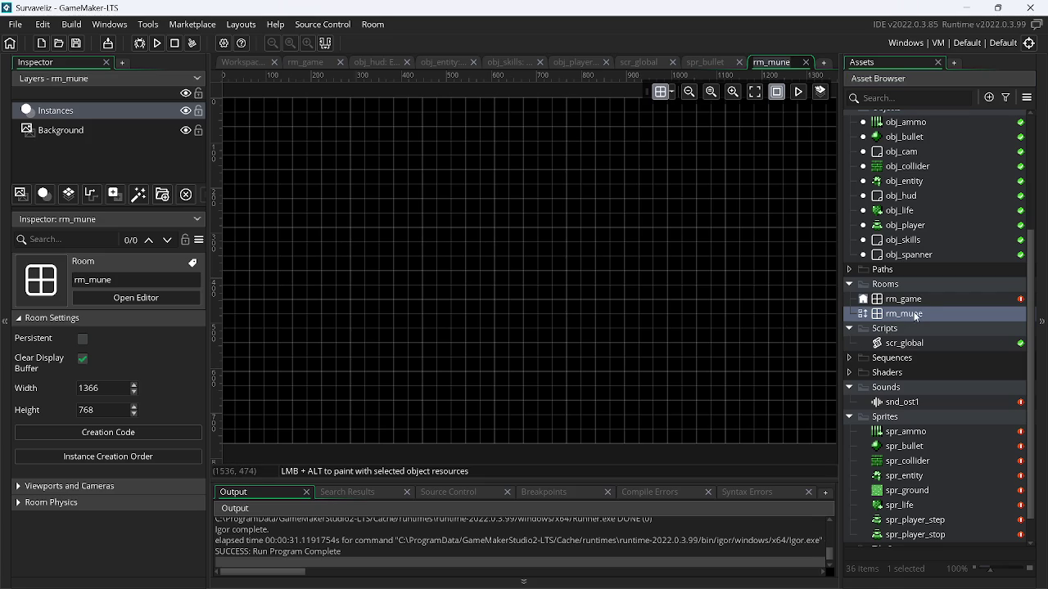
left_click(915, 317)
key("BackSpace")
key("BackSpace")
key("BackSpace")
type("enu")
key("Return")
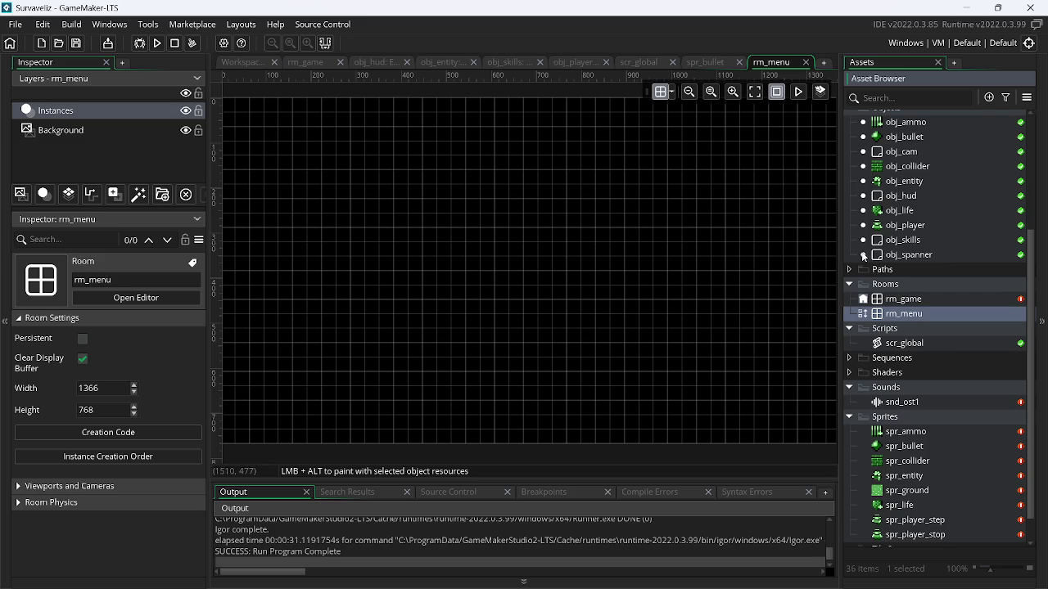
Set the room's Width to 320 and Height to 240
left_click(80, 391)
key("Delete")
key("Delete")
key("Delete")
type("320")
key("Tab")
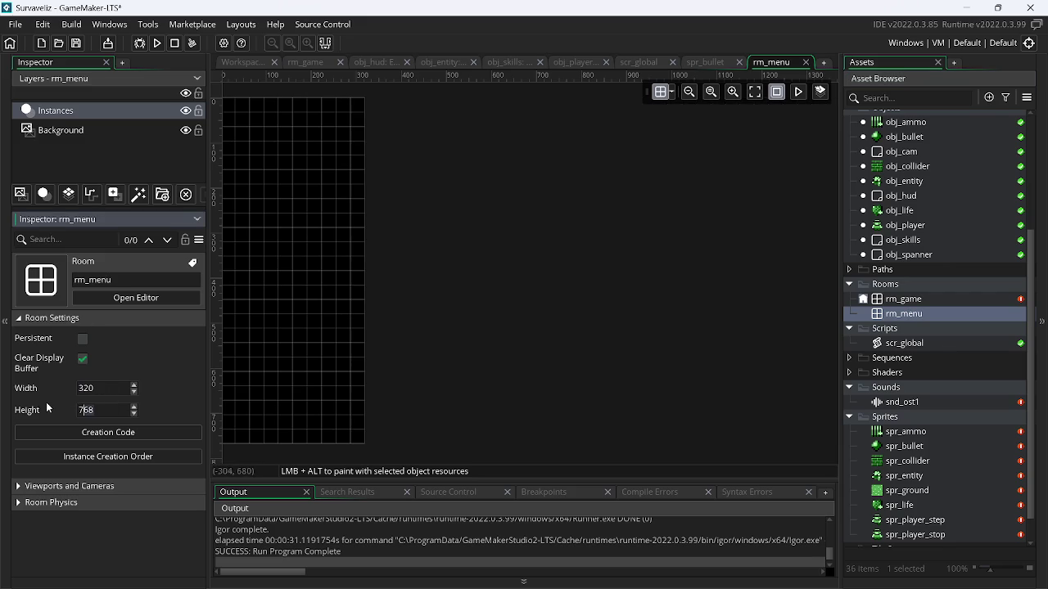
key("Delete")
key("Delete")
key("Delete")
type("2")
key("Return")
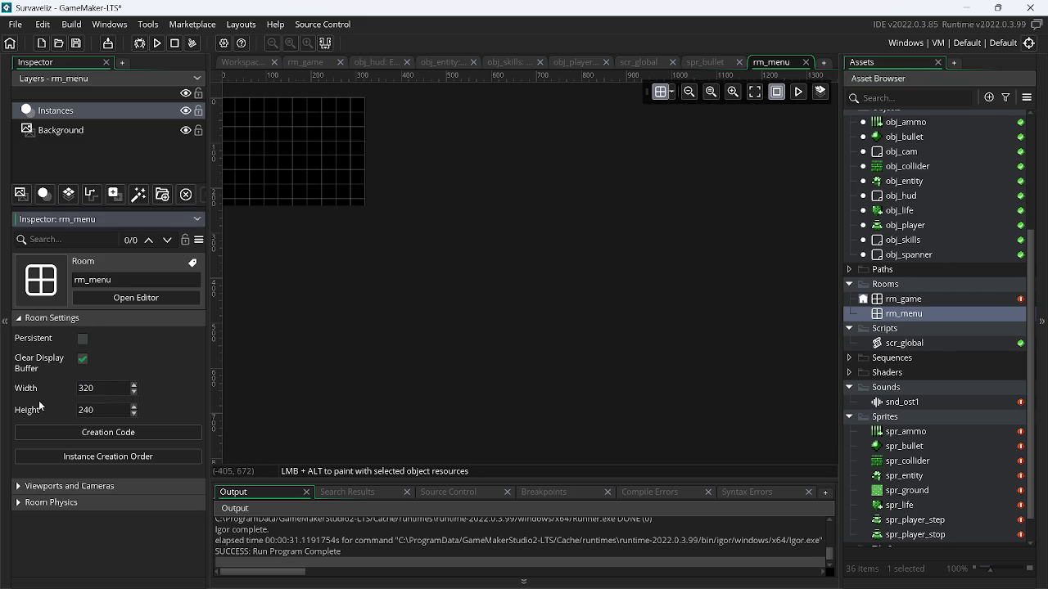
Enable viewports with background clearing and expand Viewport 0's settings
left_click(37, 489)
left_click(79, 509)
left_click(79, 536)
left_click_drag(205, 407, 202, 457)
scroll(137, 493, "down", 2)
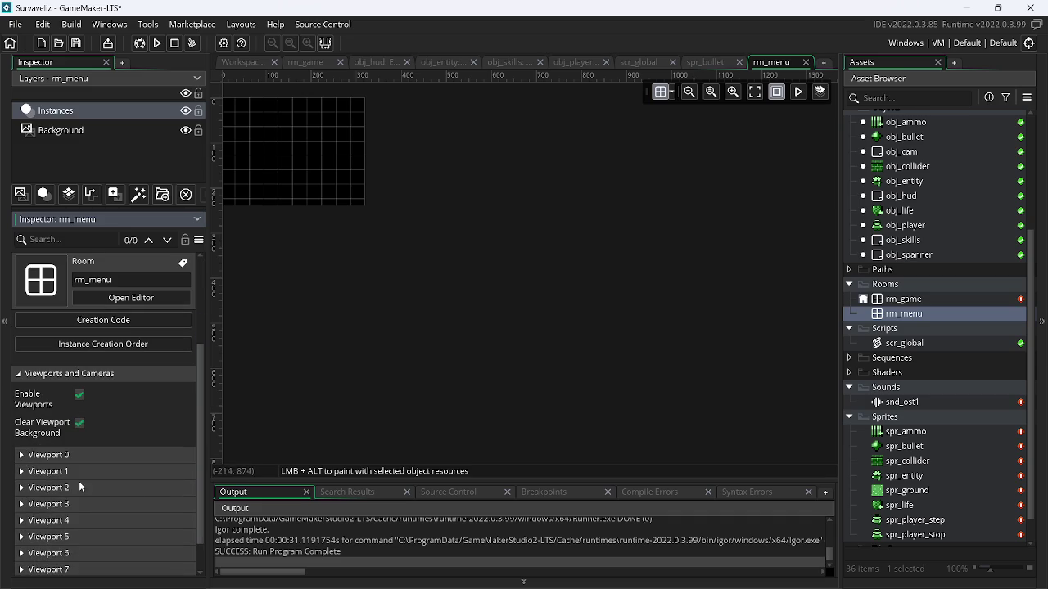
left_click(24, 457)
left_click(25, 457)
left_click(25, 456)
Make Viewport 0 visible and enter its camera and viewport sizes, including viewport height 600
left_click(80, 542)
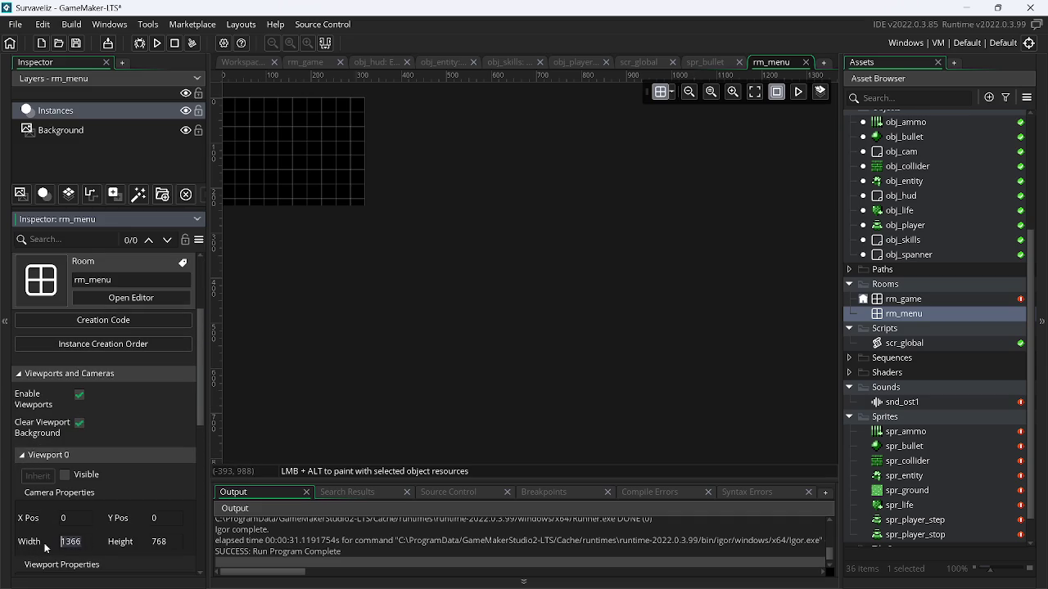
type("320")
left_click(66, 475)
double_click(140, 542)
type("1")
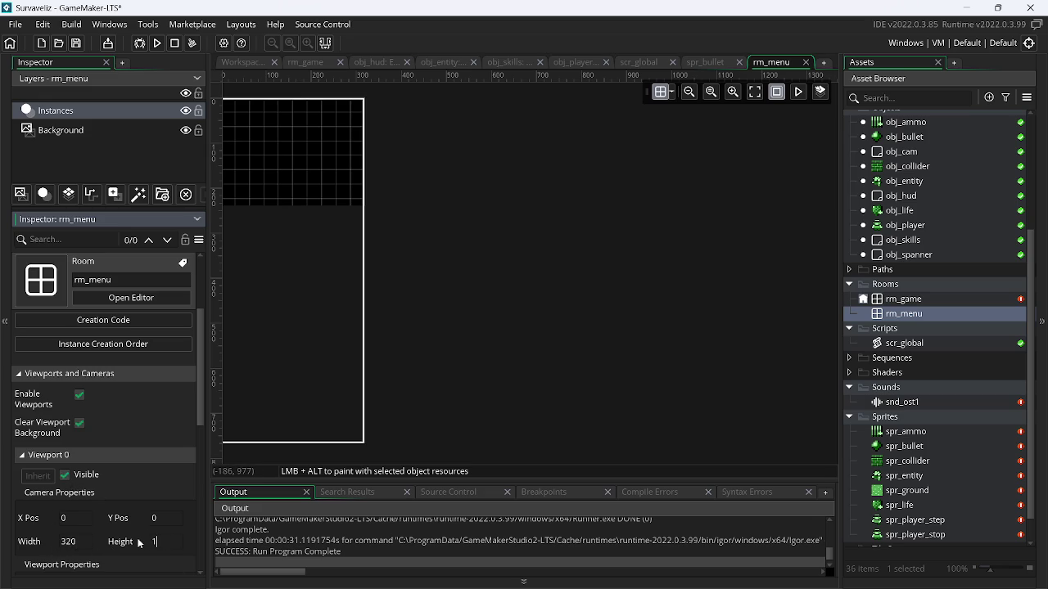
type("0")
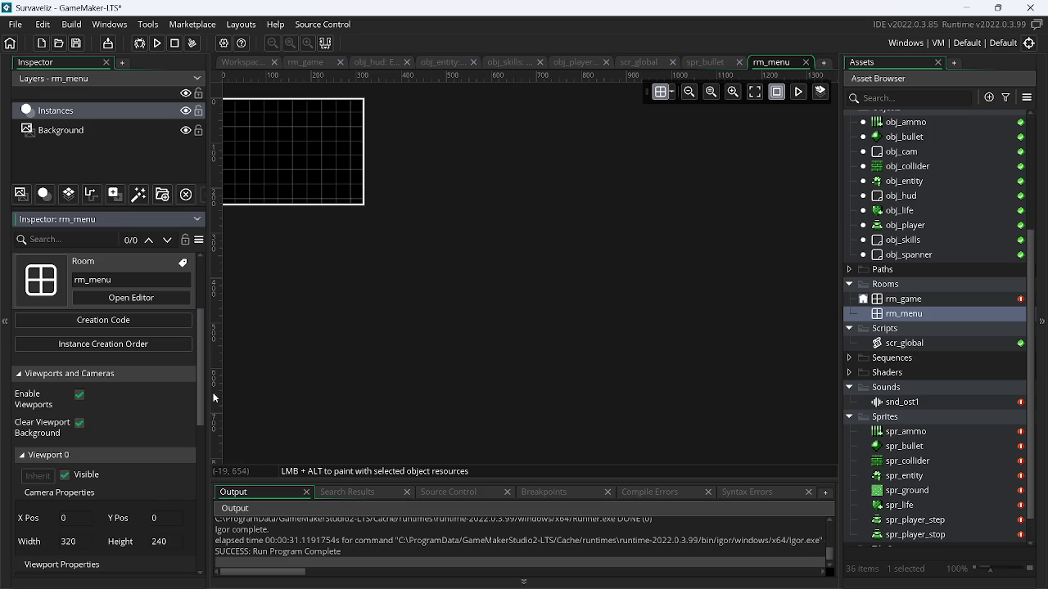
left_click_drag(204, 399, 201, 475)
scroll(140, 441, "down", 2)
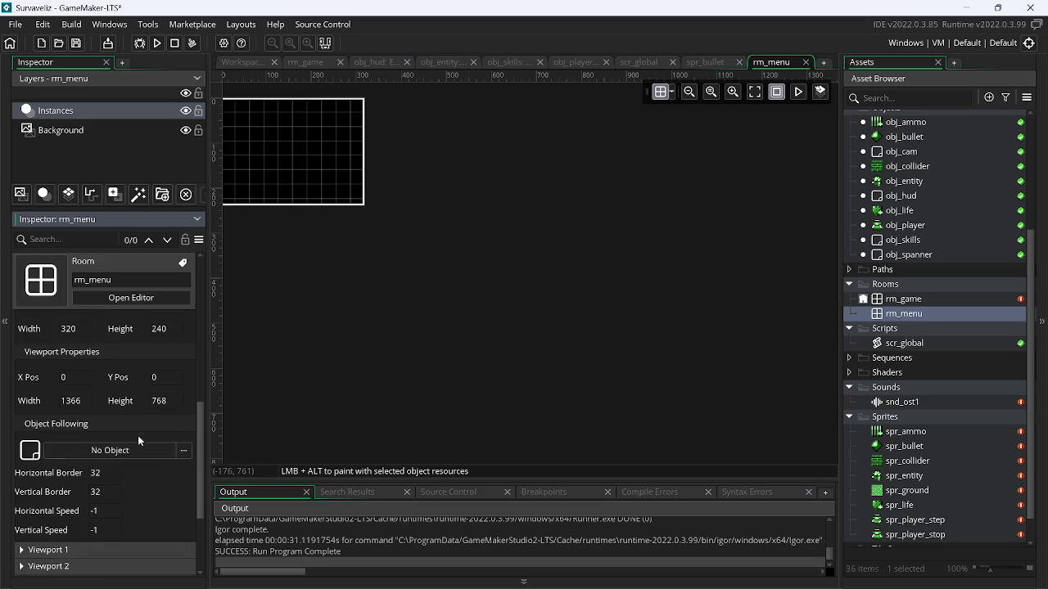
left_click(95, 400)
type("800")
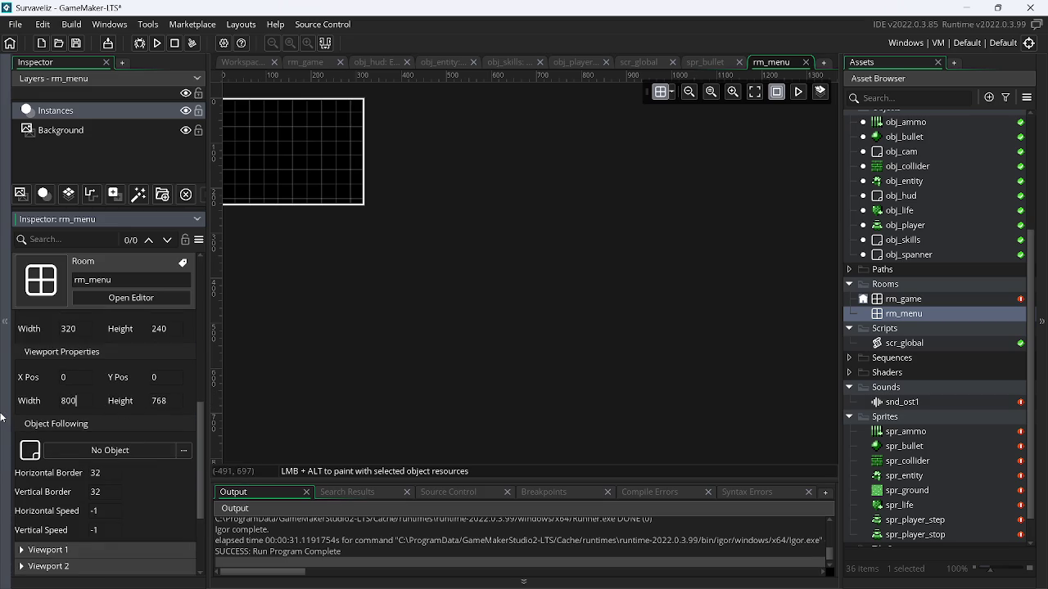
left_click(157, 400)
type("600")
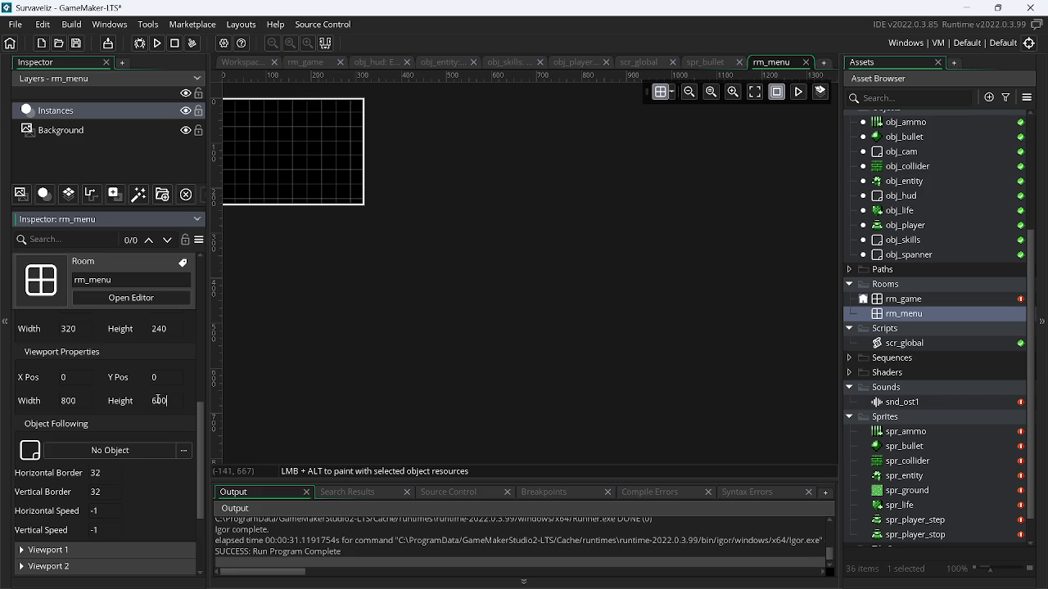
left_click(754, 92)
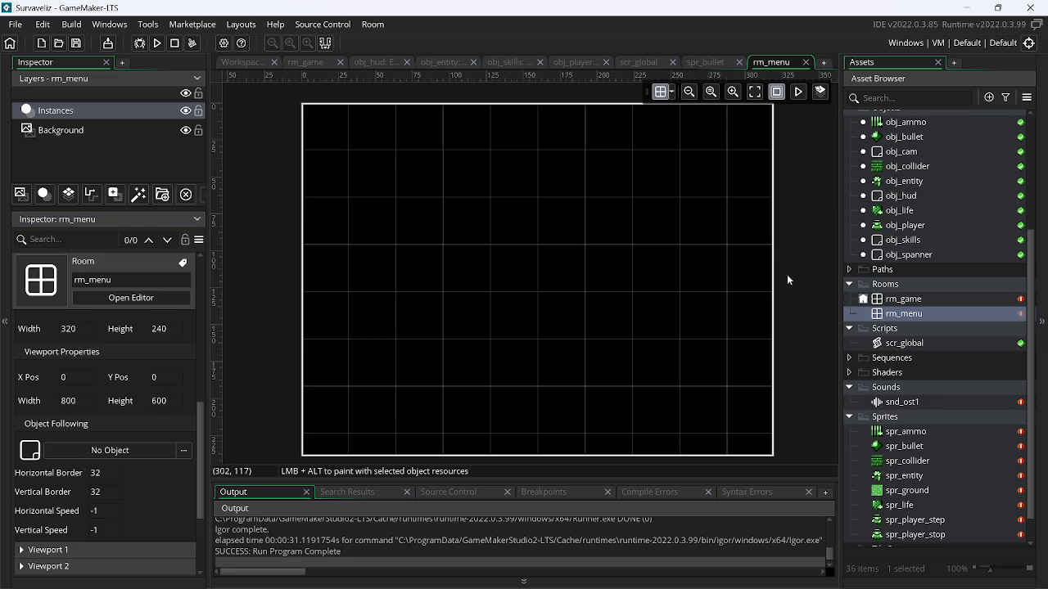
Compare with rm_game, then set rm_menu's room Width to 640 and Height to 480
double_click(930, 301)
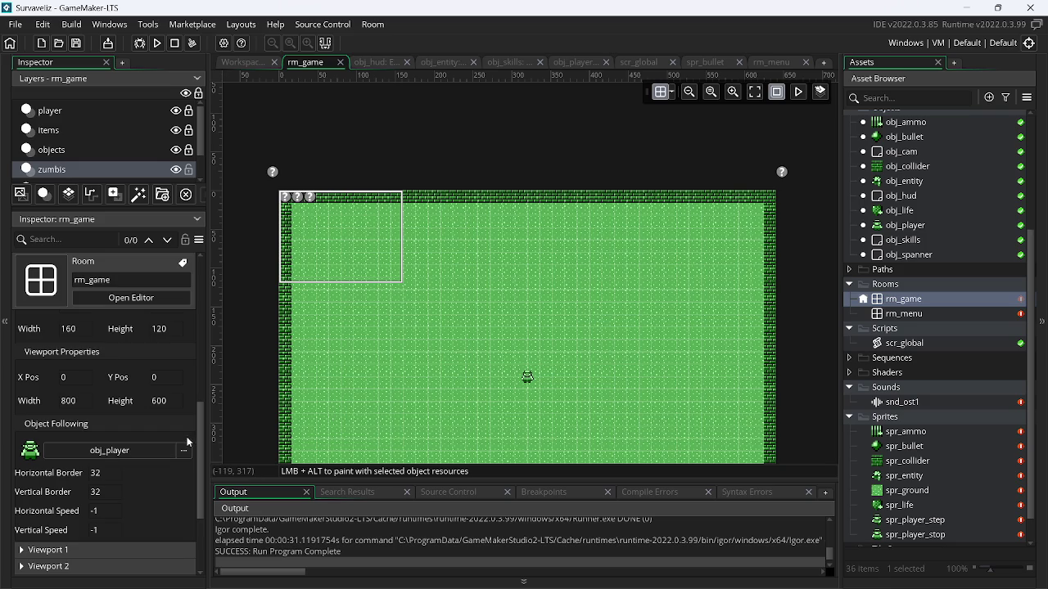
scroll(194, 280, "up", 10)
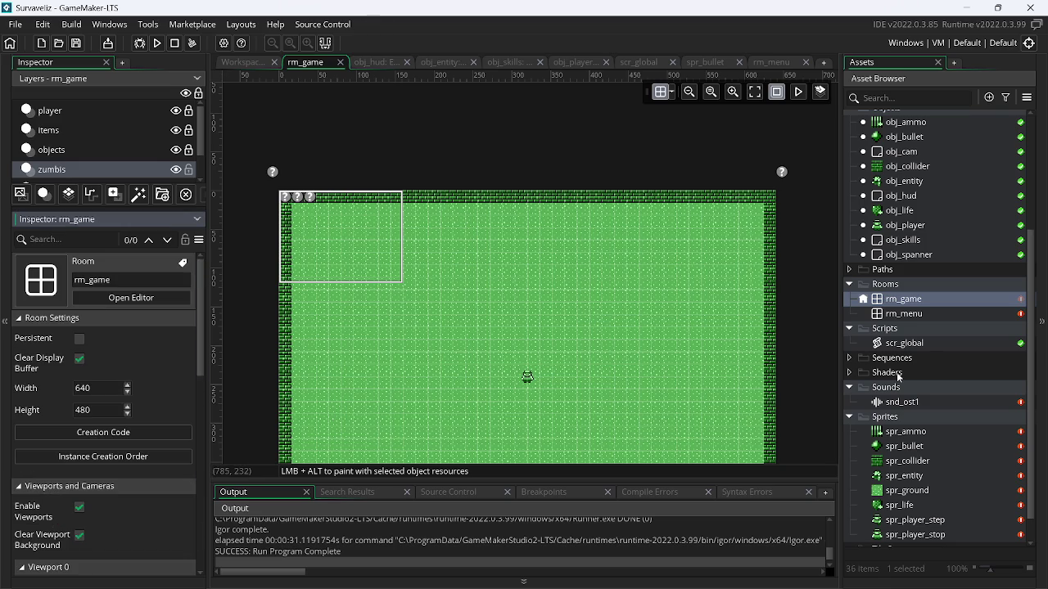
double_click(917, 314)
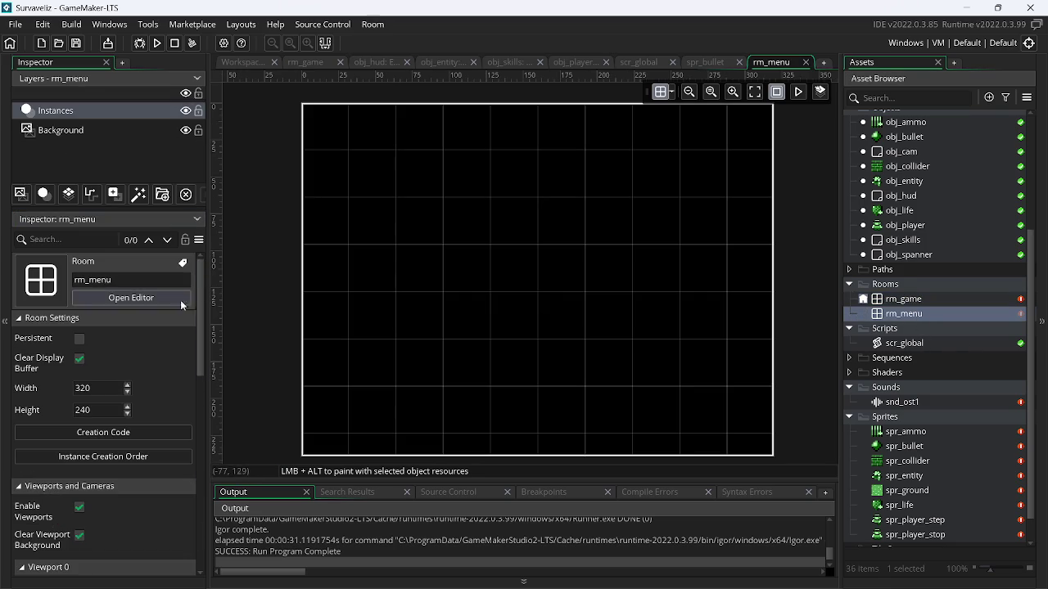
left_click(98, 388)
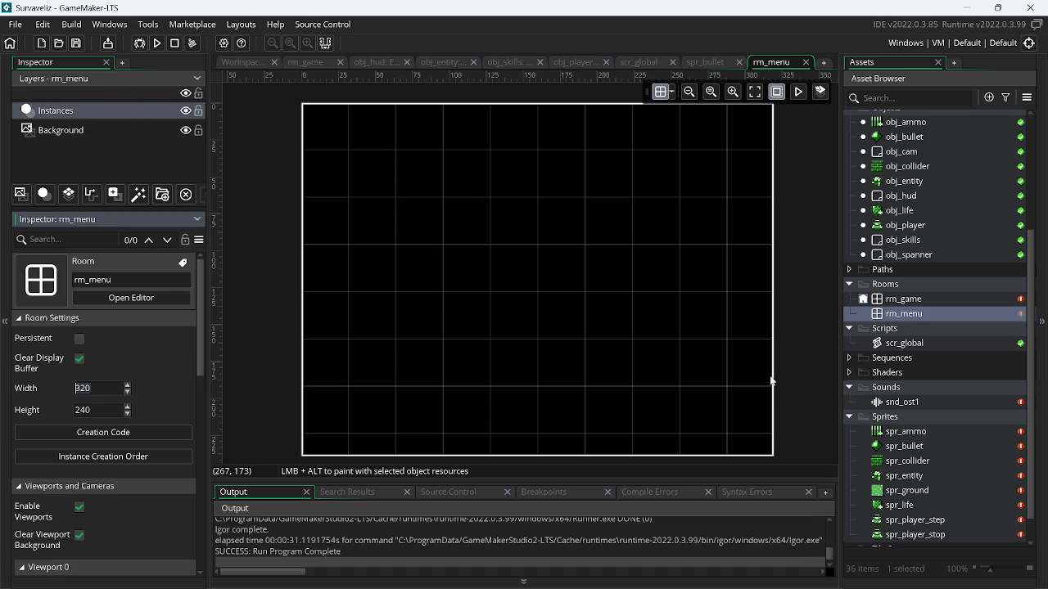
key("BackSpace")
key("BackSpace")
type("40")
key("Return")
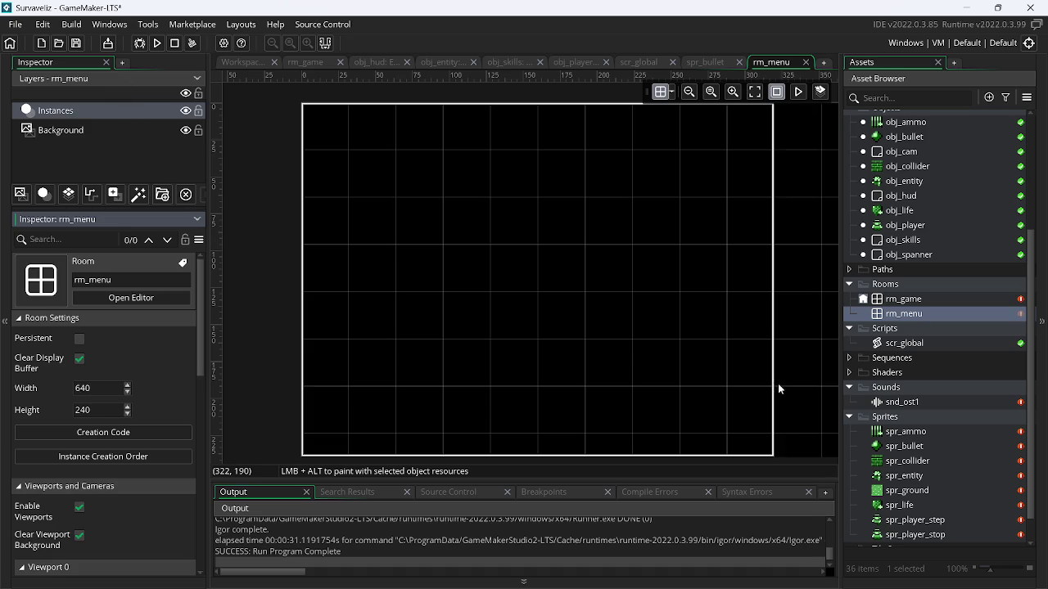
left_click_drag(107, 415, 39, 415)
type("480")
key("Return")
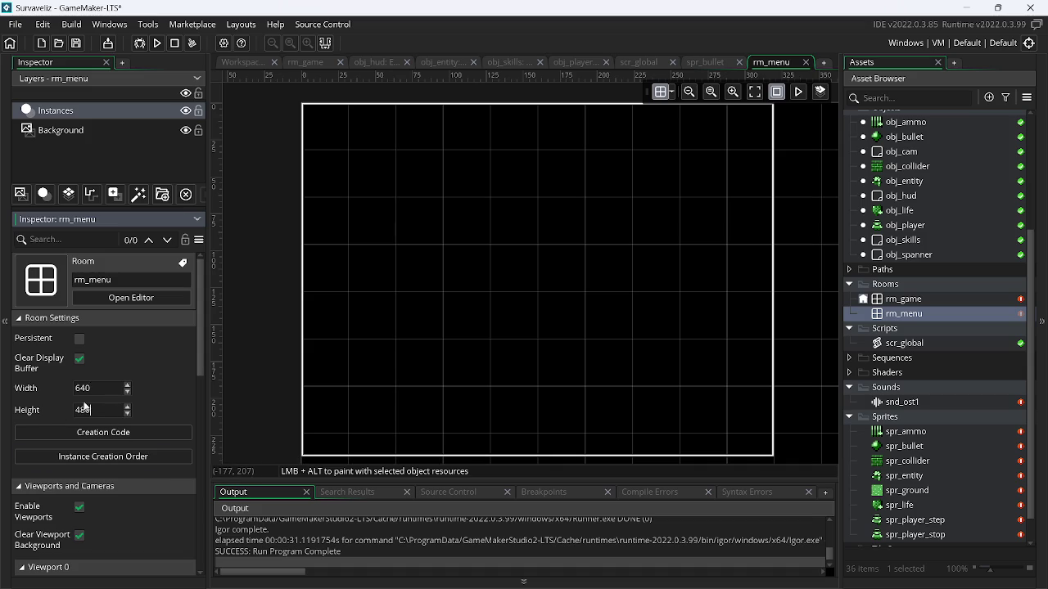
Set the Viewport 0 camera to 640 × 480, fit the room in view, and save the project
mouse_move(202, 360)
left_mouse_down()
mouse_move(201, 422)
mouse_move(133, 455)
left_mouse_up()
double_click(64, 449)
type("640")
key("Return")
double_click(159, 449)
type("480")
key("Return")
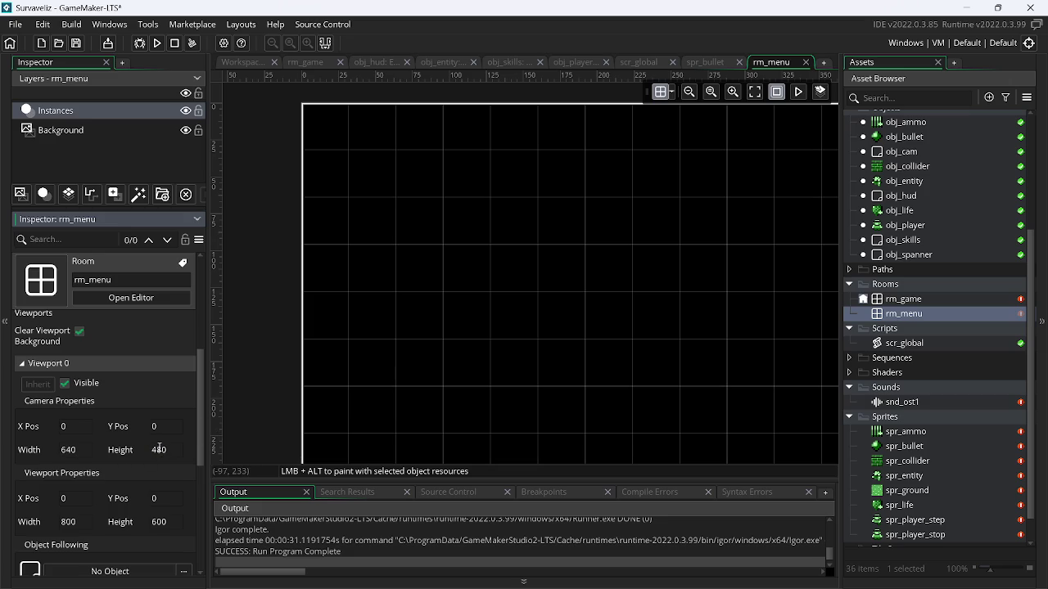
left_click(754, 95)
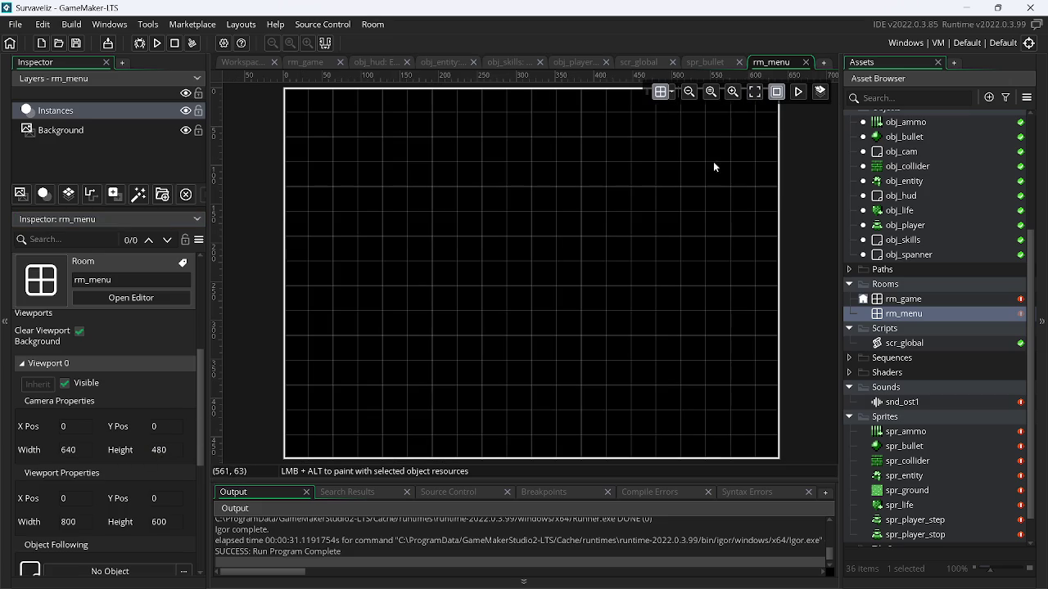
key("ctrl+s")
Create a new sprite named spr_logo
right_click(907, 488)
left_click(782, 119)
type("spr_logo")
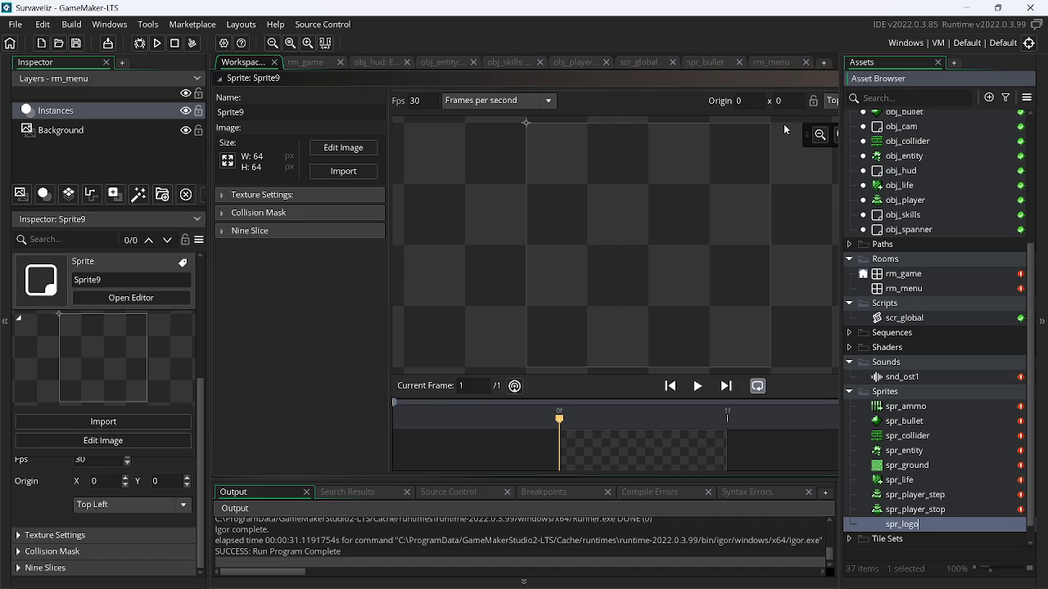
key("Return")
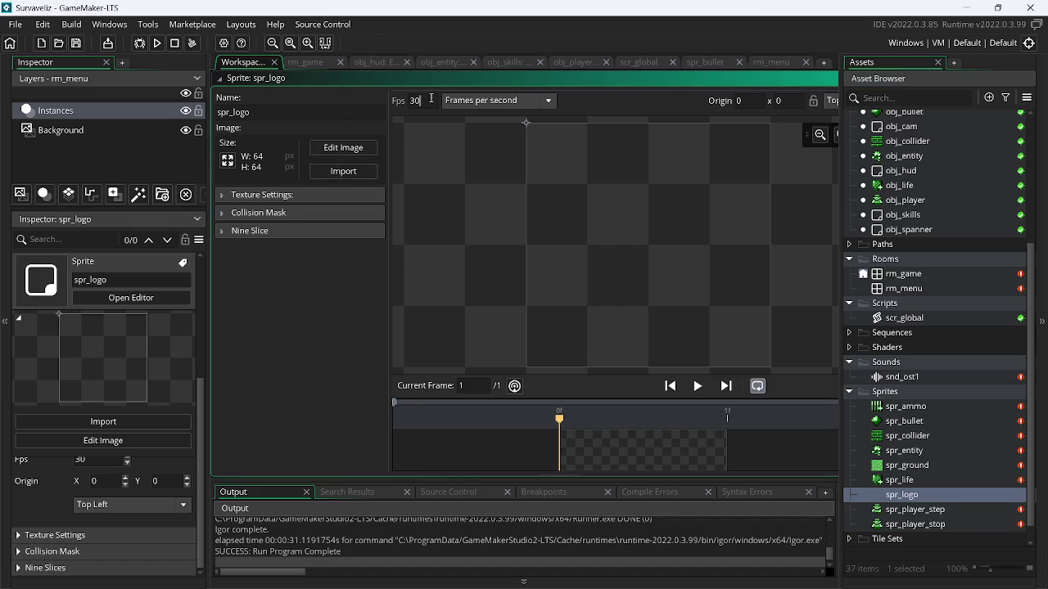
Import assets.png into spr_logo and open its image for editing
left_click(347, 173)
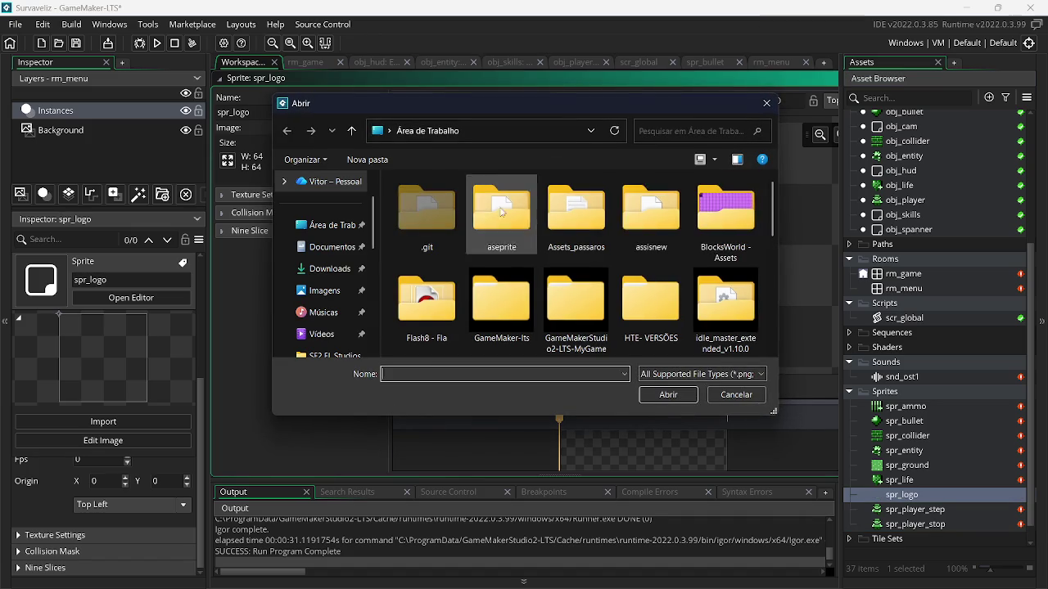
left_click_drag(772, 209, 770, 303)
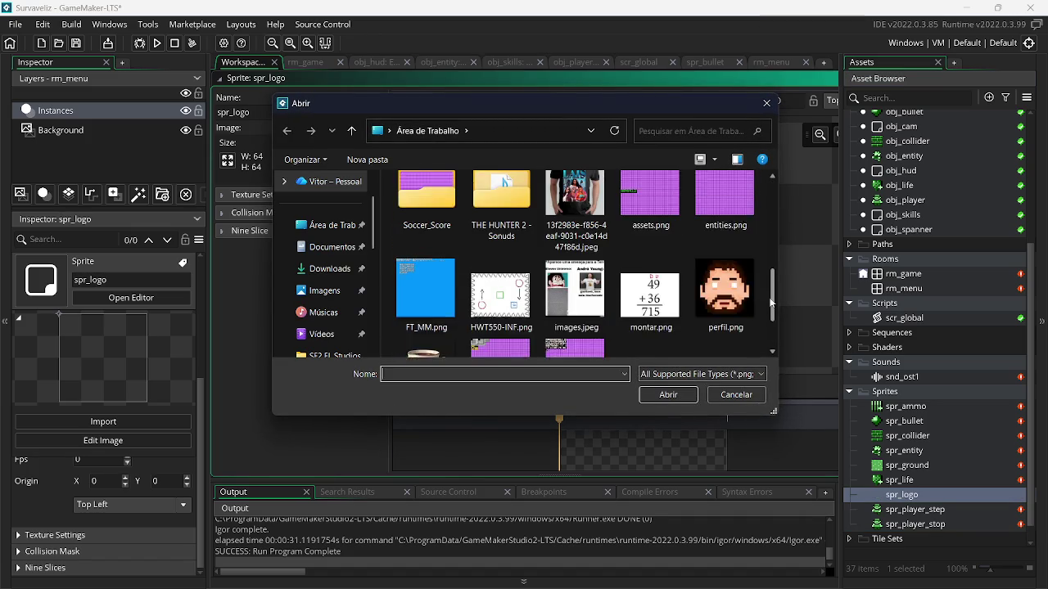
double_click(650, 217)
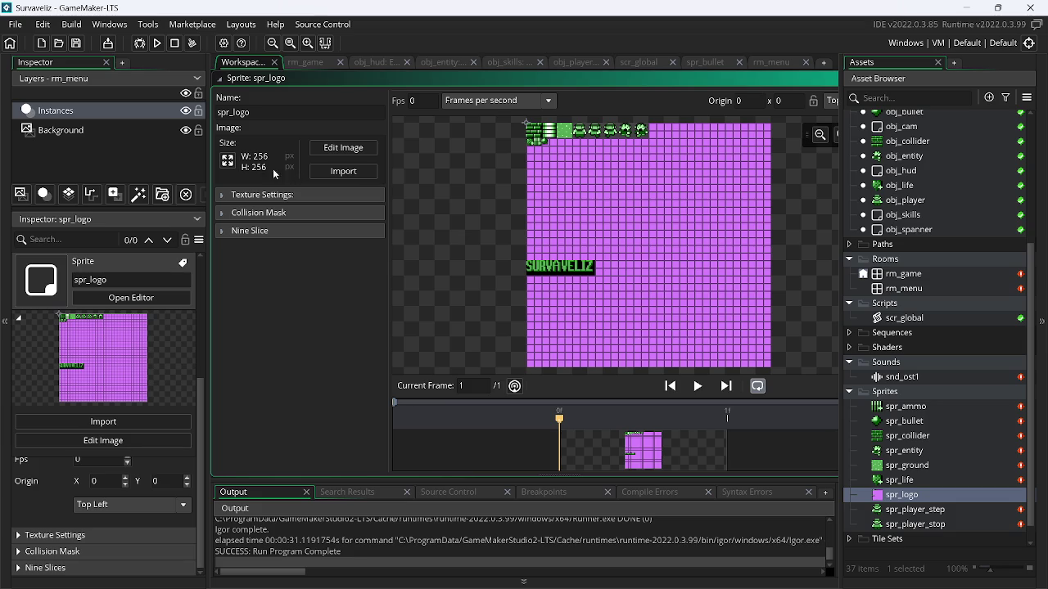
left_click(319, 153)
left_click(373, 25)
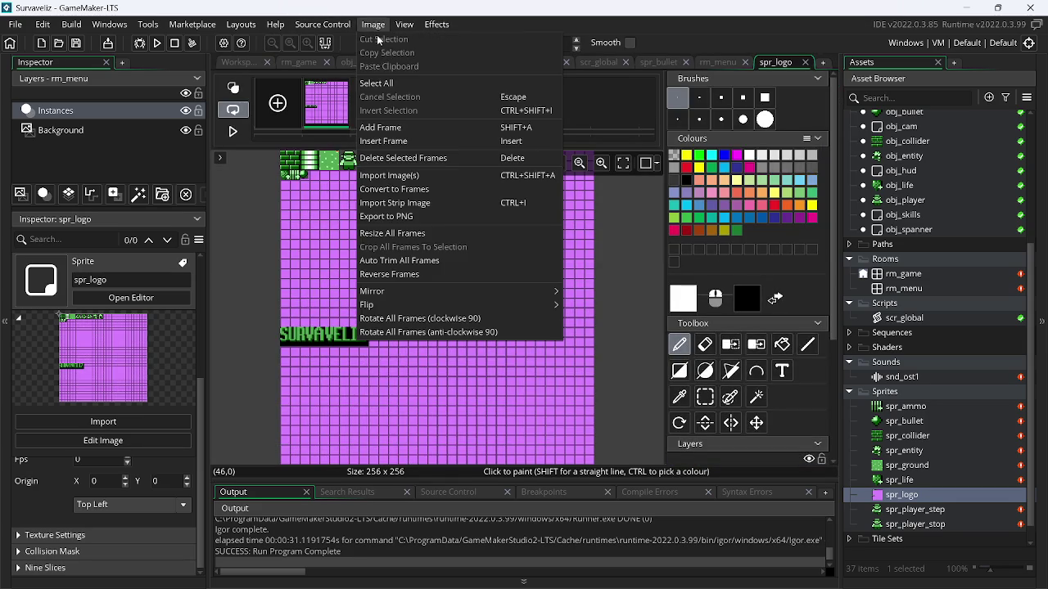
Erase the spritesheet areas above, below and beside the SURVAVELIZ logo in spr_logo
left_click(394, 190)
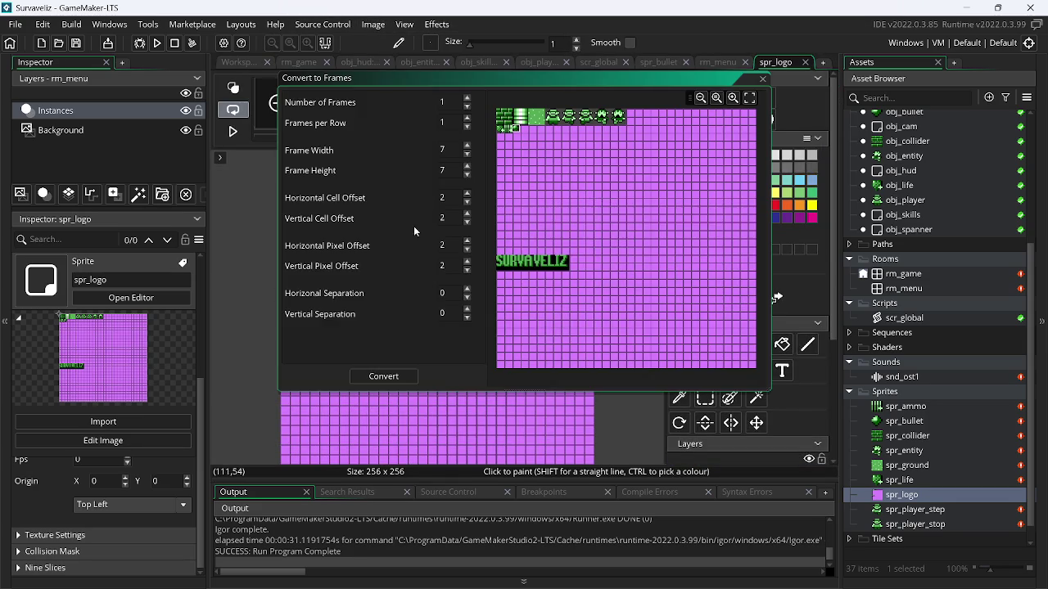
key("alt+Tab")
key("alt+Tab")
key("alt+Tab")
key("alt+Tab")
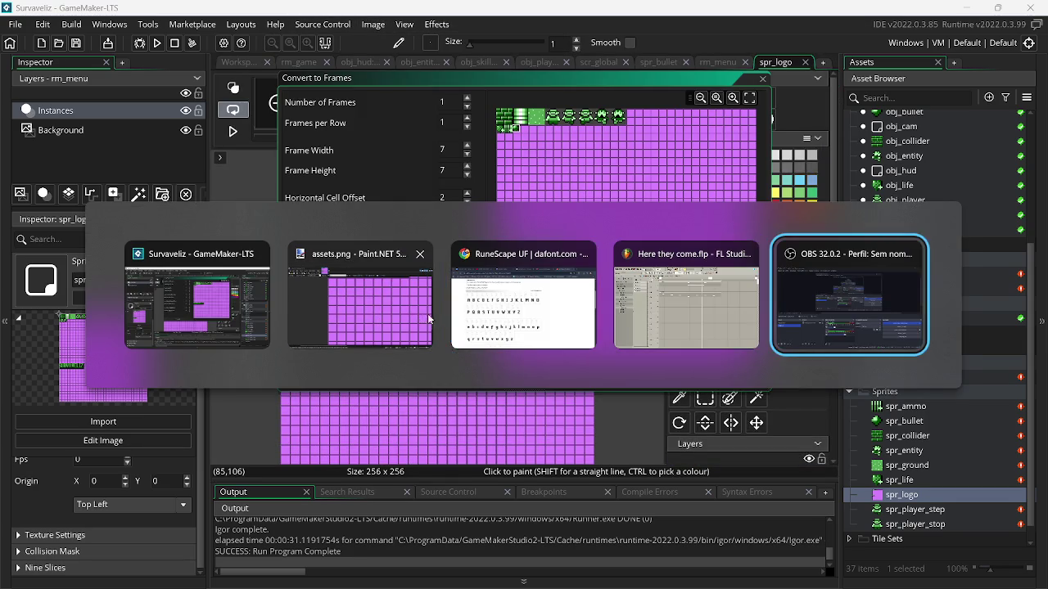
left_click(763, 79)
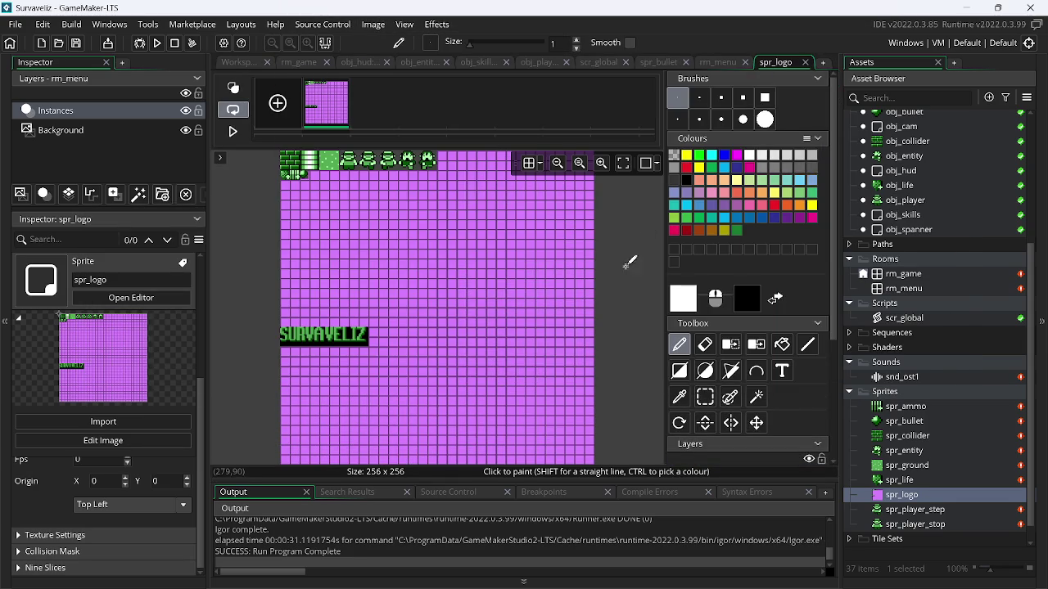
left_click(705, 397)
mouse_move(617, 313)
left_mouse_down()
mouse_move(150, 128)
mouse_move(147, 95)
left_mouse_up()
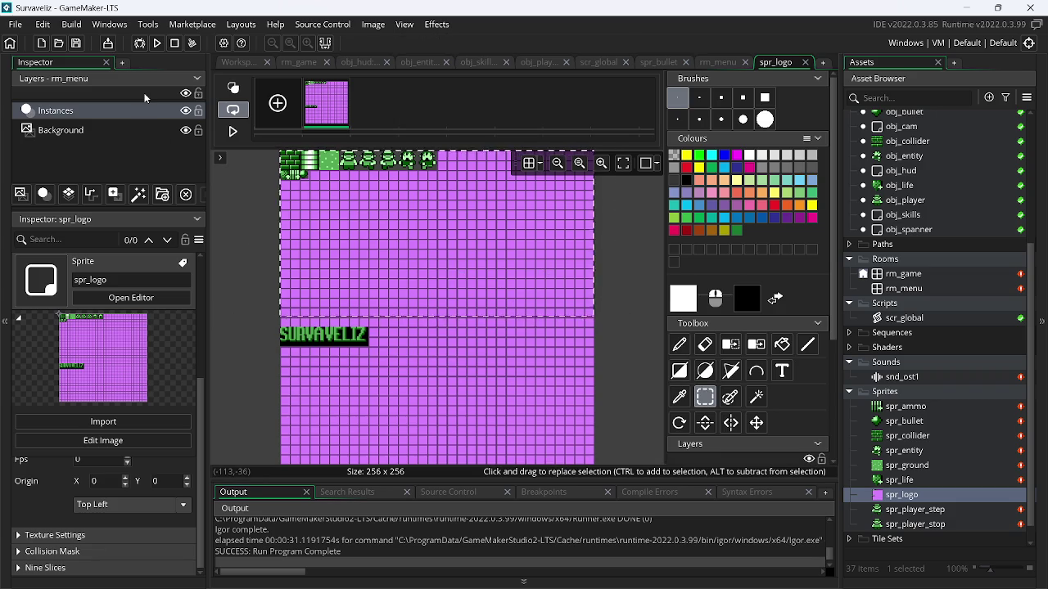
key("Delete")
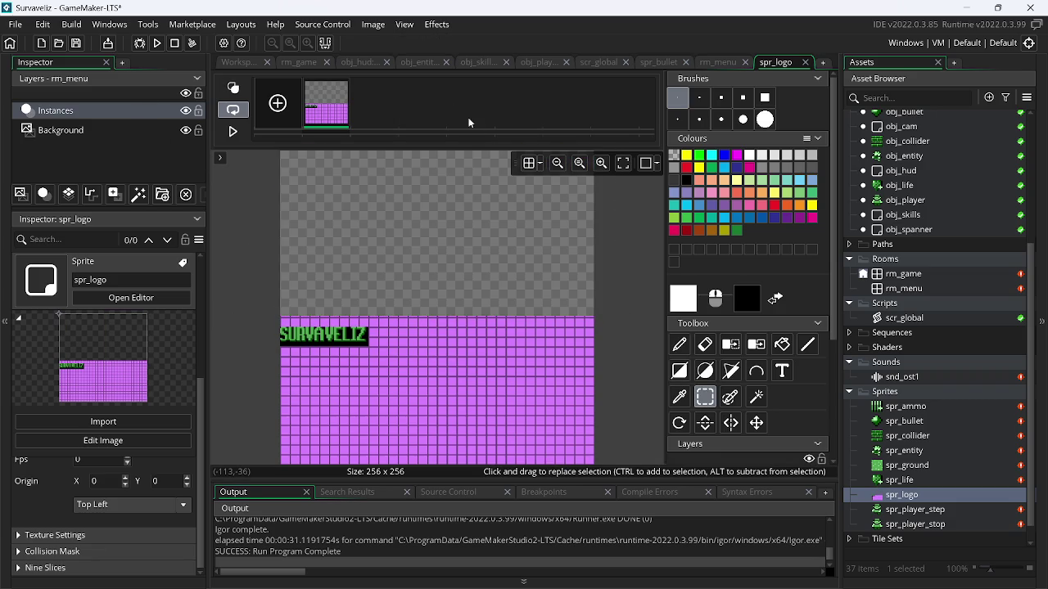
left_click(323, 25)
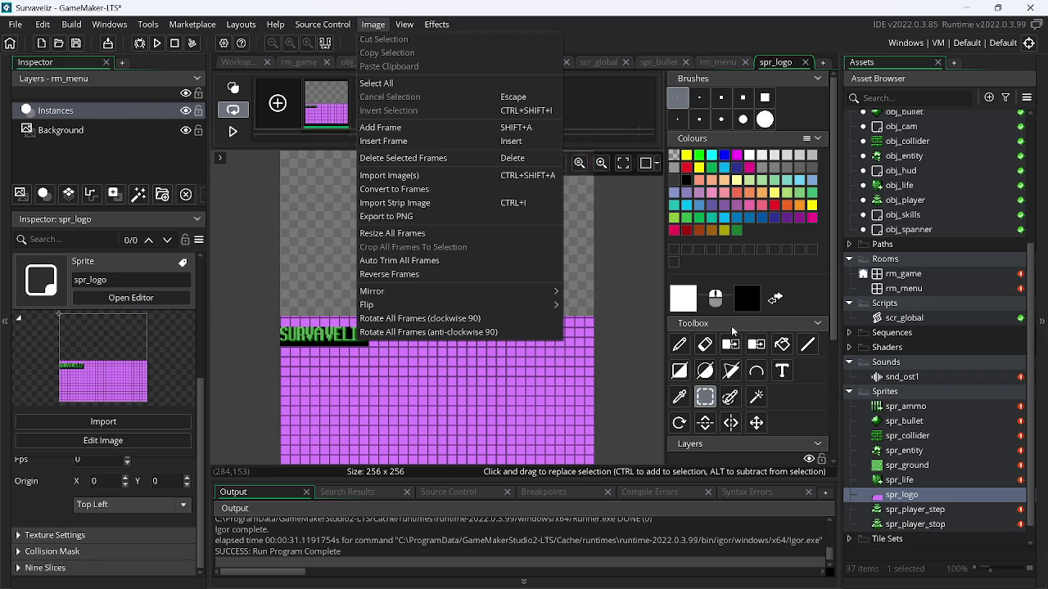
left_click(606, 310)
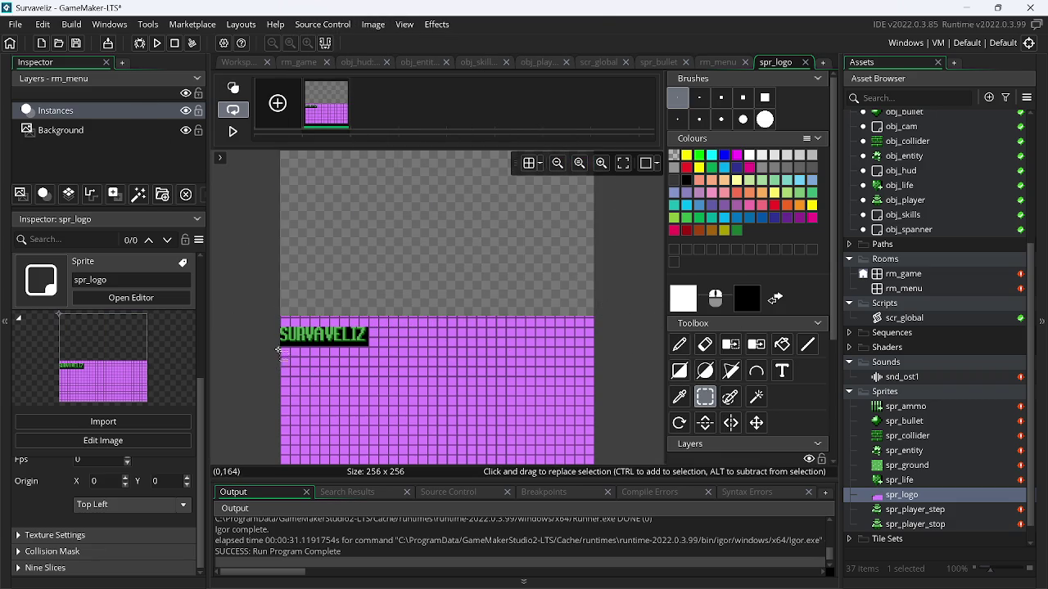
mouse_move(279, 349)
left_mouse_down()
mouse_move(323, 364)
mouse_move(491, 366)
mouse_move(735, 543)
left_mouse_up()
key("Delete")
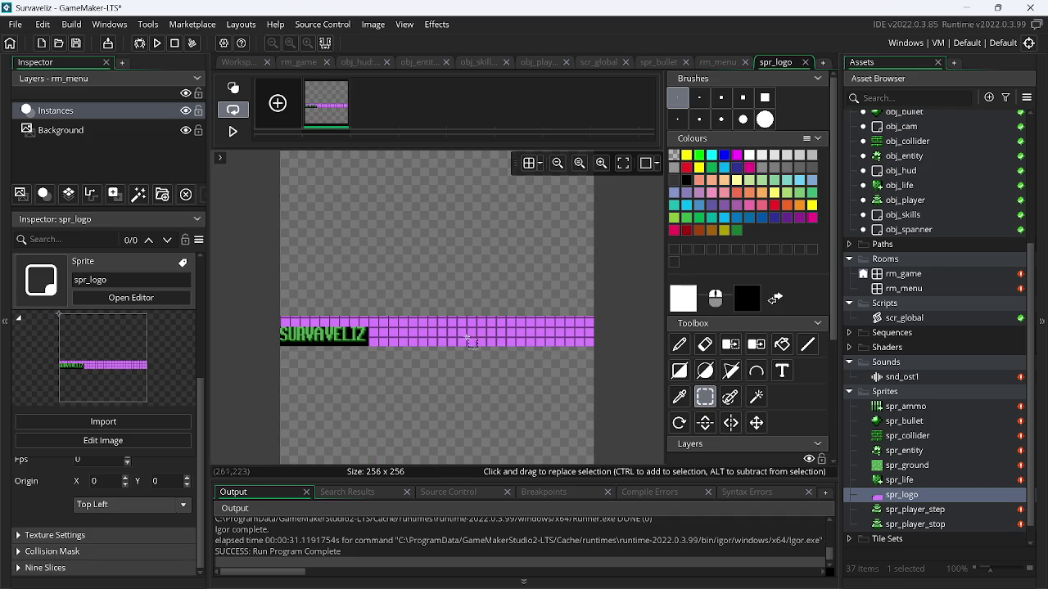
mouse_move(258, 287)
left_mouse_down()
mouse_move(479, 311)
mouse_move(497, 348)
mouse_move(622, 314)
mouse_move(571, 402)
mouse_move(372, 402)
left_mouse_up()
key("Delete")
key("Delete")
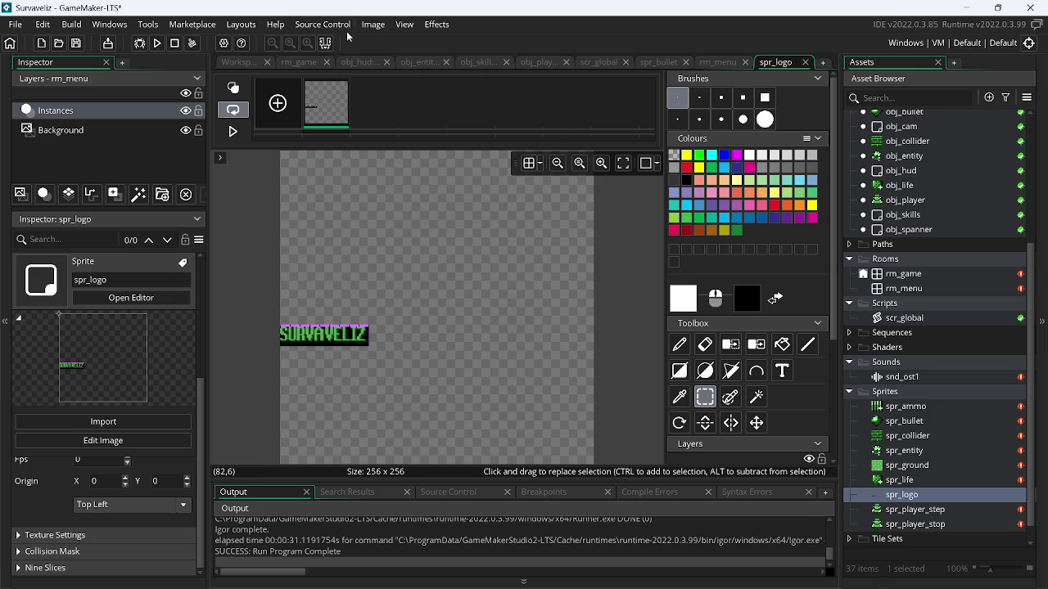
Auto-trim spr_logo, remove the black and purple colours, and trim again to the 70×12 text
left_click(381, 29)
mouse_move(403, 297)
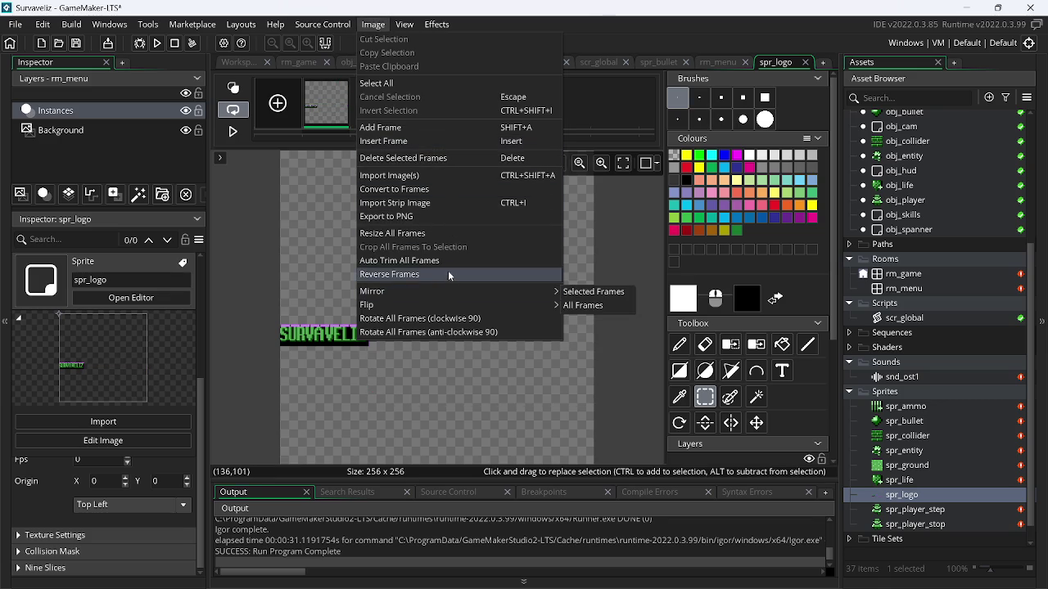
left_click(446, 260)
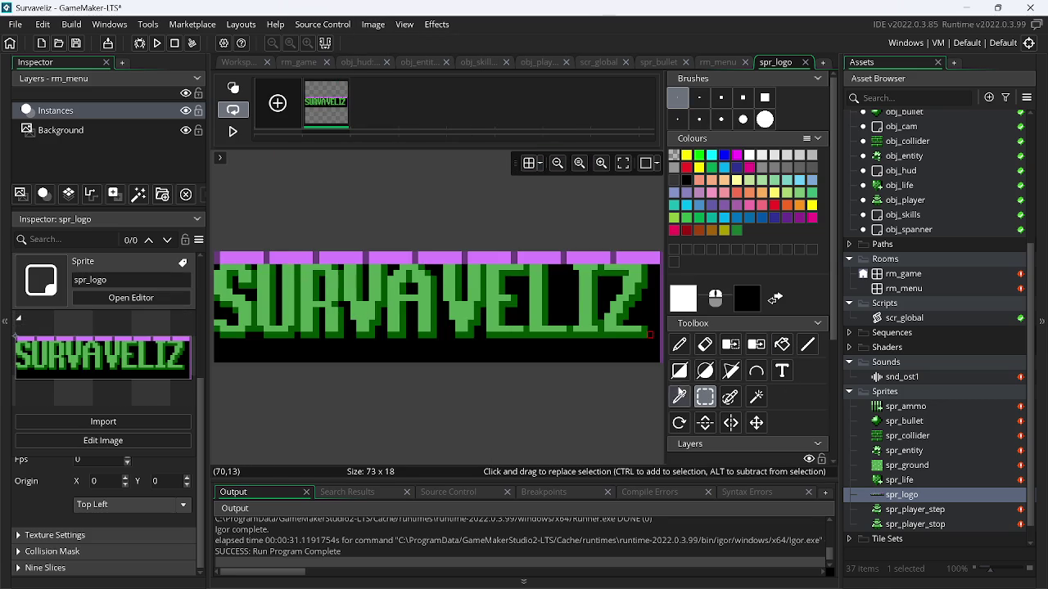
left_click(730, 345)
left_click(628, 355)
left_click(558, 257)
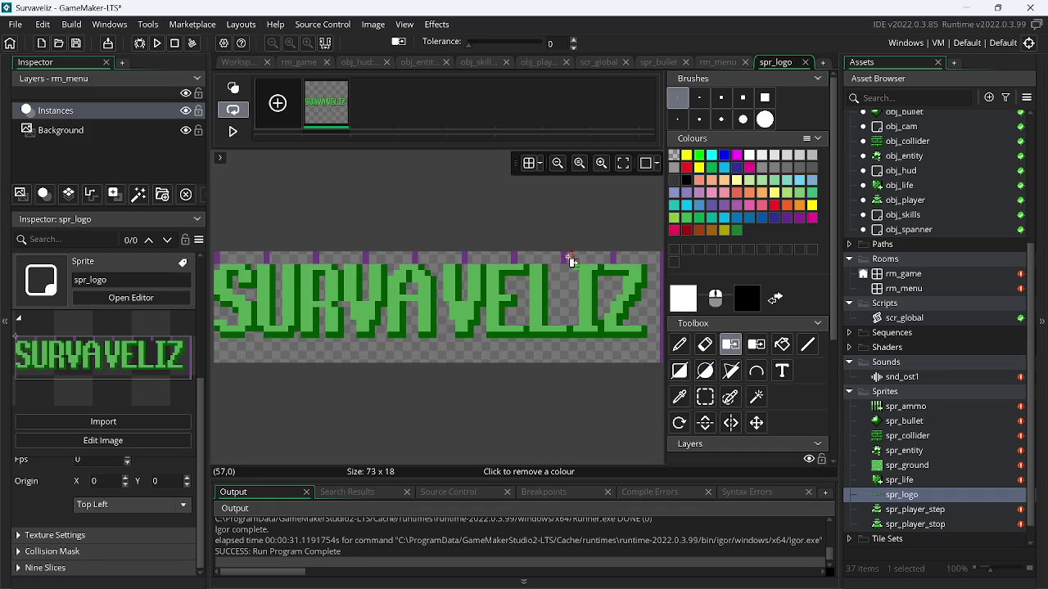
left_click(373, 24)
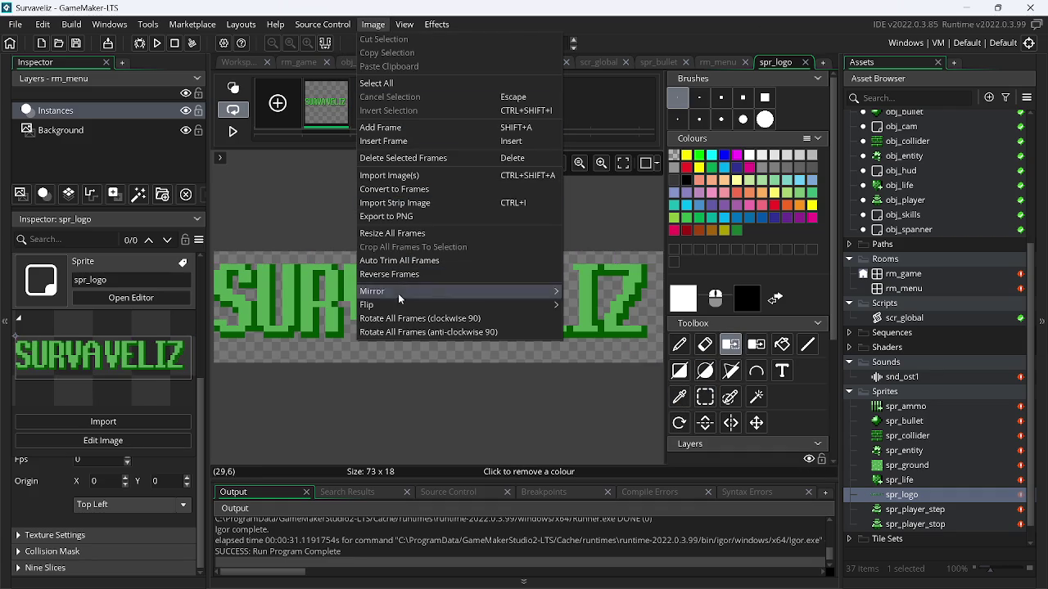
left_click(418, 261)
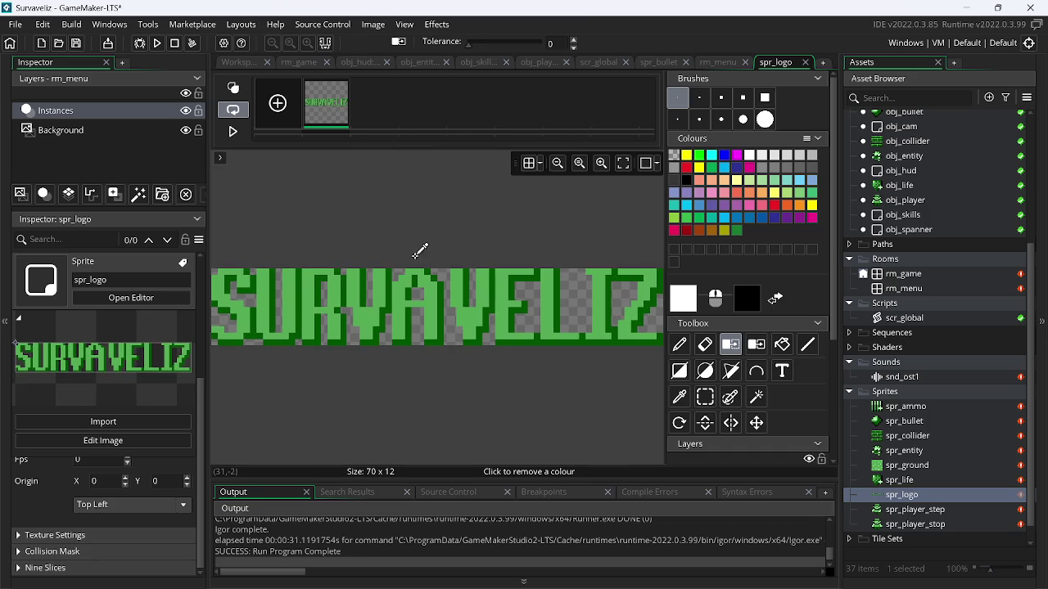
left_click(715, 65)
left_click_drag(715, 66, 776, 64)
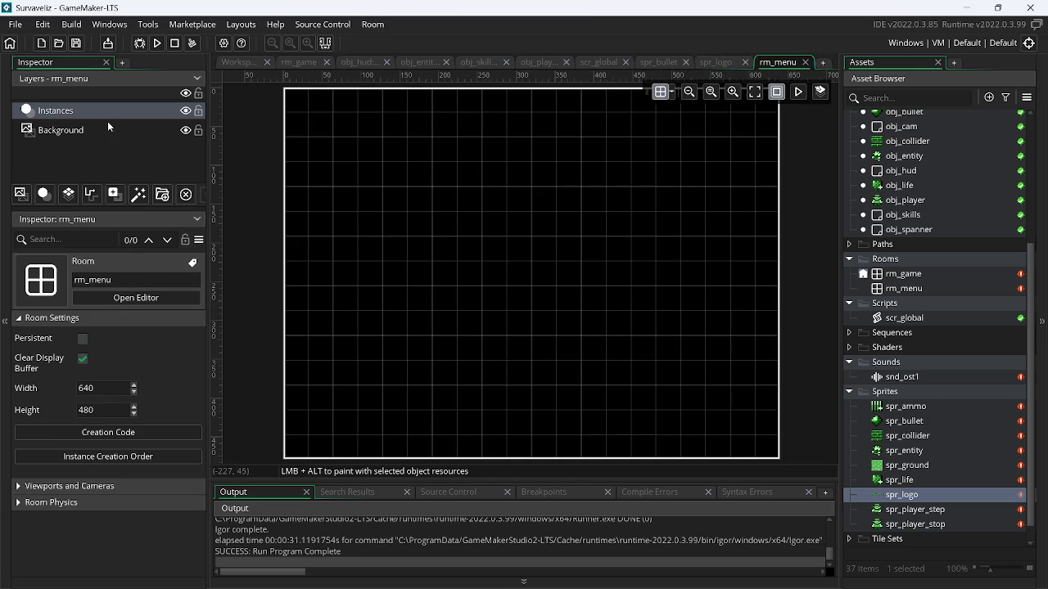
Add a new asset layer named assets above rm_menu's Background layer
left_click(108, 125)
left_click(81, 133)
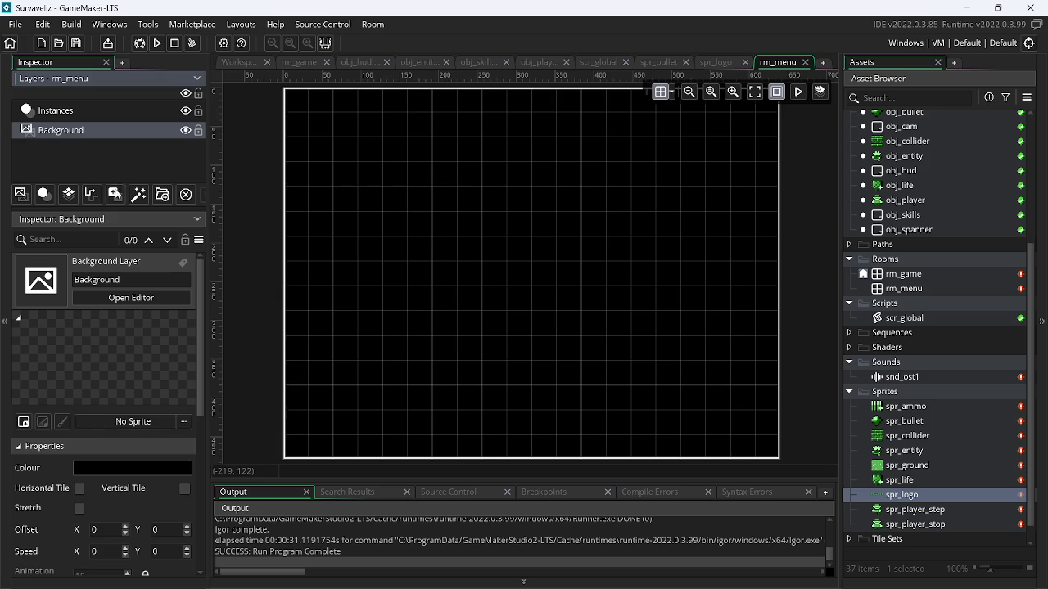
left_click(116, 193)
type("sa")
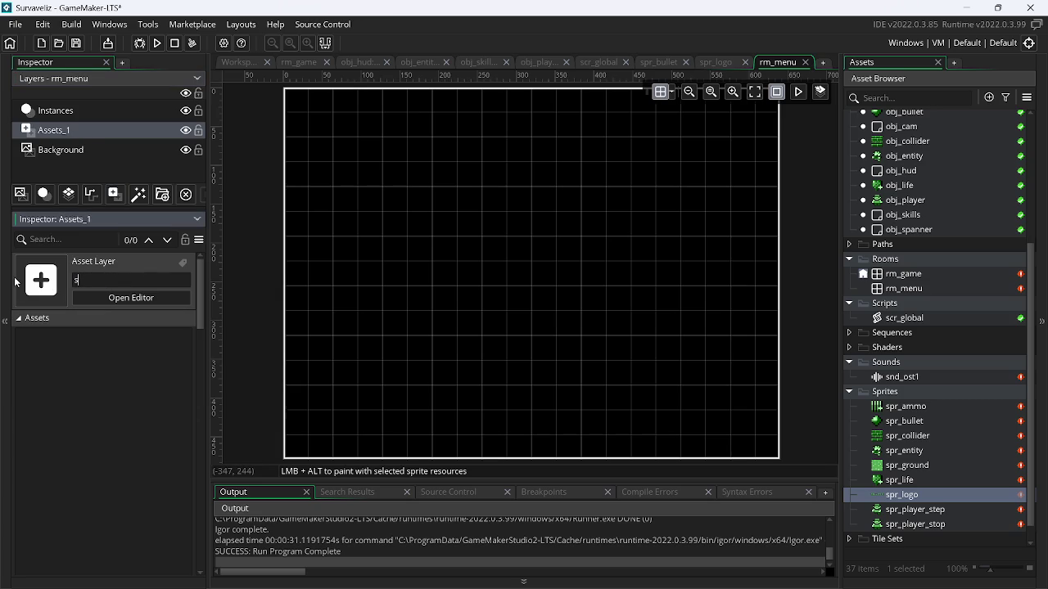
key("Return")
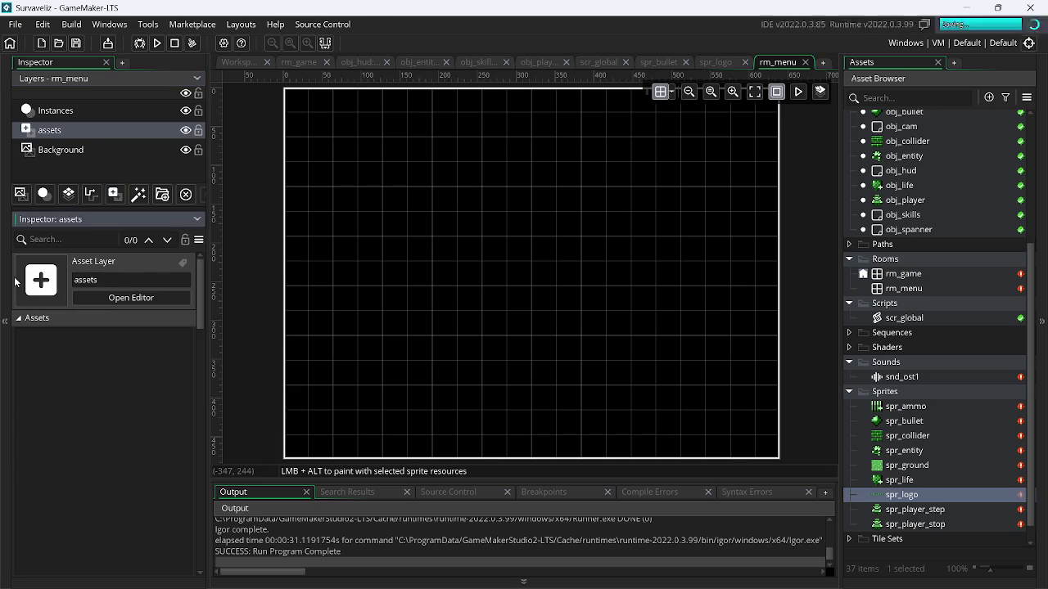
Set the room grid to 16×16 and place spr_logo near the top of rm_menu
left_click(666, 91)
type("16")
key("Tab")
type("16")
mouse_move(908, 495)
left_mouse_down()
mouse_move(508, 227)
mouse_move(490, 148)
mouse_move(565, 171)
mouse_move(533, 140)
left_mouse_up()
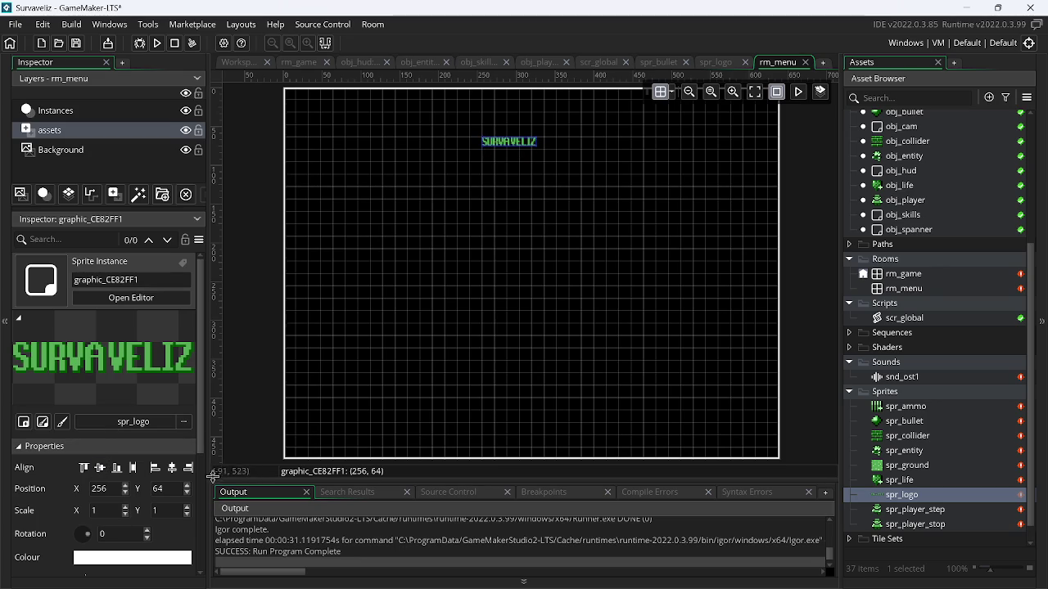
scroll(199, 501, "down", 2)
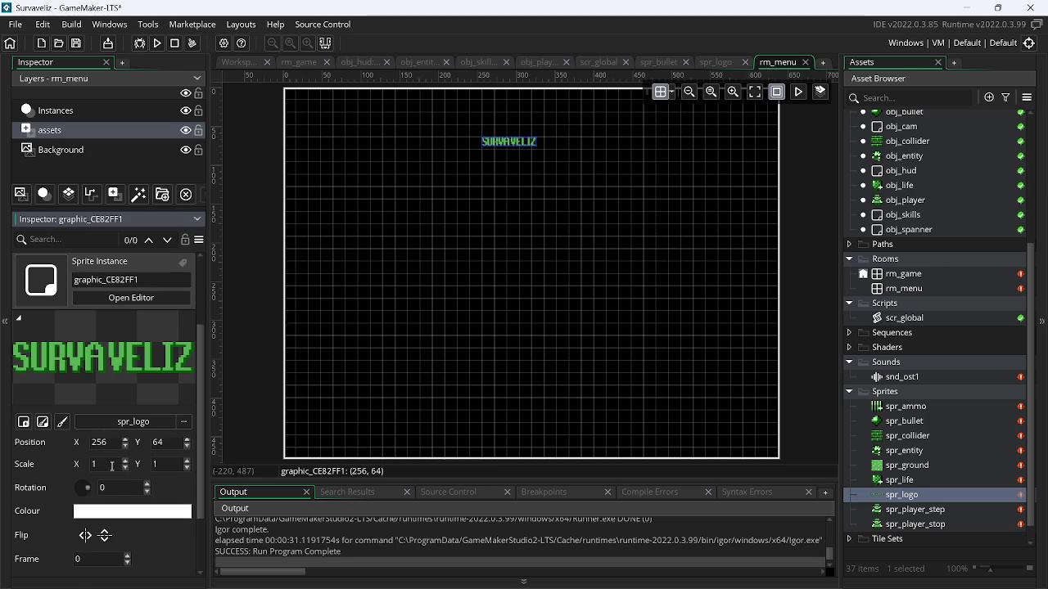
Scale the SURVAVELIZ logo to 8×8 and centre it horizontally in rm_menu
type("4")
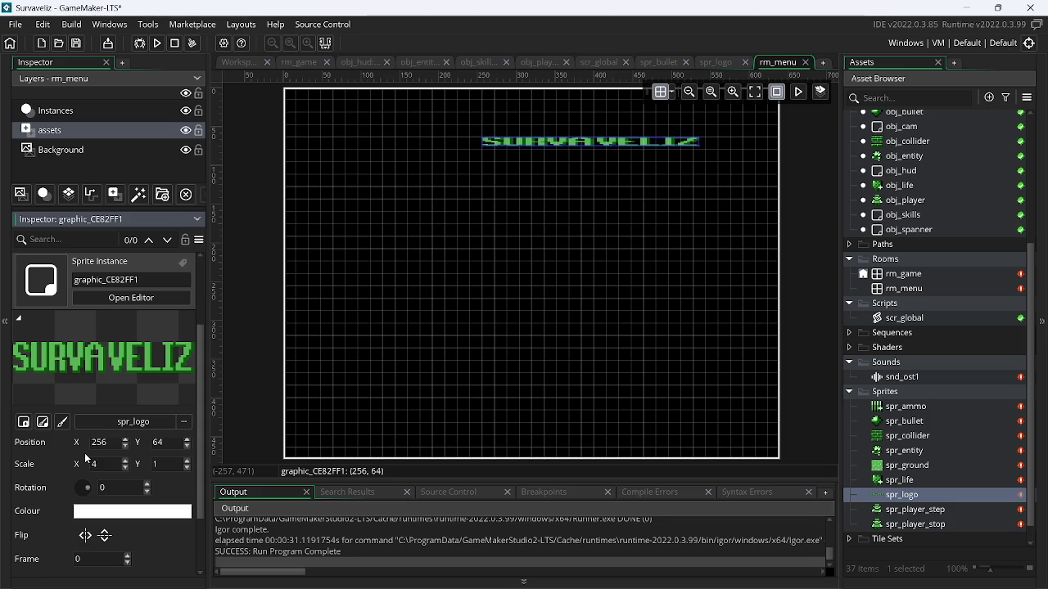
left_click(172, 464)
left_click_drag(172, 464, 146, 468)
type("4")
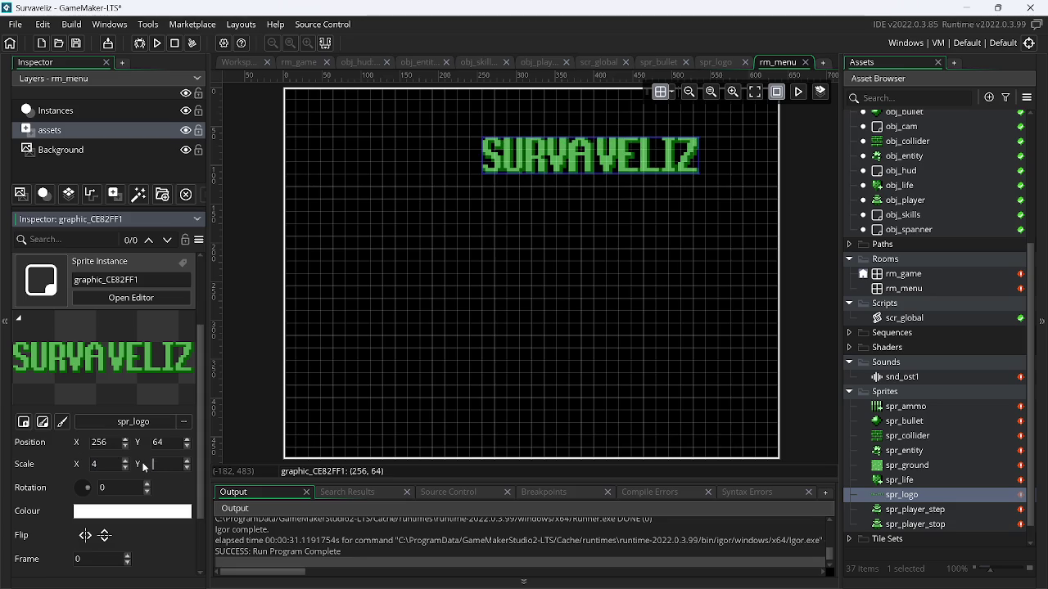
type("6")
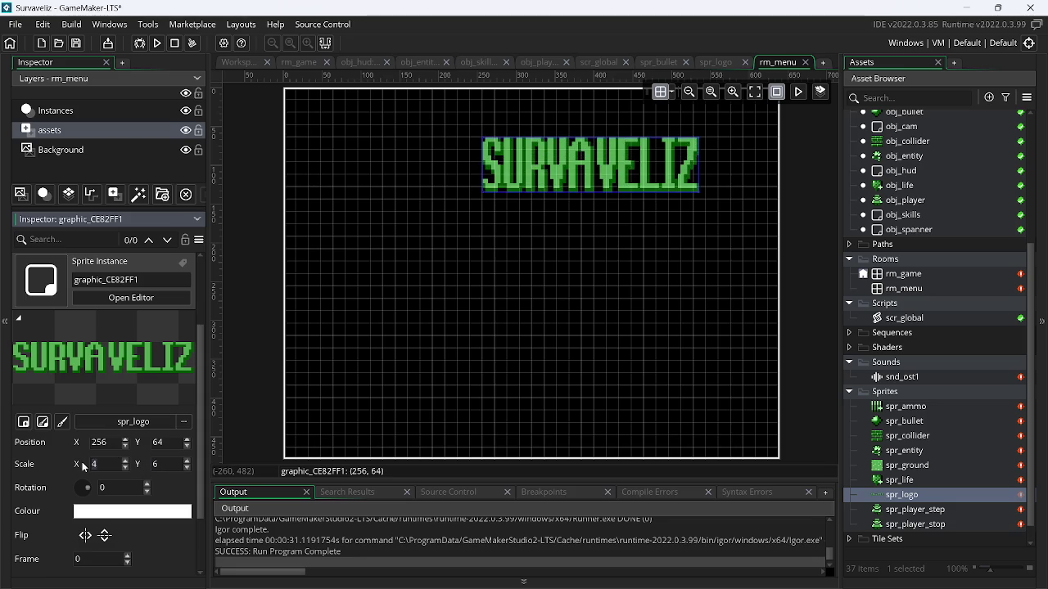
type("6")
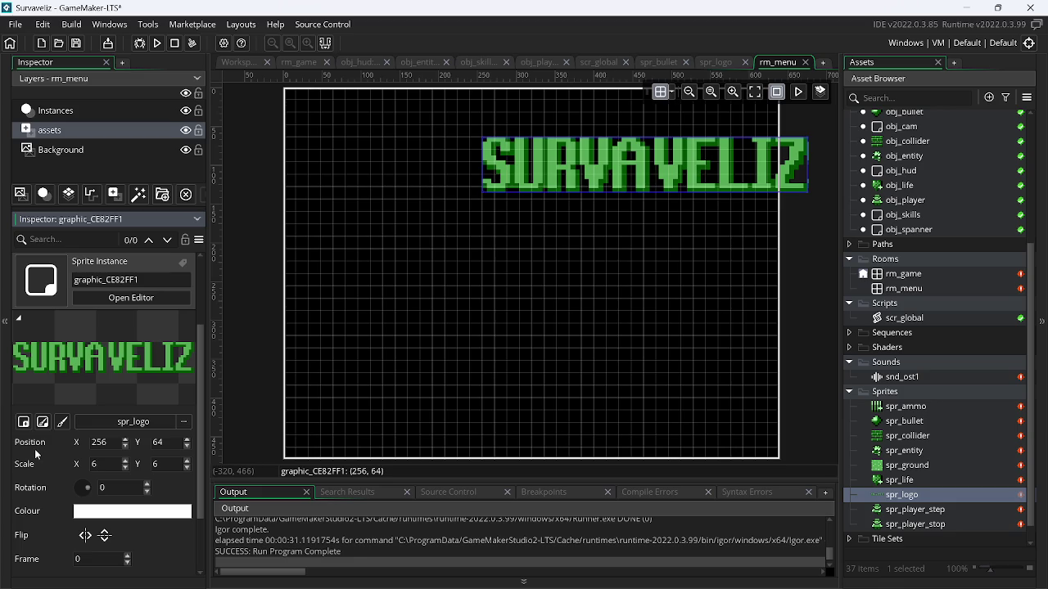
type("8")
left_click(173, 466)
type("8")
key("Return")
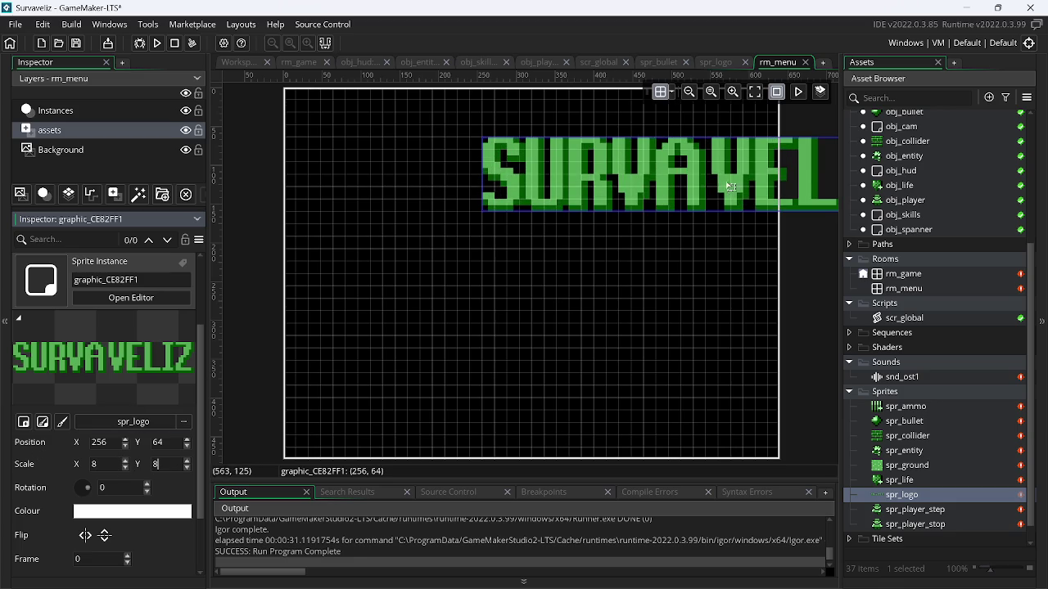
left_click_drag(651, 175, 476, 175)
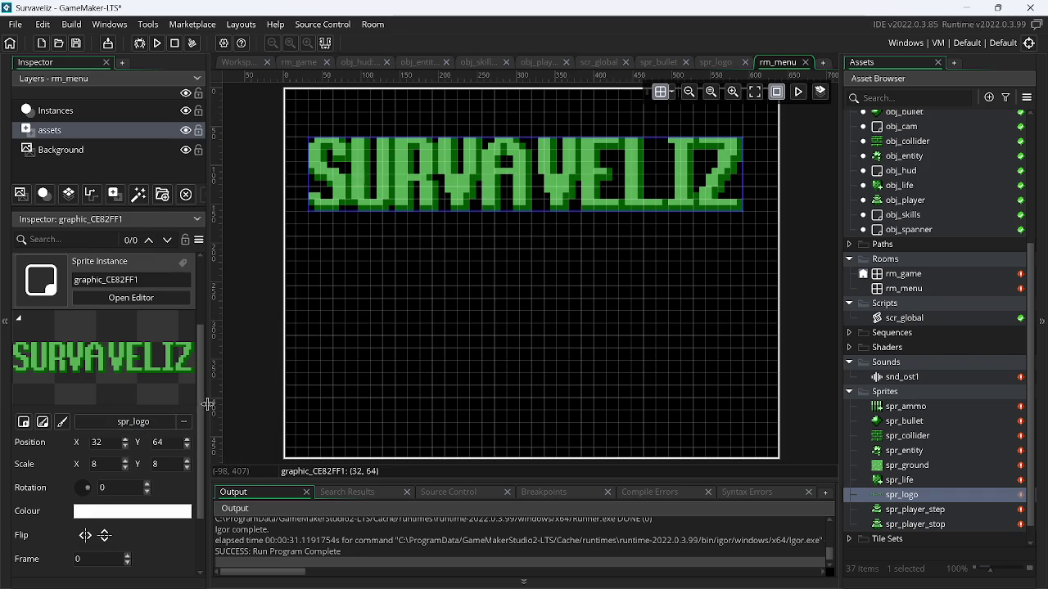
scroll(194, 391, "up", 2)
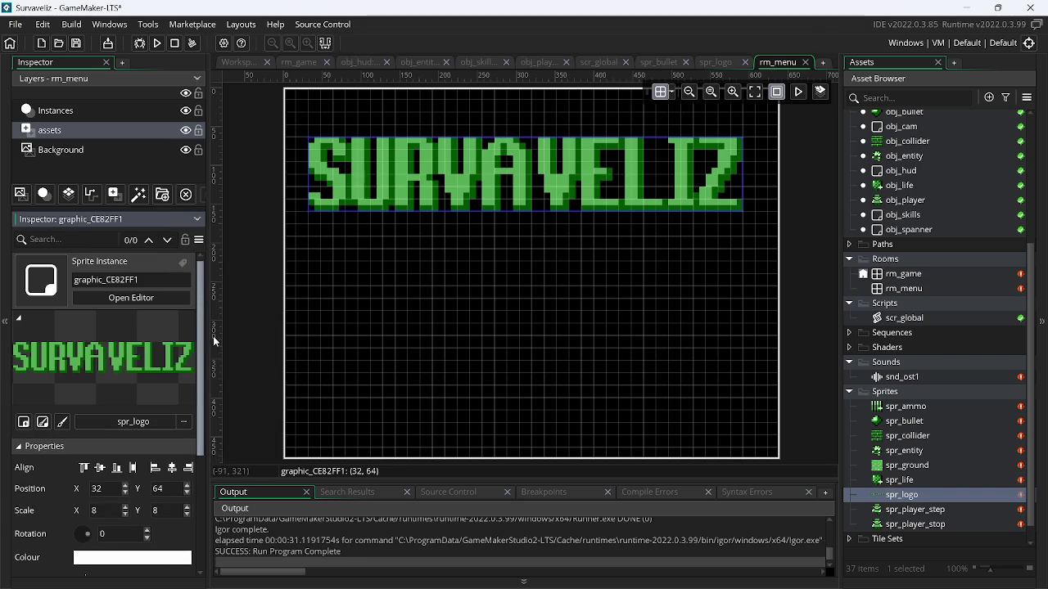
left_click(175, 471)
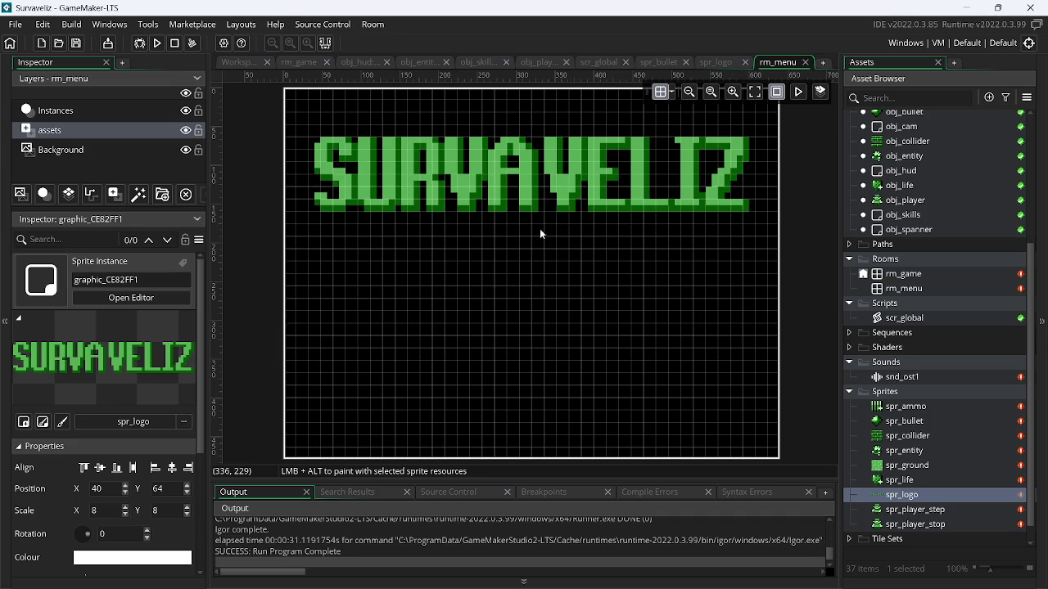
Create a new empty sprite named spr_wall
right_click(922, 497)
left_click(776, 235)
type("spr_wall")
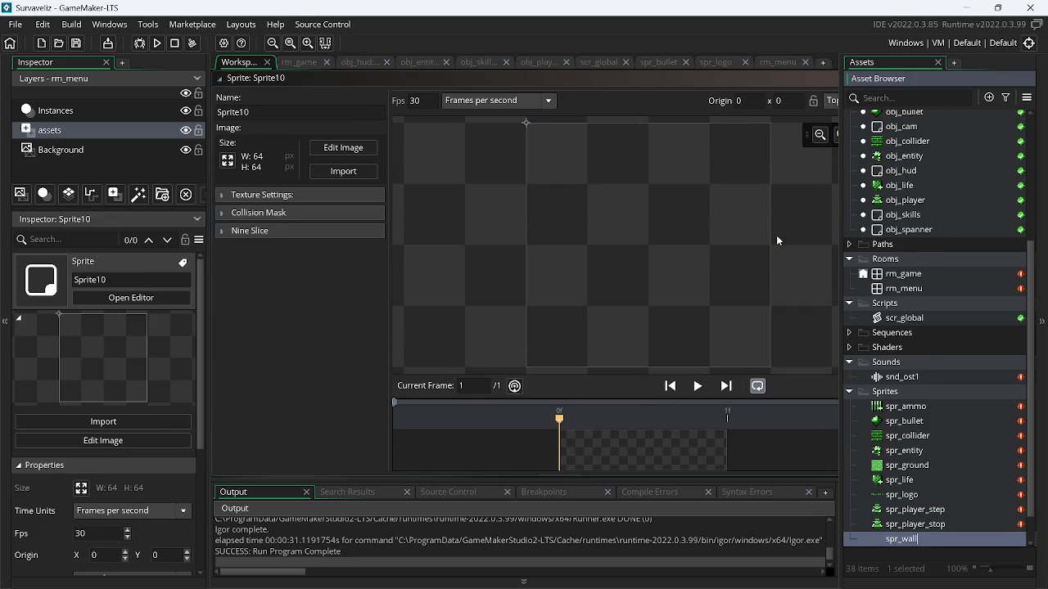
key("Return")
left_click(420, 105)
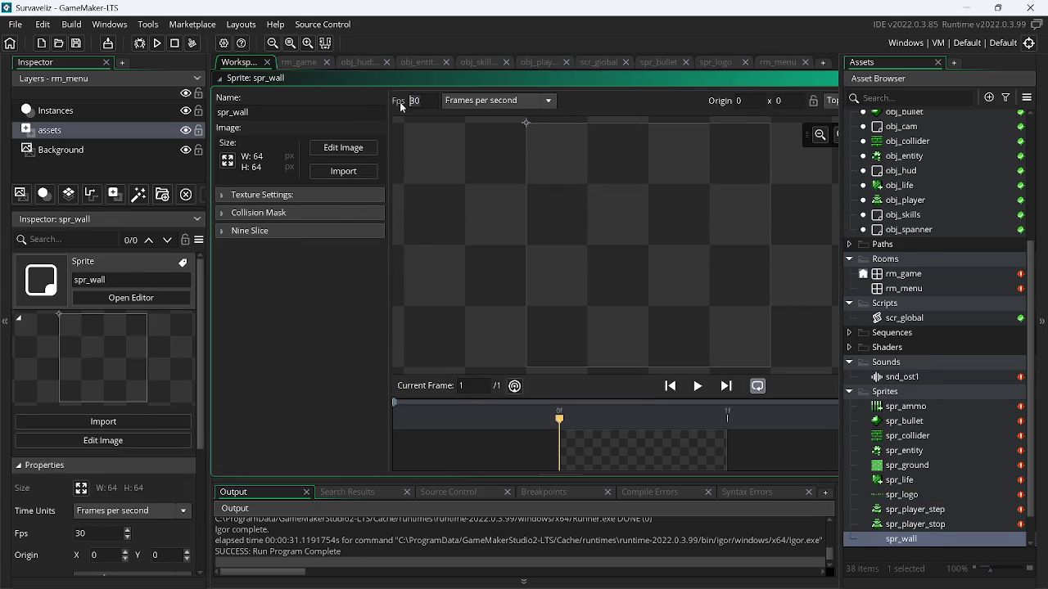
Import assets.png as spr_wall's image
left_click(359, 171)
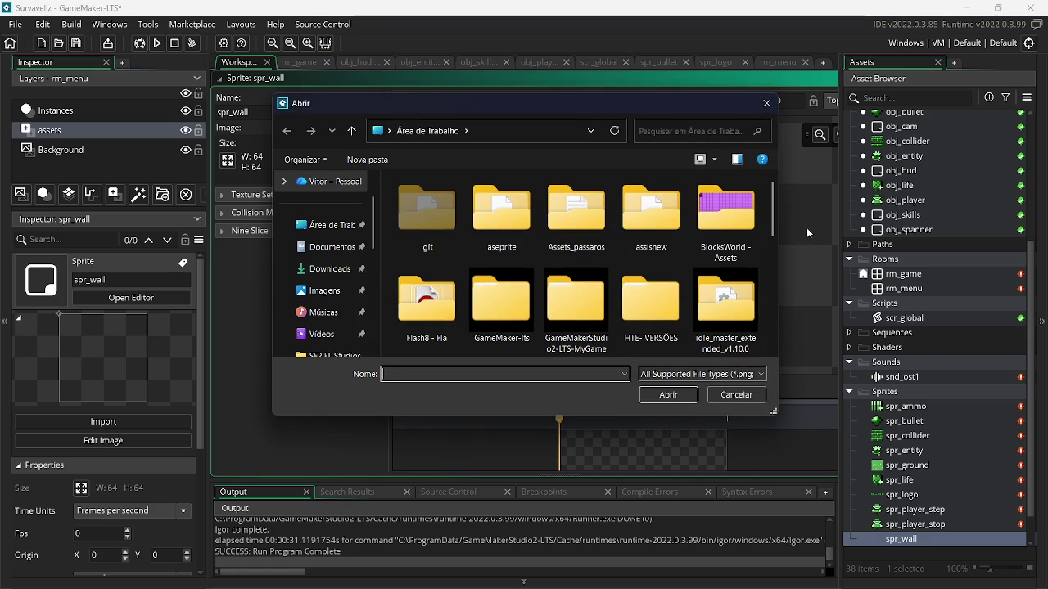
left_click_drag(769, 221, 779, 287)
double_click(678, 244)
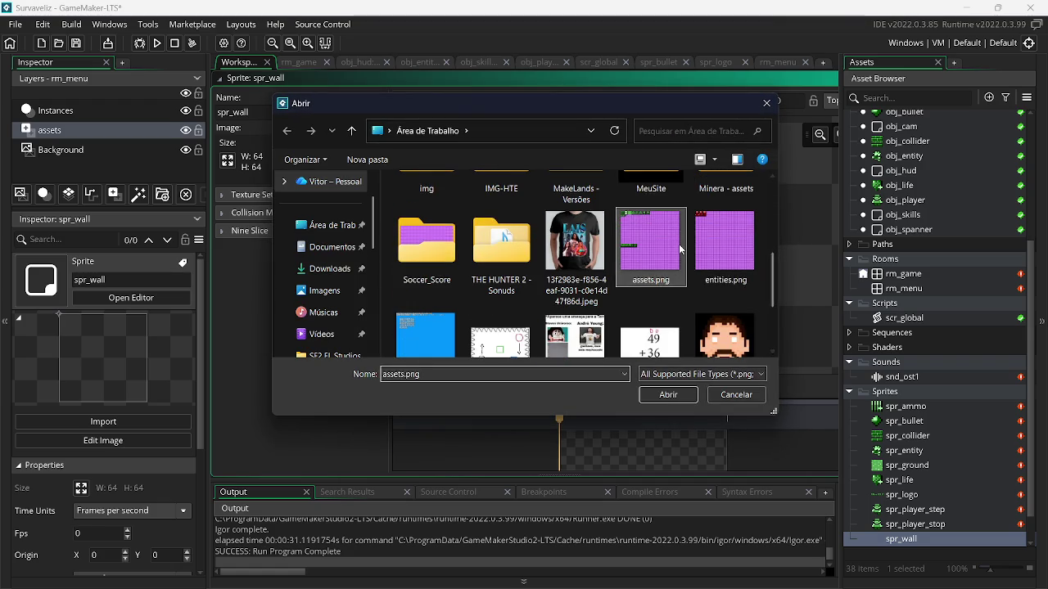
Convert spr_wall's image to 16×16 frames with zero offsets, framing the green wall tile
left_click(345, 148)
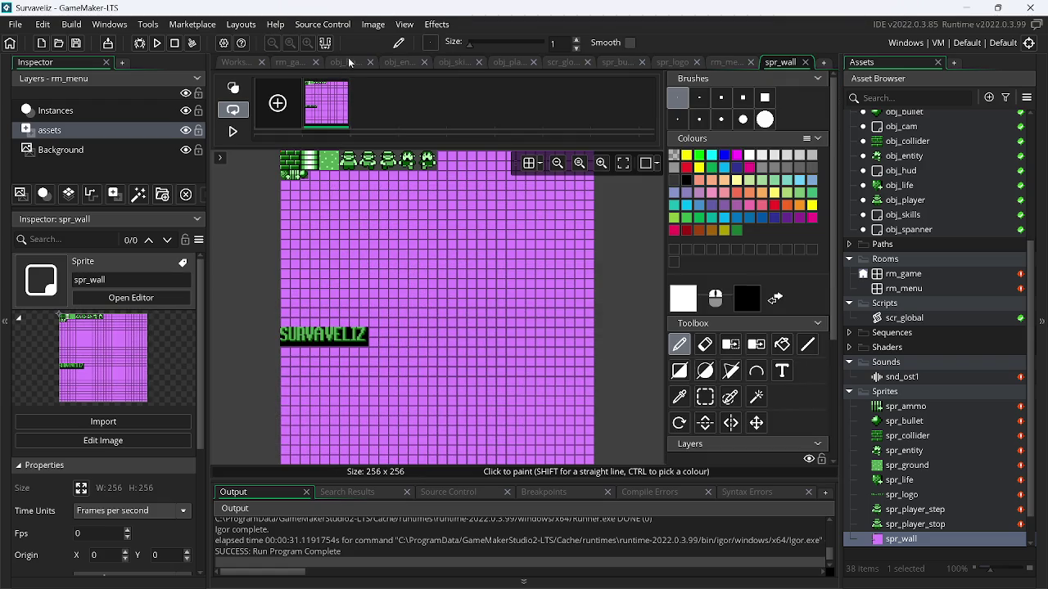
left_click(374, 25)
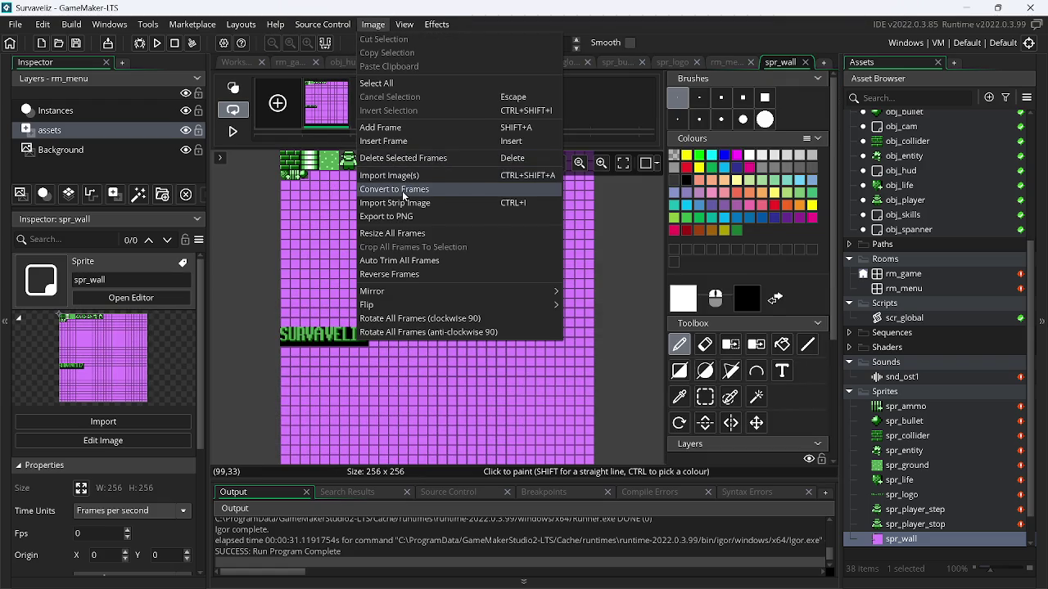
left_click(403, 191)
left_click(448, 150)
type("16")
key("Tab")
type("16")
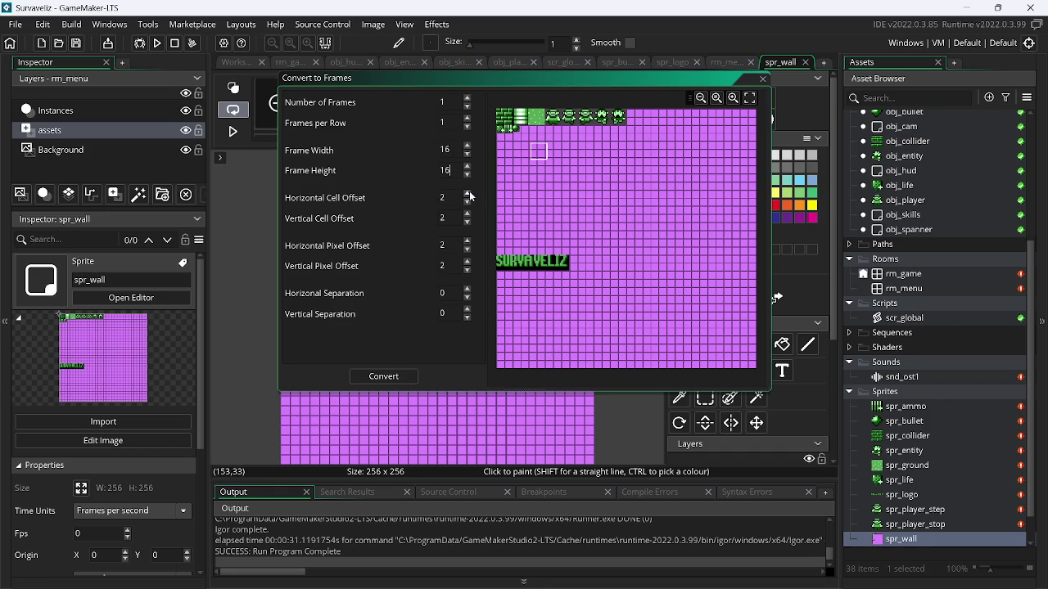
left_click(468, 253)
left_click(468, 243)
left_click(467, 271)
left_click(467, 271)
left_click(468, 223)
left_click(467, 223)
left_click(469, 207)
left_click(384, 377)
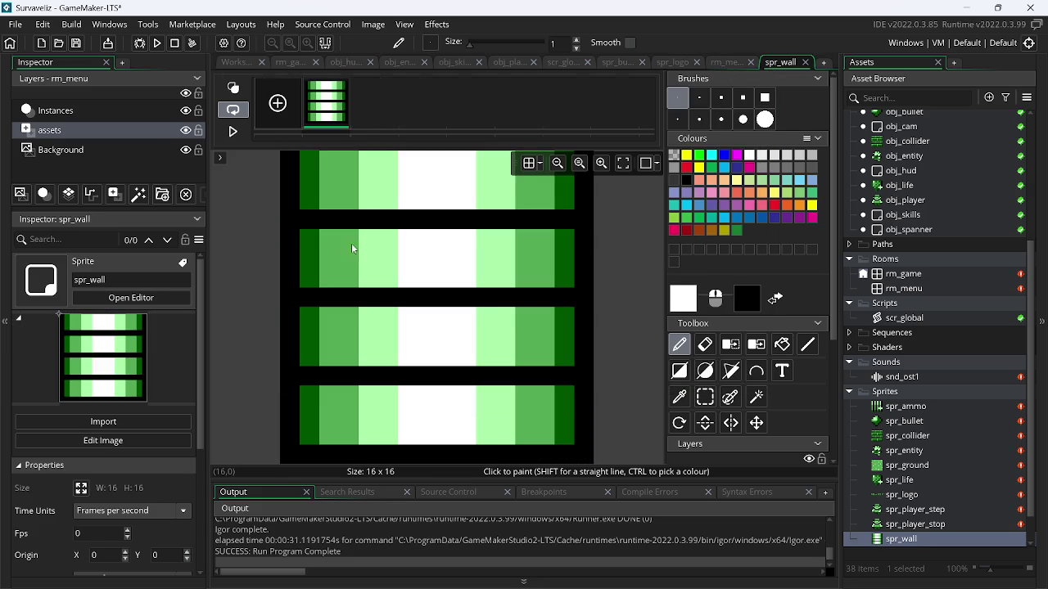
Paint spr_wall pieces down rm_menu's left edge and select them
key("ctrl+Tab")
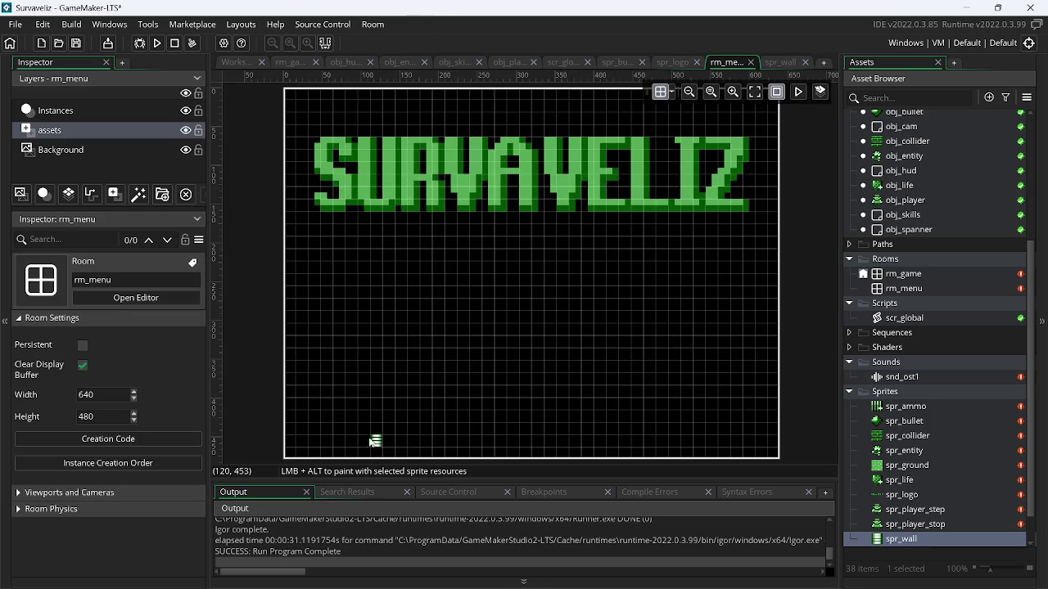
left_click_drag(288, 336, 290, 168)
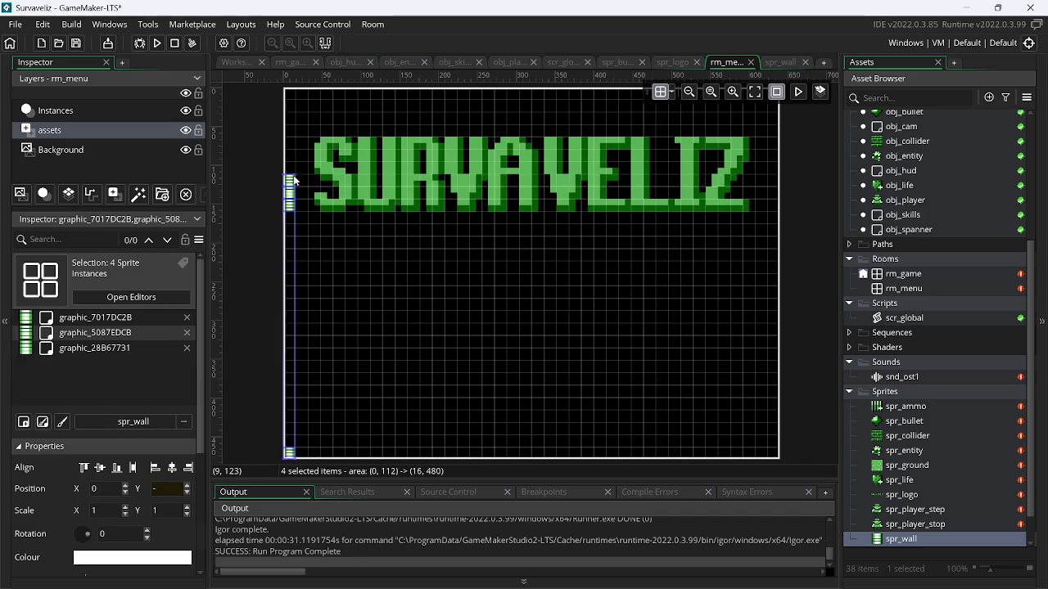
left_click(290, 133)
left_click_drag(290, 132, 285, 170)
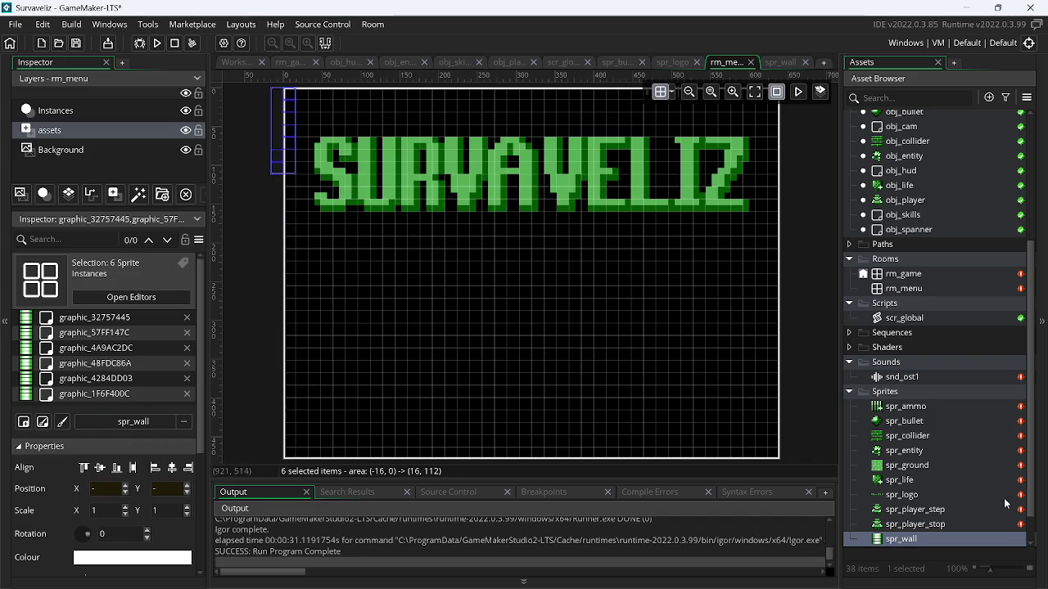
Enable Nine Slice on spr_wall with the centre slice set to Repeat
double_click(929, 540)
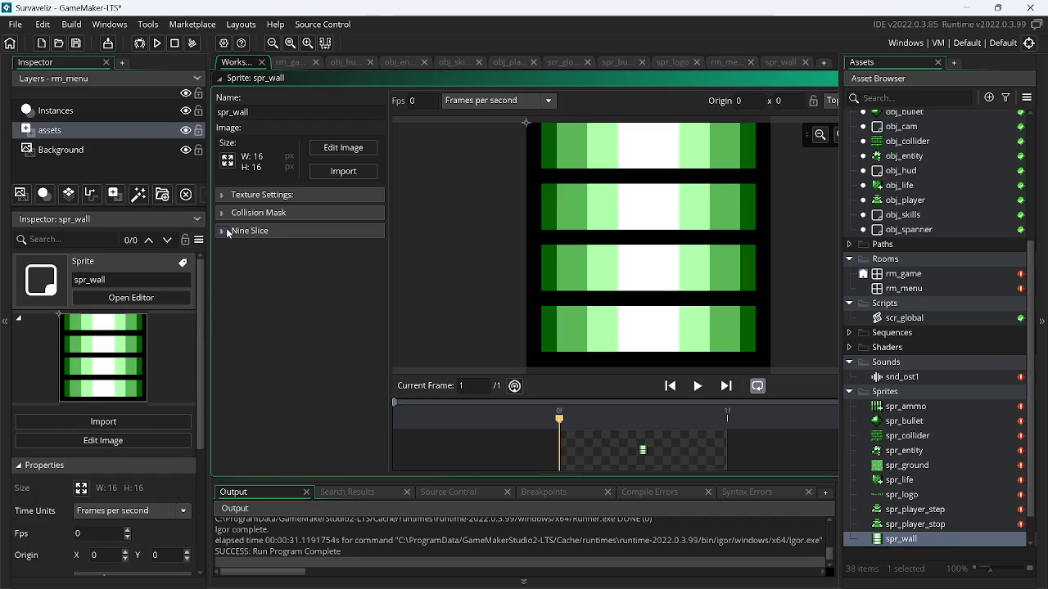
left_click(223, 233)
left_click(334, 349)
left_click(315, 432)
left_click(325, 371)
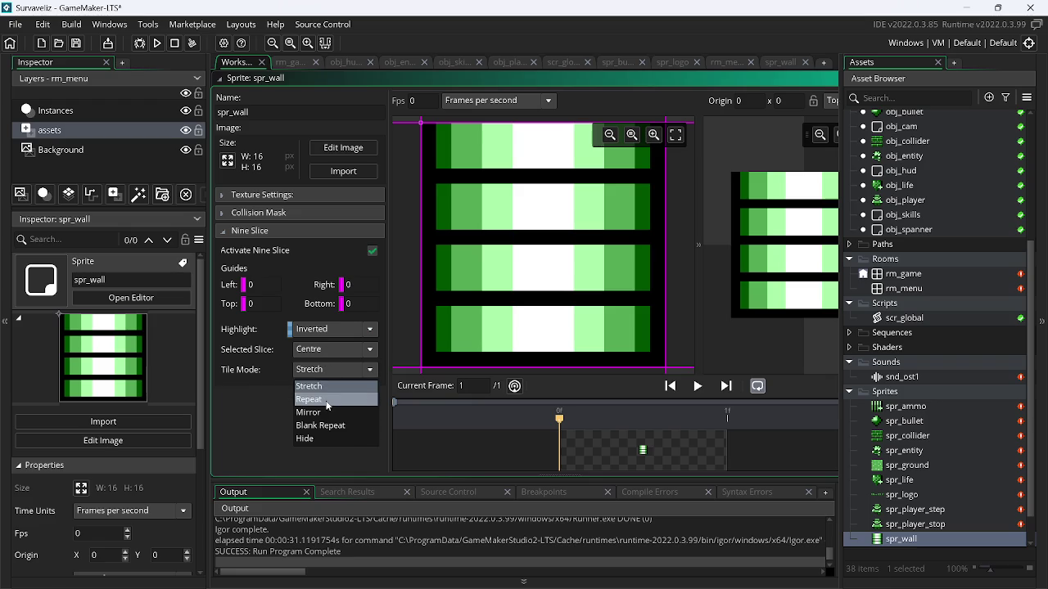
left_click(308, 399)
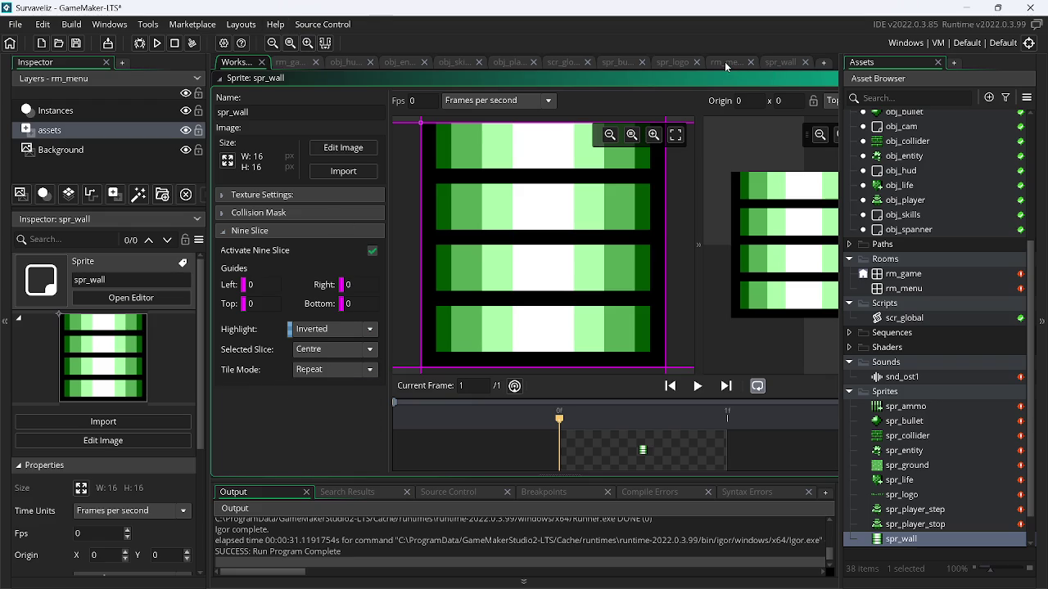
Stretch a wall to rm_menu's full height and duplicate it onto the right edge
left_click(725, 63)
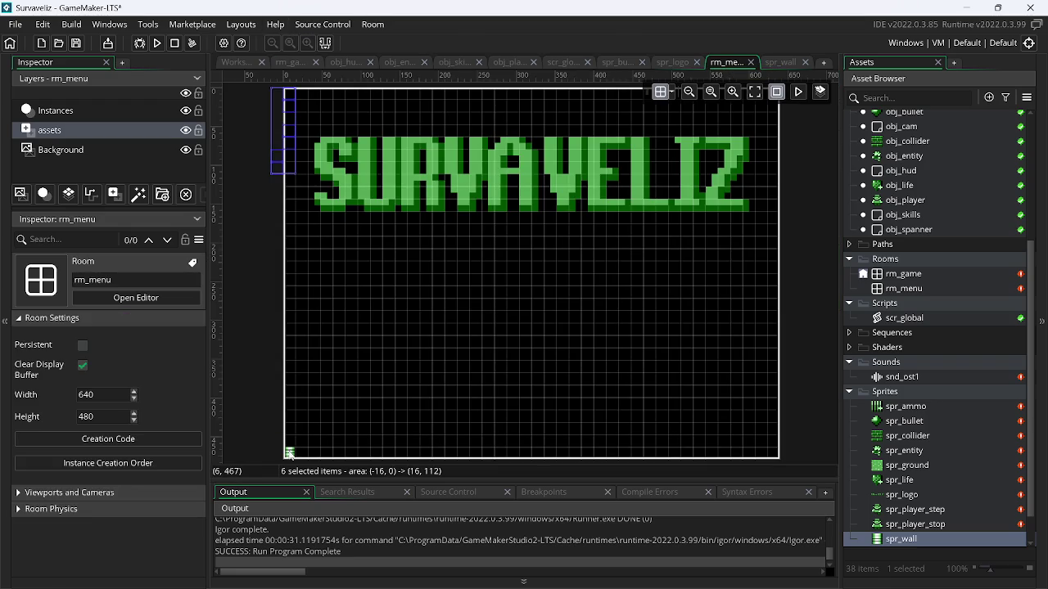
left_click(290, 452)
left_click_drag(289, 451, 291, 91)
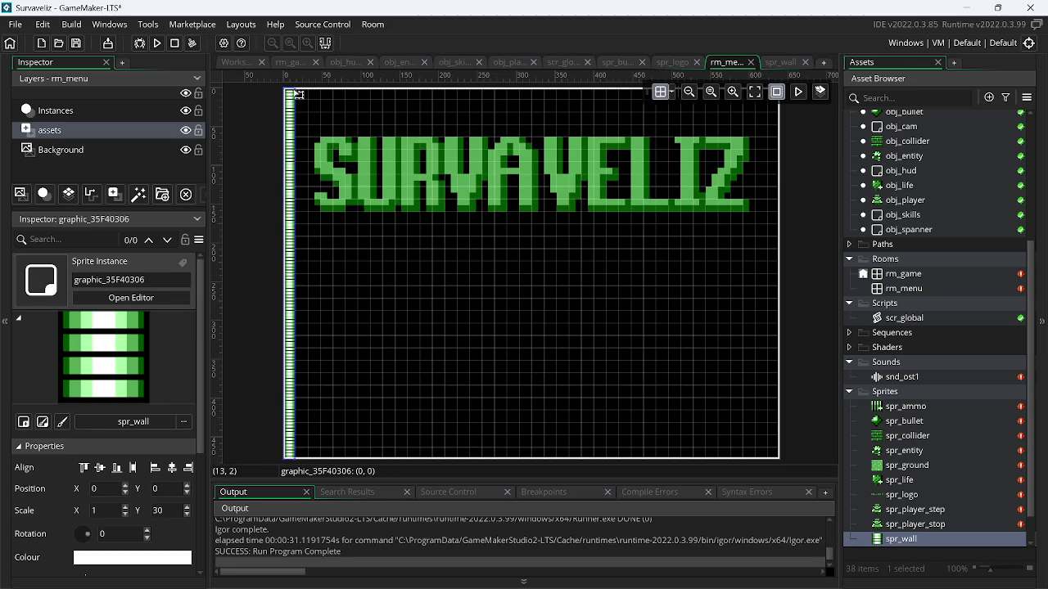
key("ctrl+c")
key("ctrl+v")
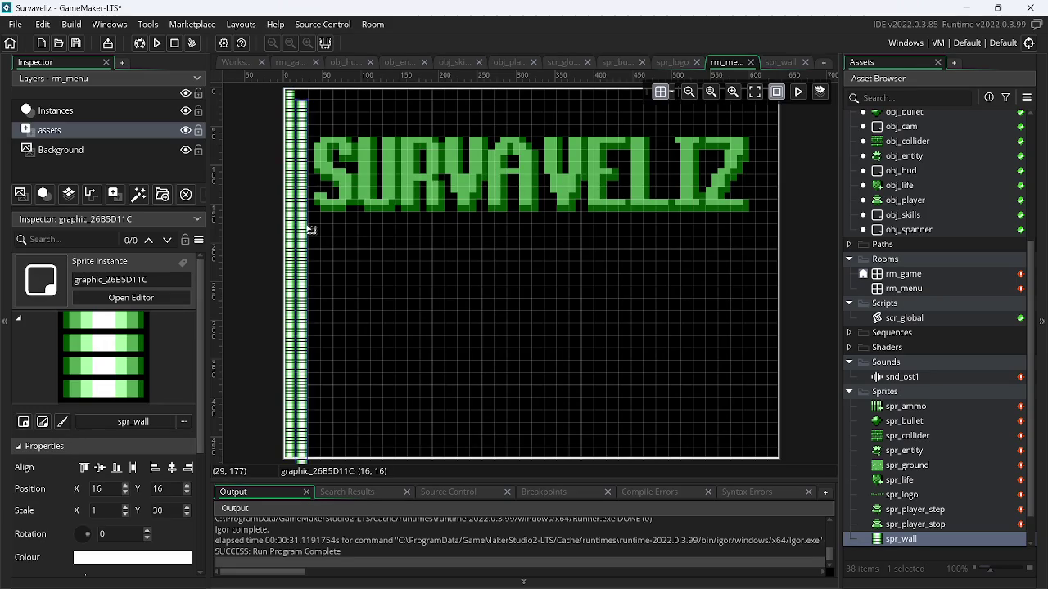
left_click_drag(321, 233, 778, 221)
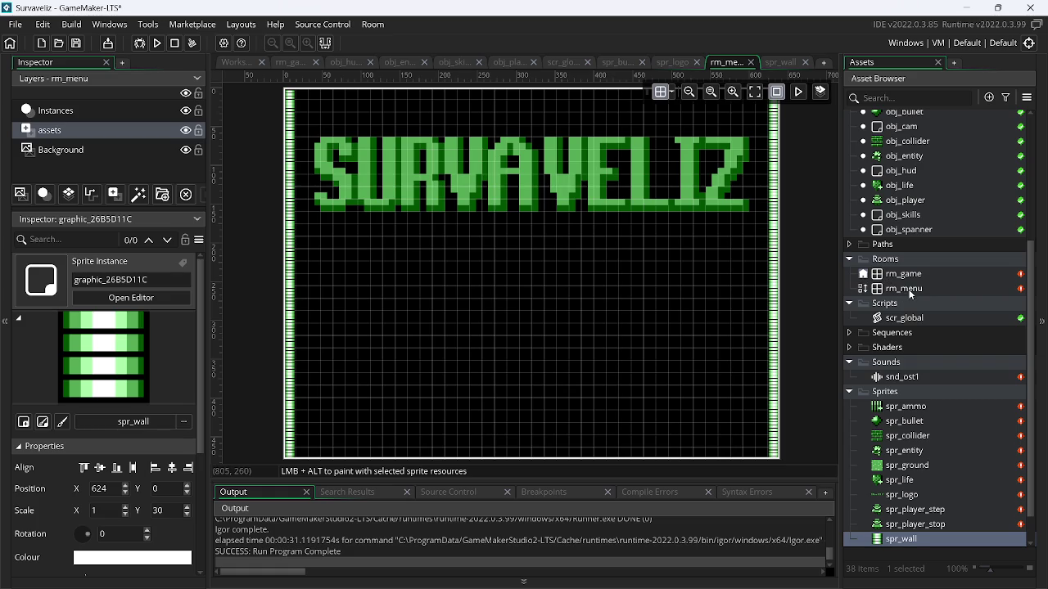
left_click(865, 277)
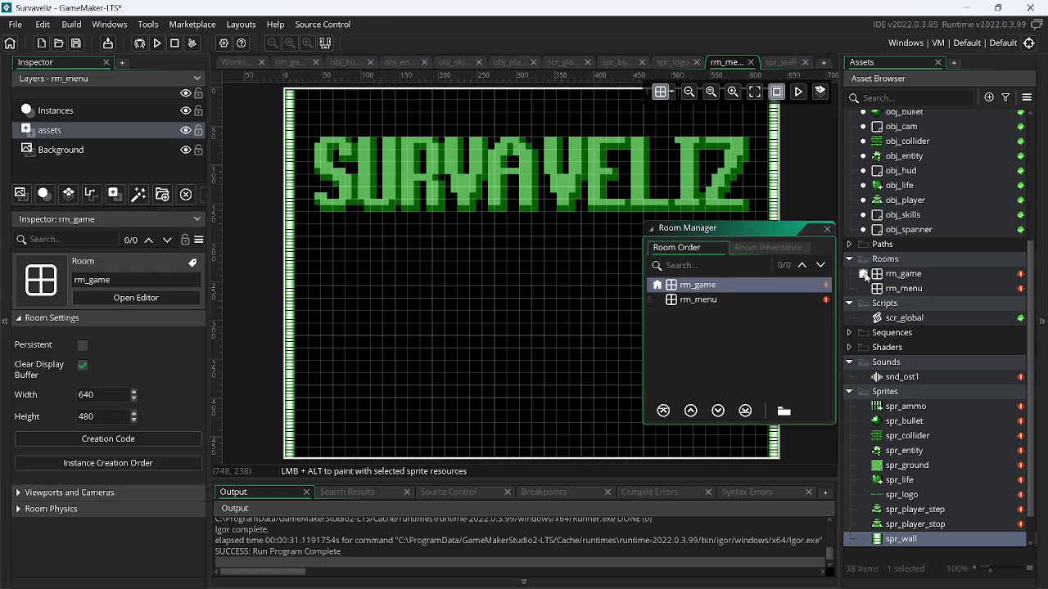
Make rm_menu the starting room and test-run the game
left_click(710, 300)
left_click(663, 410)
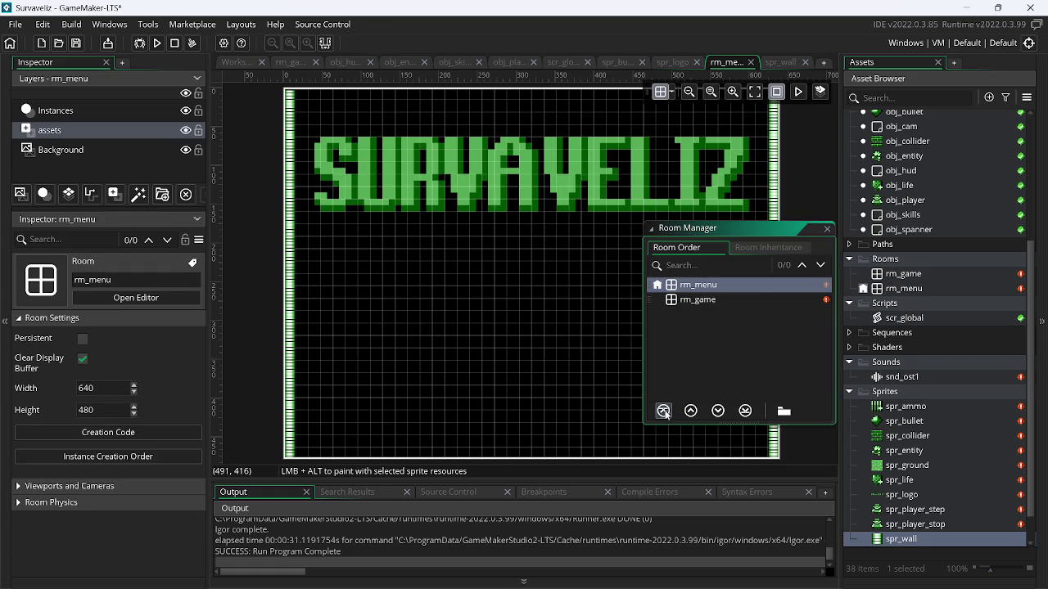
left_click(826, 228)
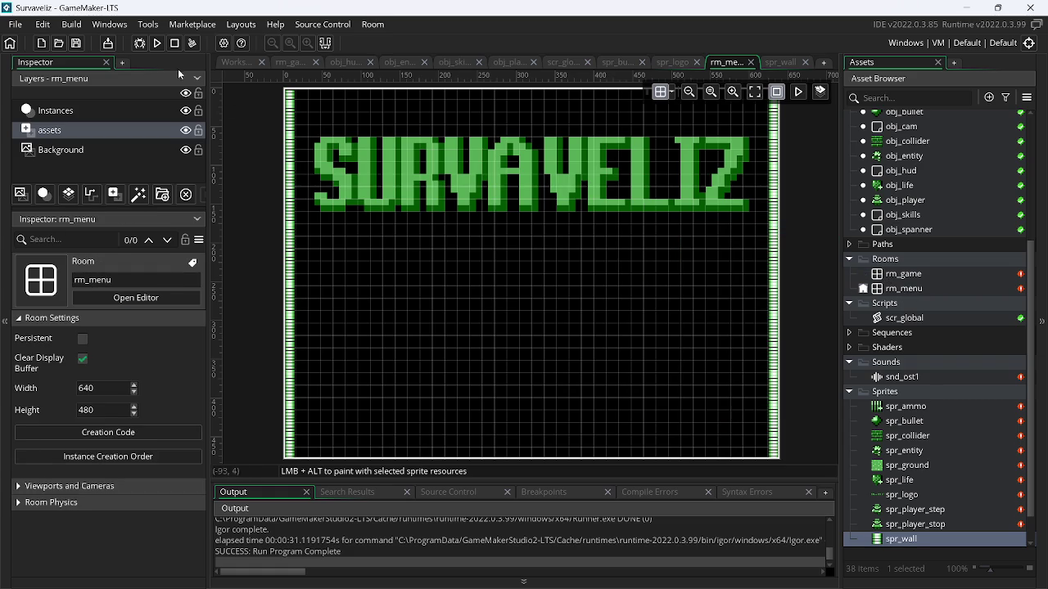
left_click(154, 43)
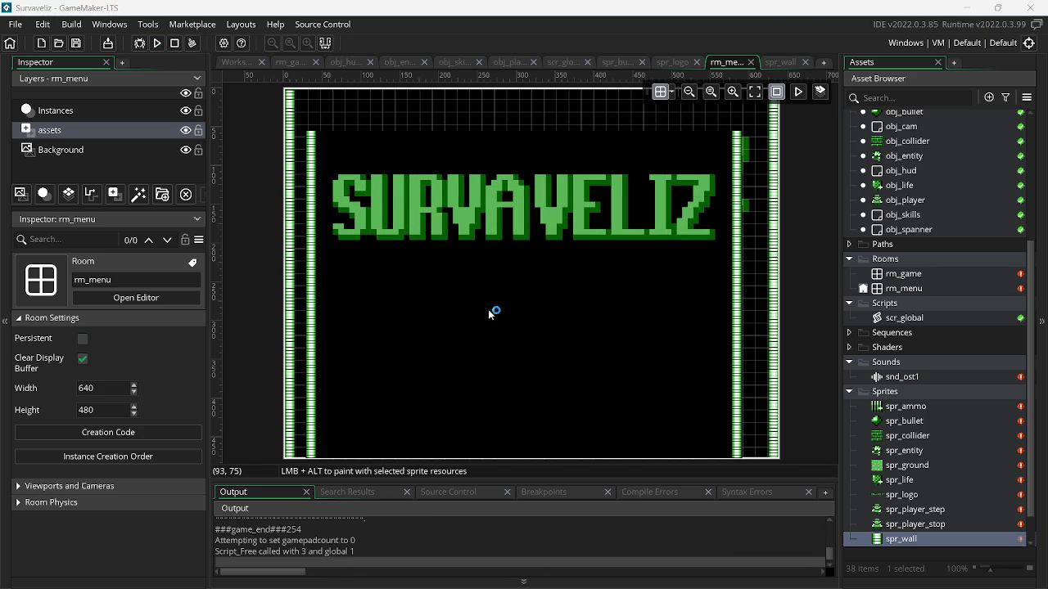
left_click(905, 538)
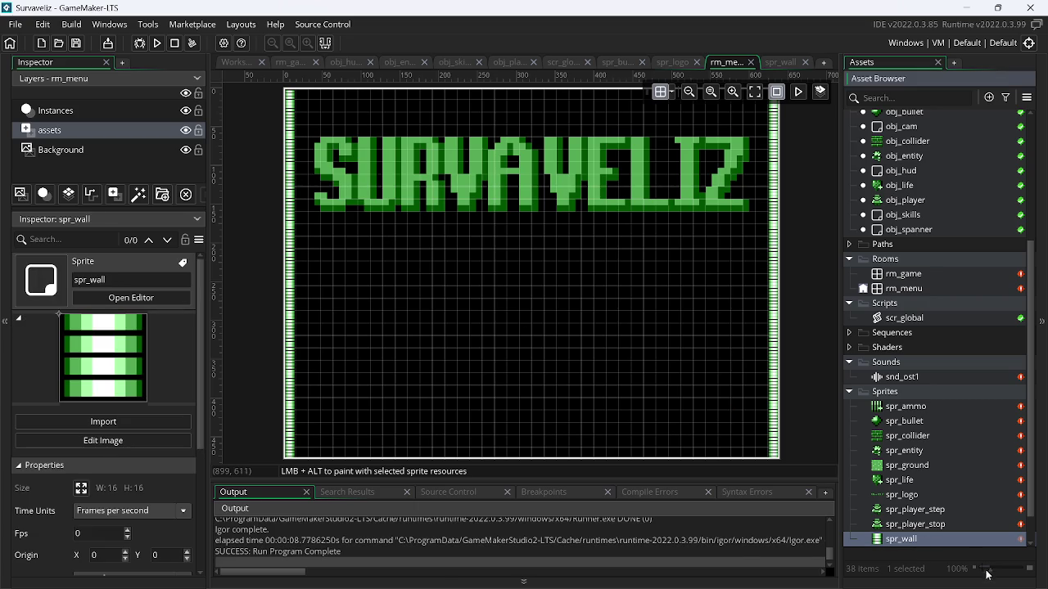
Resize spr_wall's image to 32×32
double_click(904, 539)
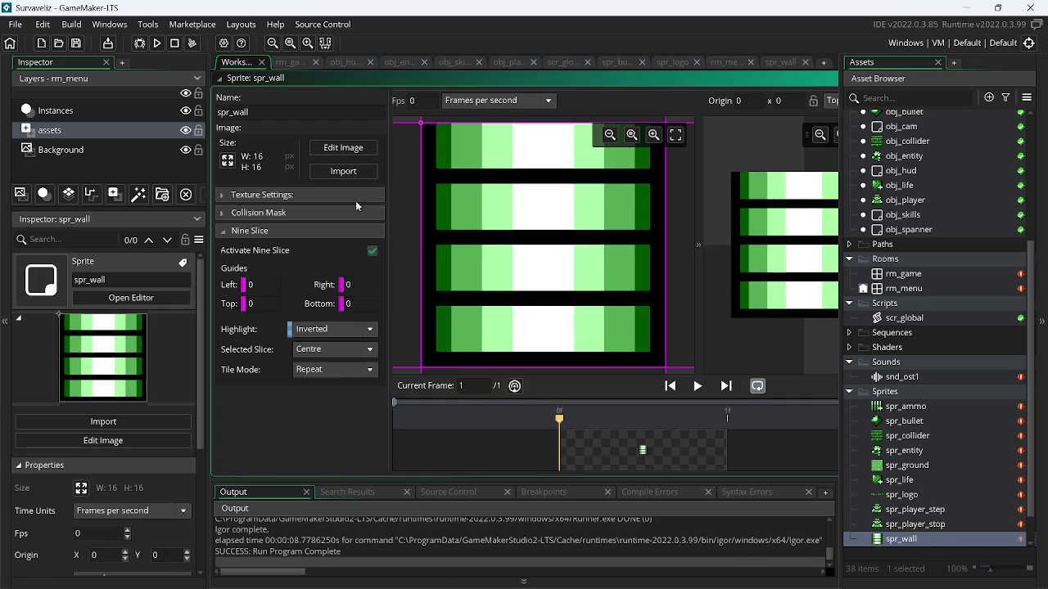
left_click(228, 160)
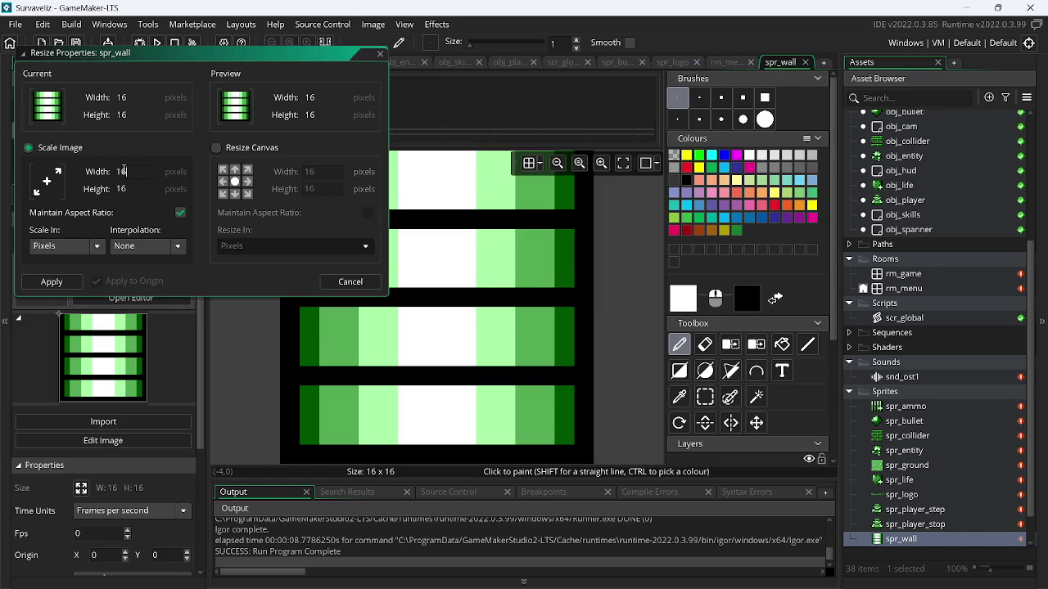
type("2")
key("Return")
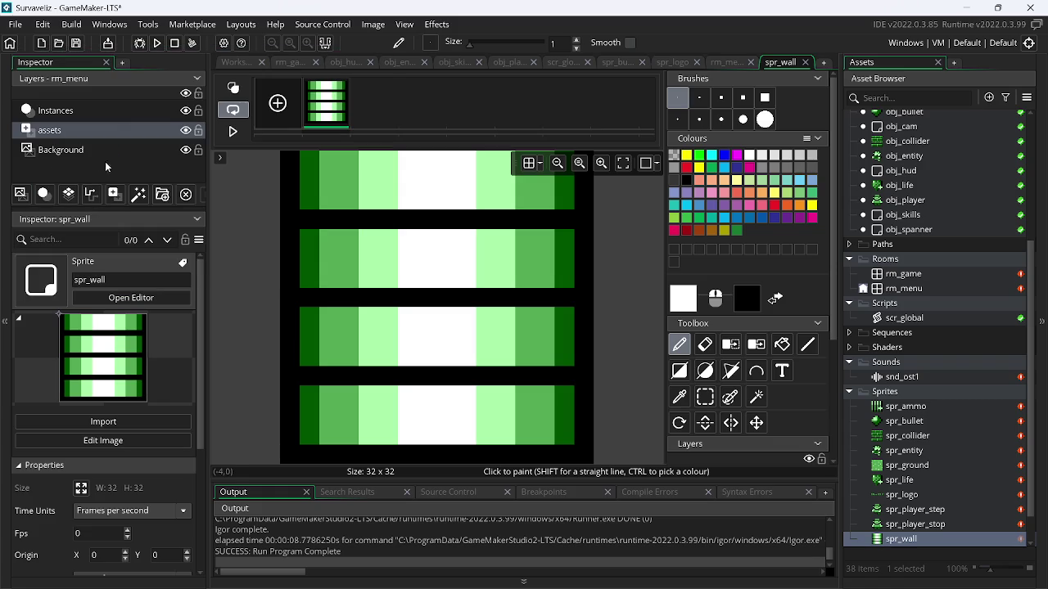
double_click(885, 536)
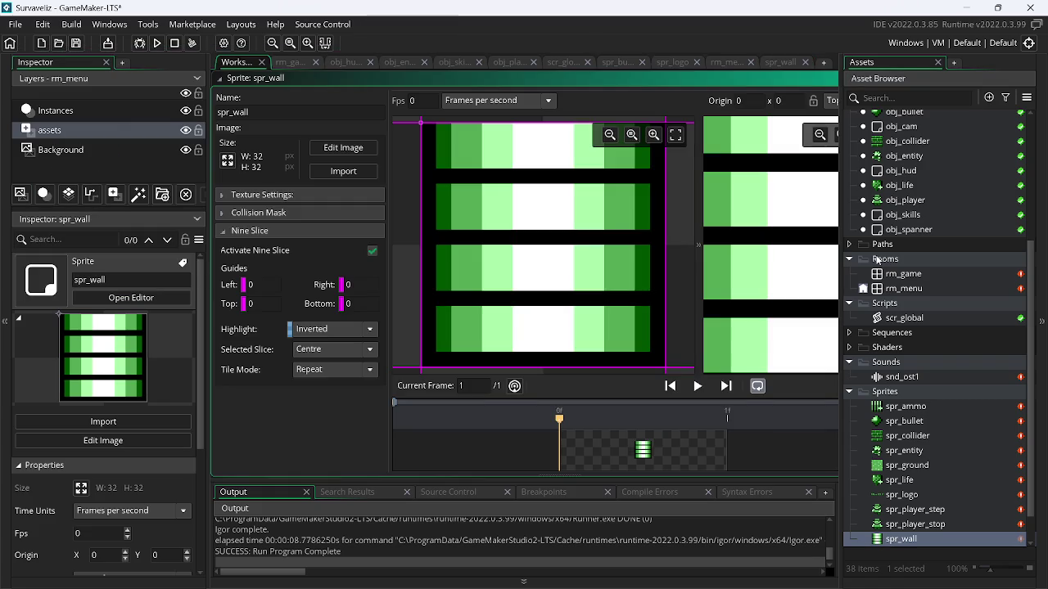
left_click(805, 63)
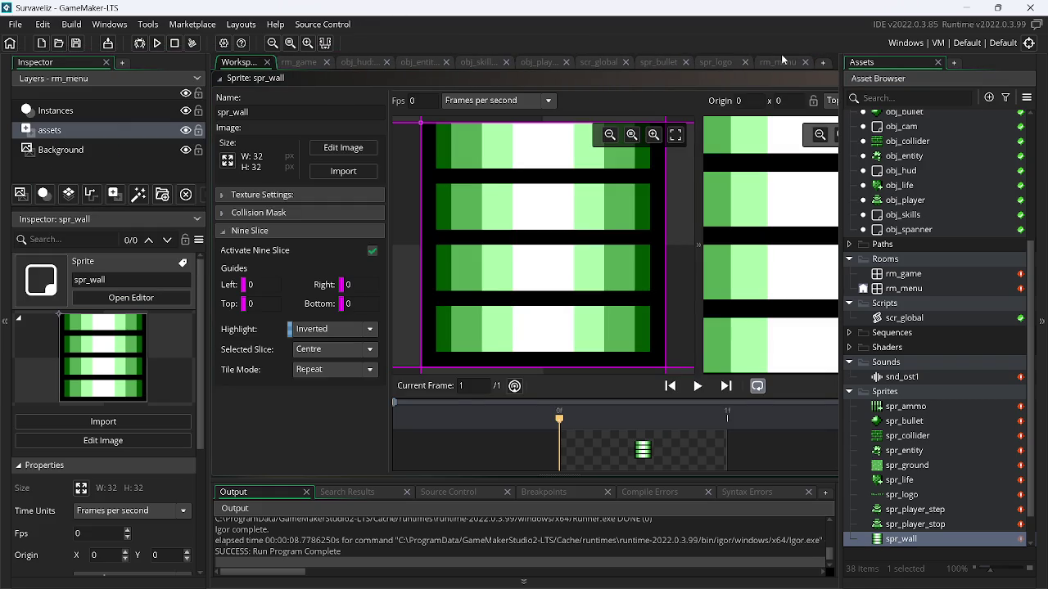
left_click(780, 62)
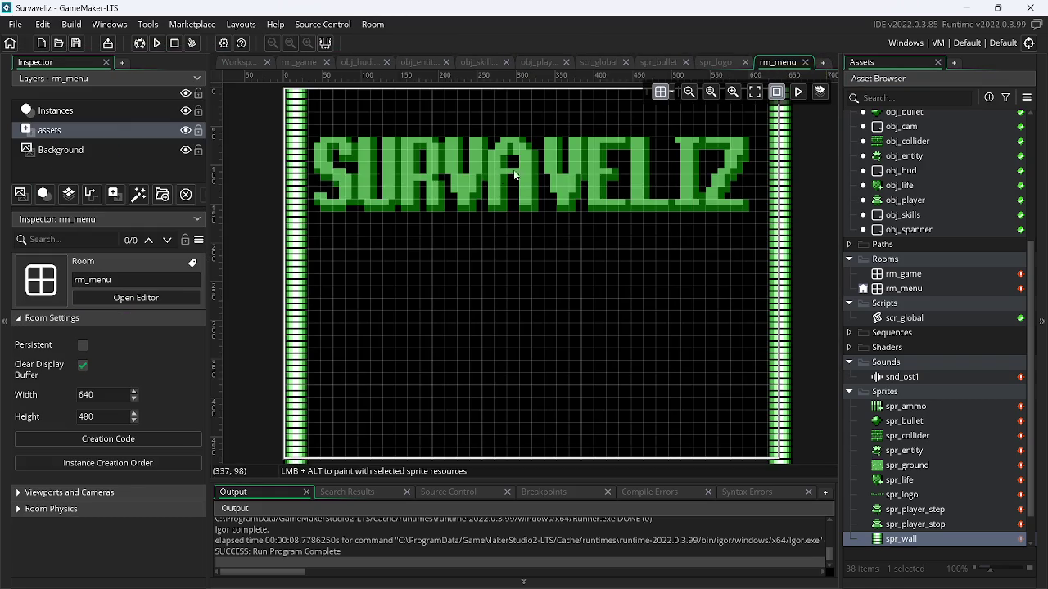
Delete the old left and right wall columns from rm_menu
left_click(577, 178)
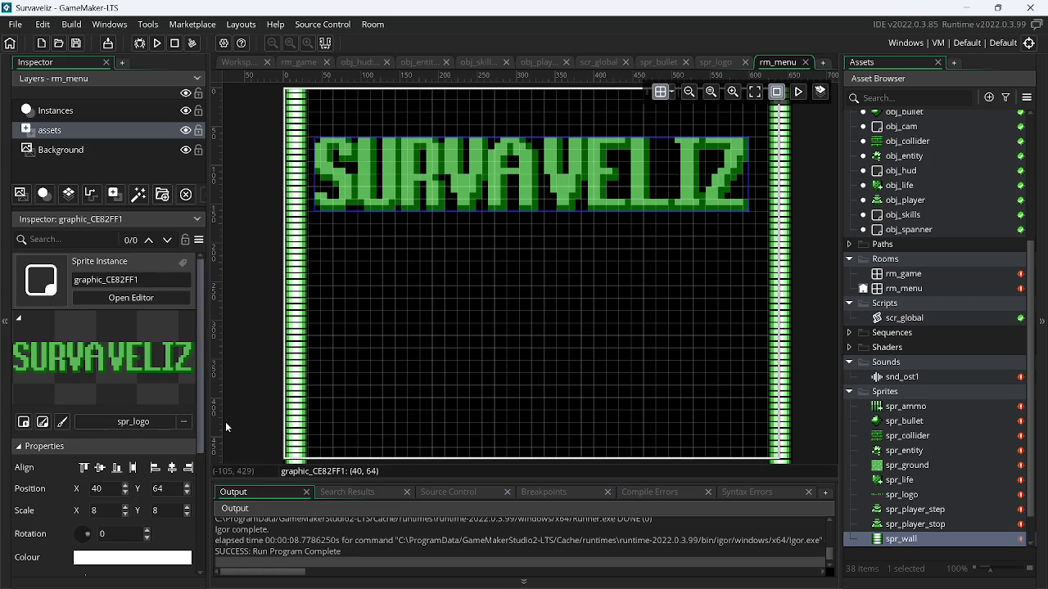
left_click(294, 293)
key("Delete")
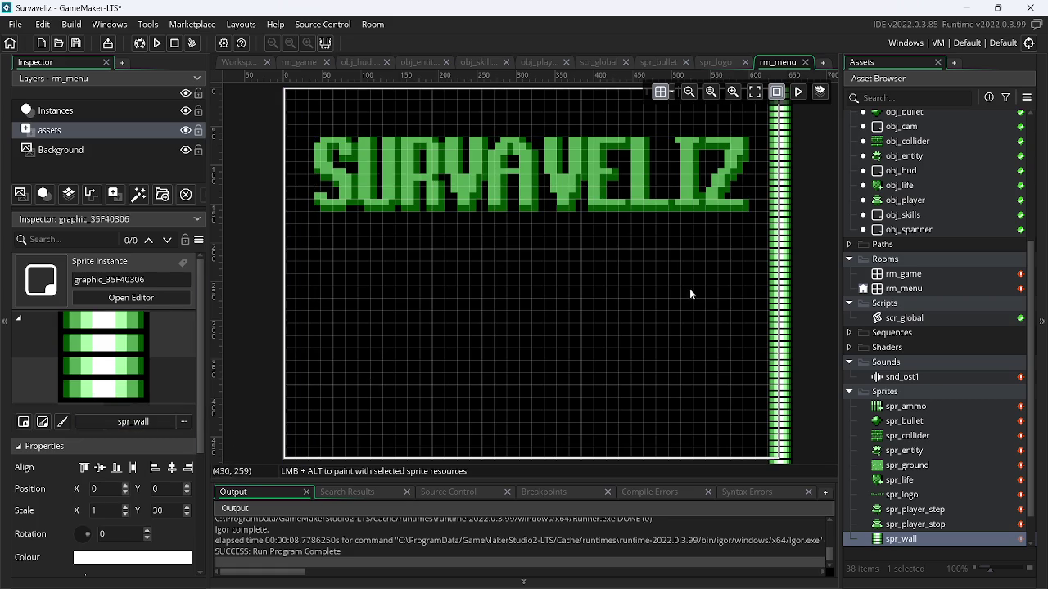
left_click(784, 296)
key("Delete")
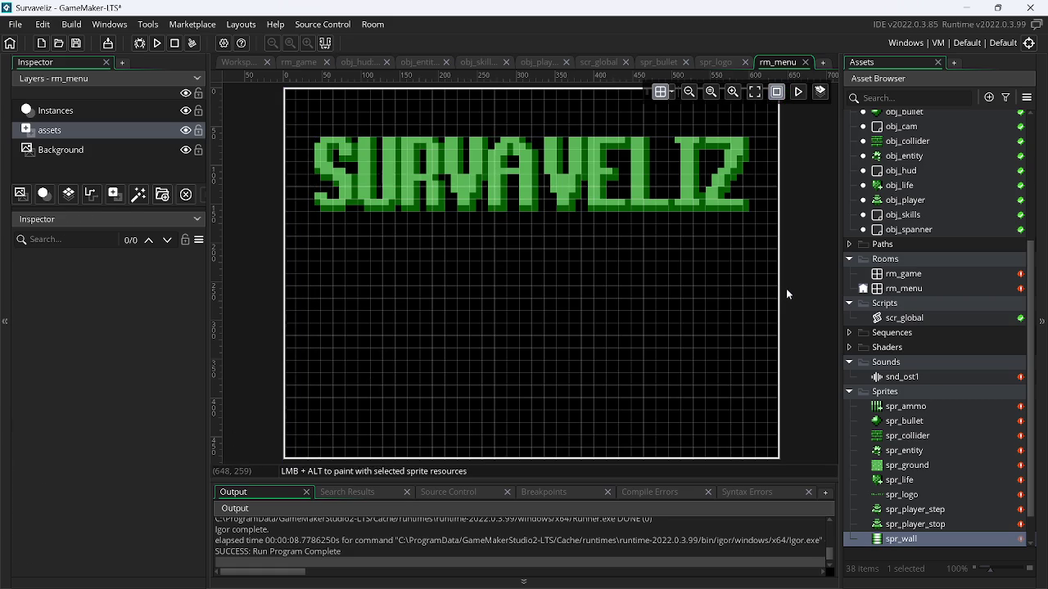
Set rm_menu's room grid to 32 pixels
left_click(676, 93)
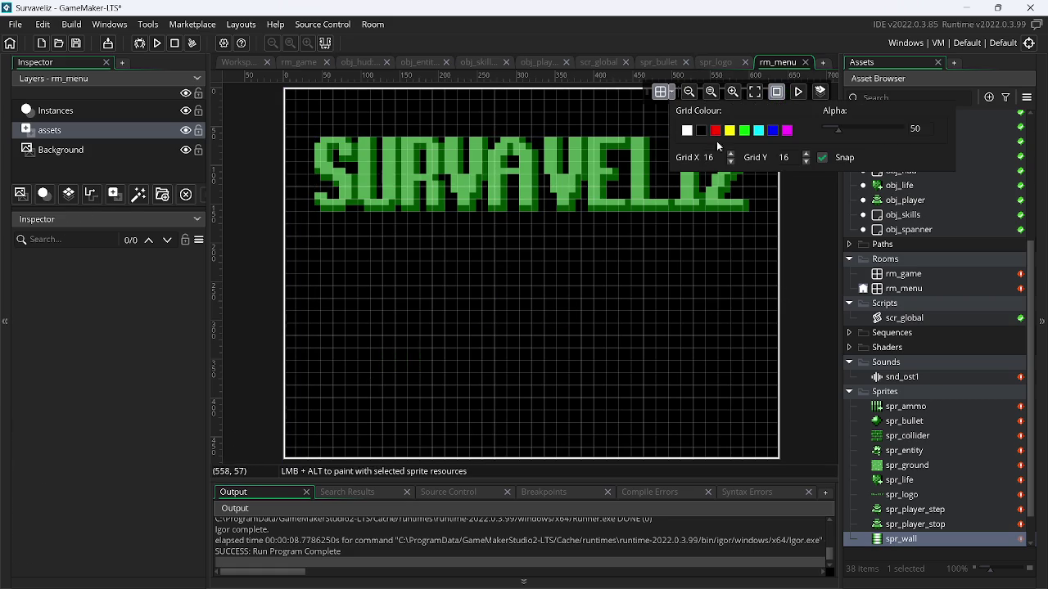
left_click_drag(697, 161, 736, 161)
double_click(784, 158)
type("32")
key("Return")
key("Return")
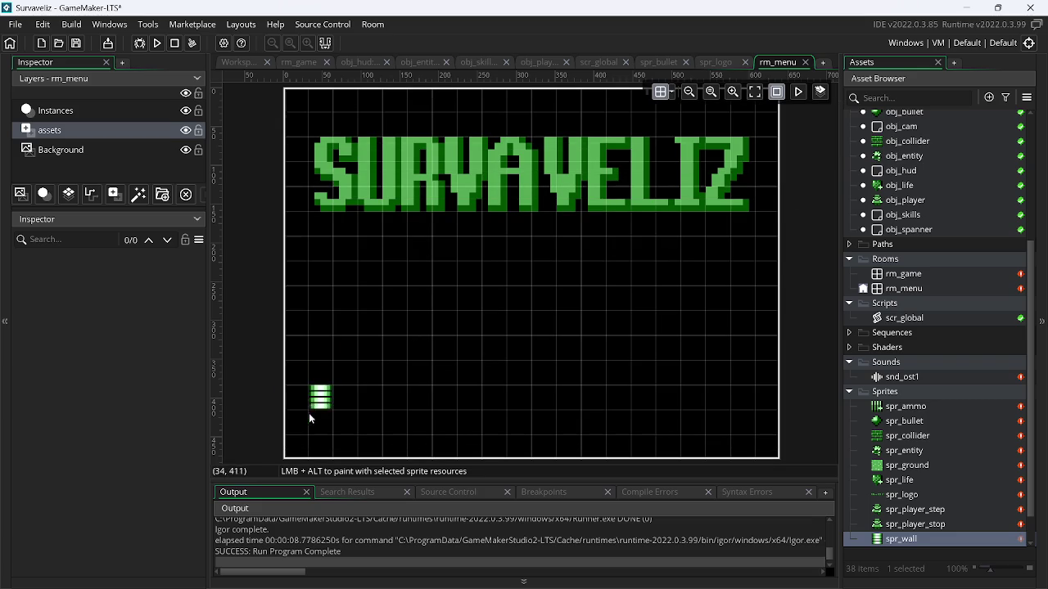
Place stretched spr_wall columns along the full height of both room edges
left_click(299, 452)
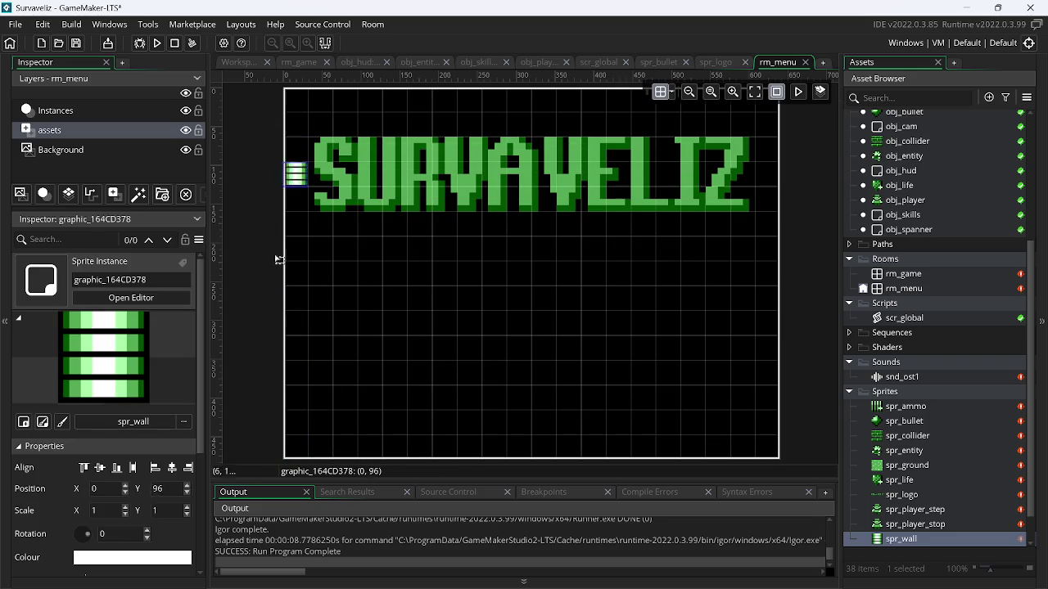
left_click_drag(292, 435, 295, 88)
left_click(766, 108)
left_click_drag(767, 114, 766, 457)
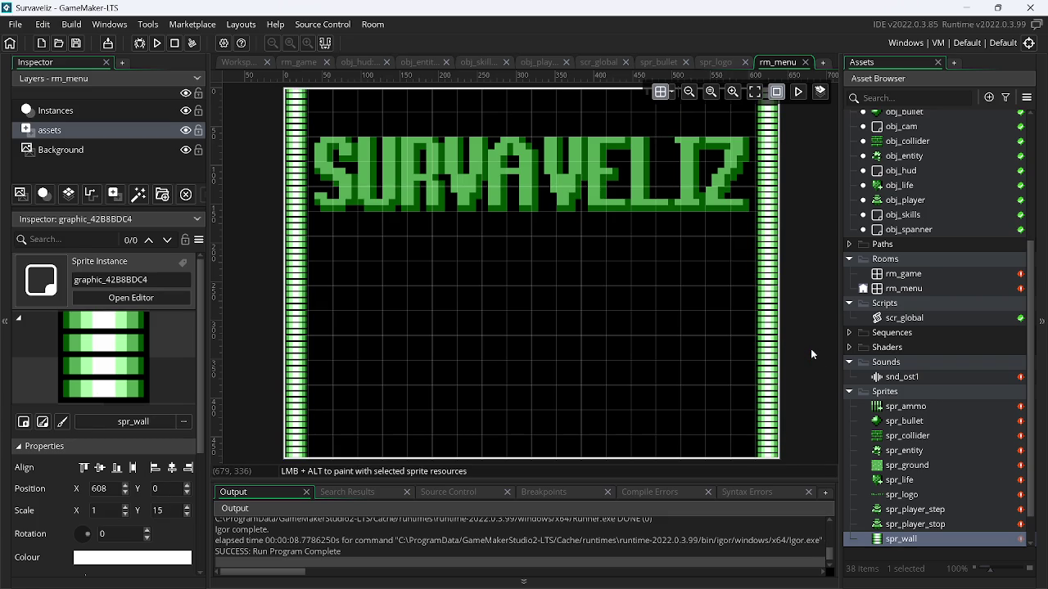
key("alt+Tab")
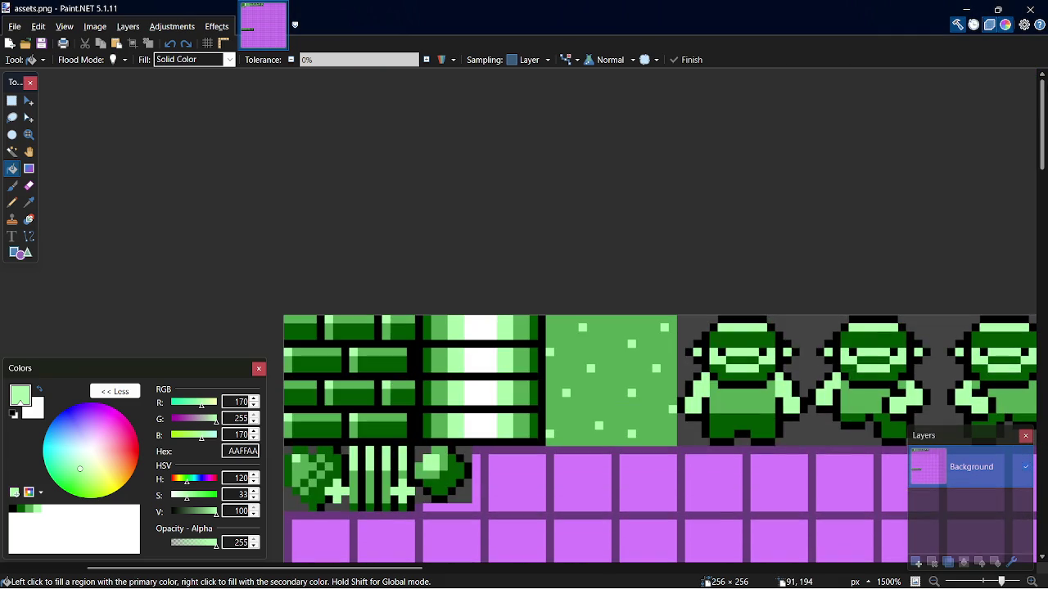
Pick 55AA55 as Paint.NET's primary colour and copy its hex code
left_click(29, 509)
double_click(238, 451)
key("ctrl+c")
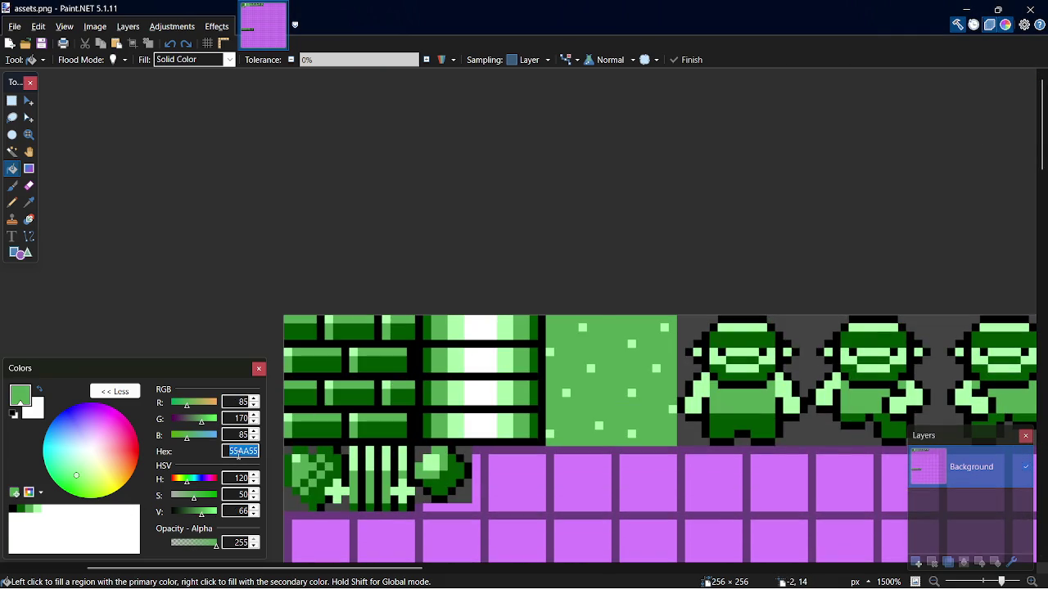
key("alt+Tab")
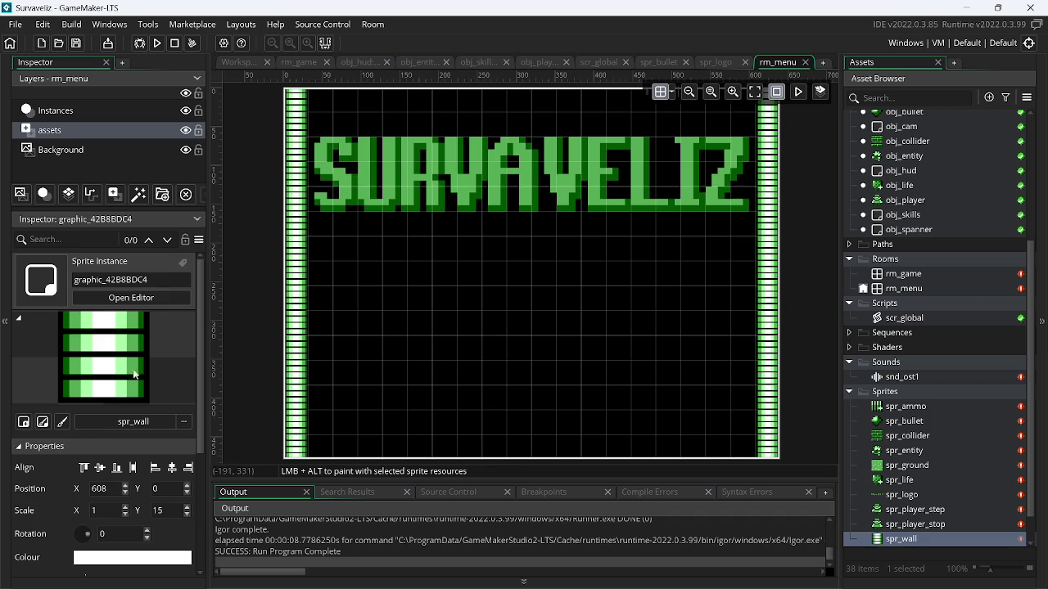
Set rm_menu's Background layer colour to hex 55AA55
left_click(94, 151)
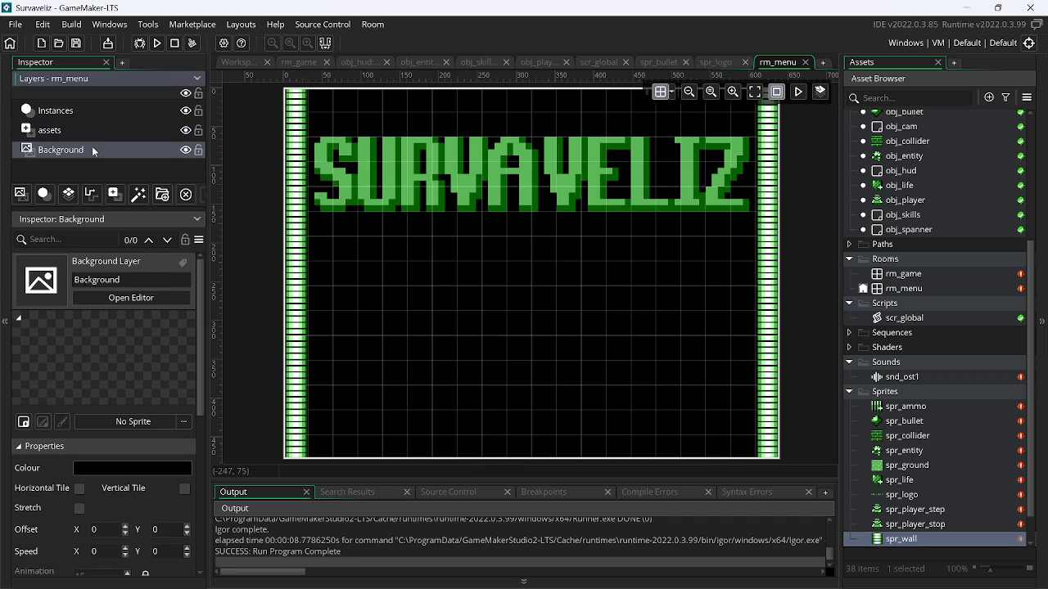
left_click(137, 468)
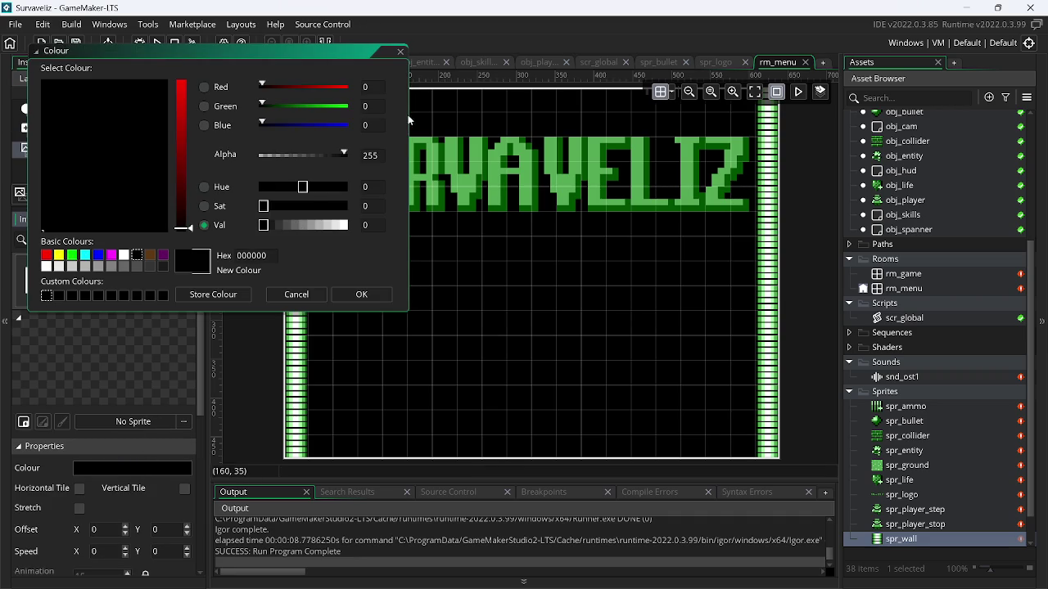
double_click(246, 255)
key("ctrl+v")
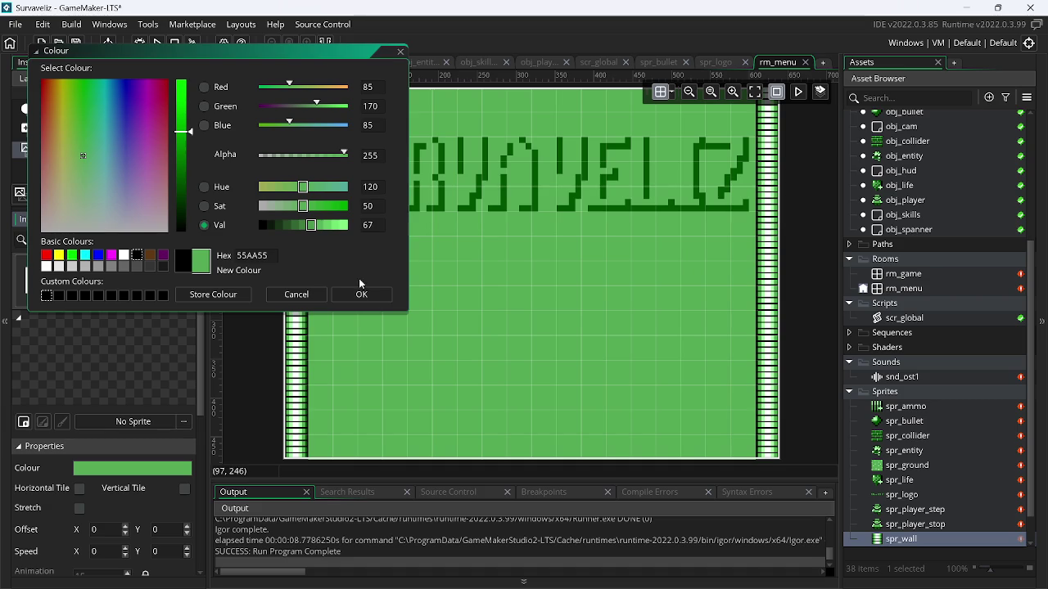
left_click(356, 297)
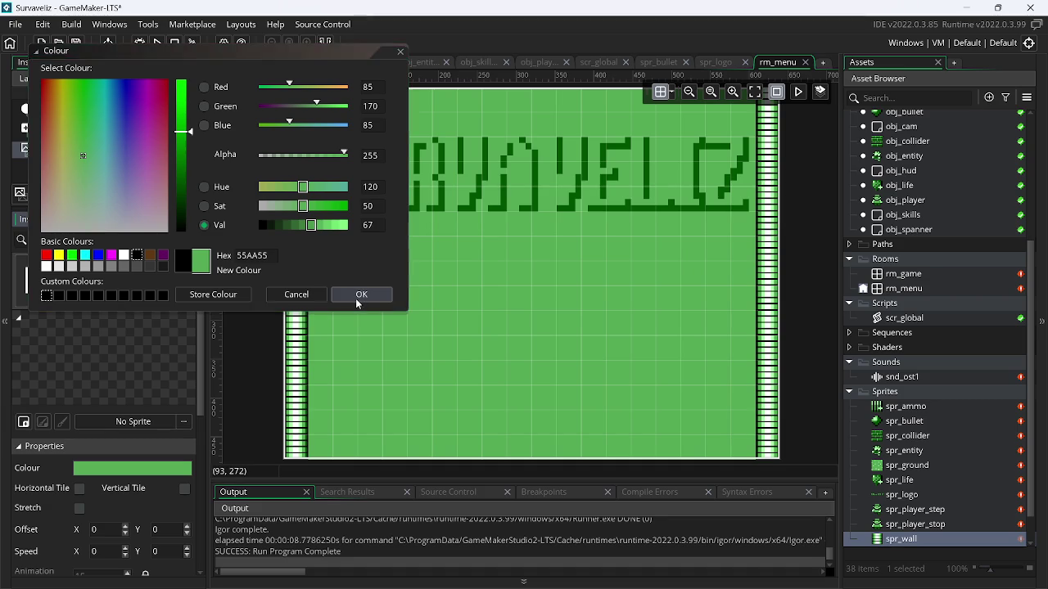
key("alt+Tab")
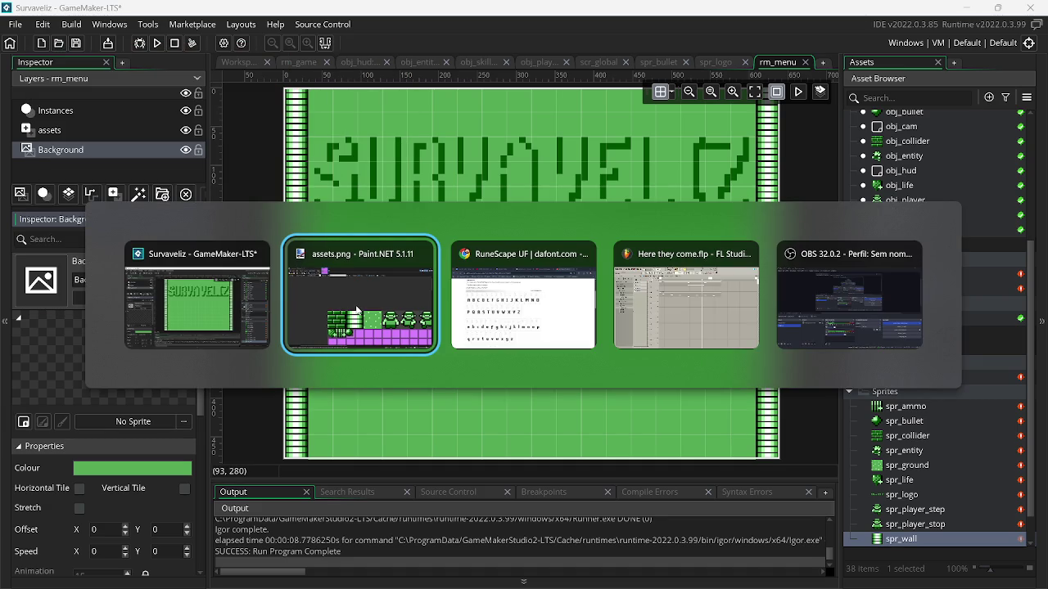
left_click(364, 327)
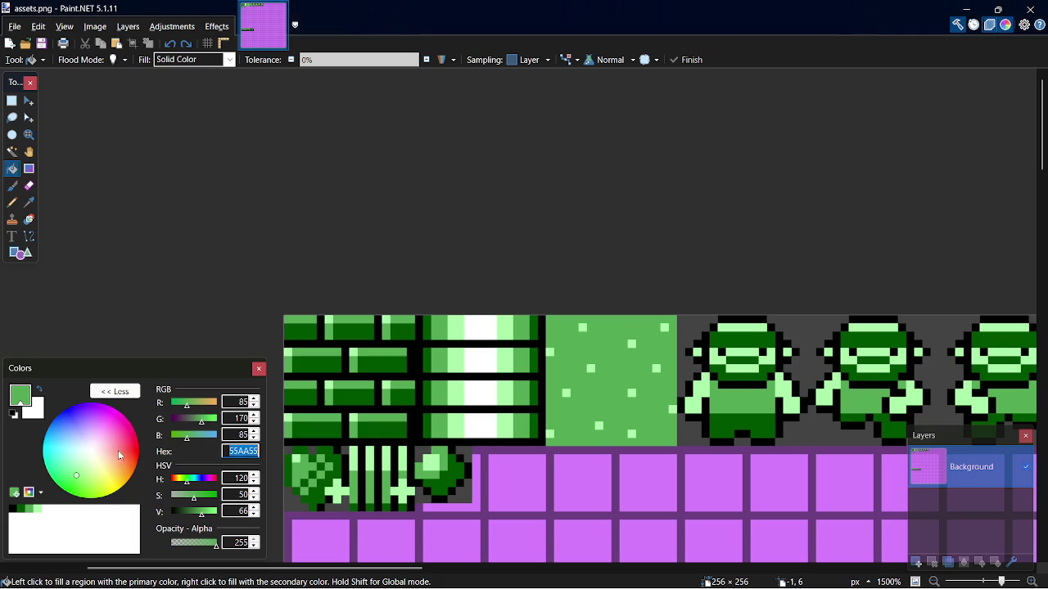
left_click(31, 510)
left_click(18, 509)
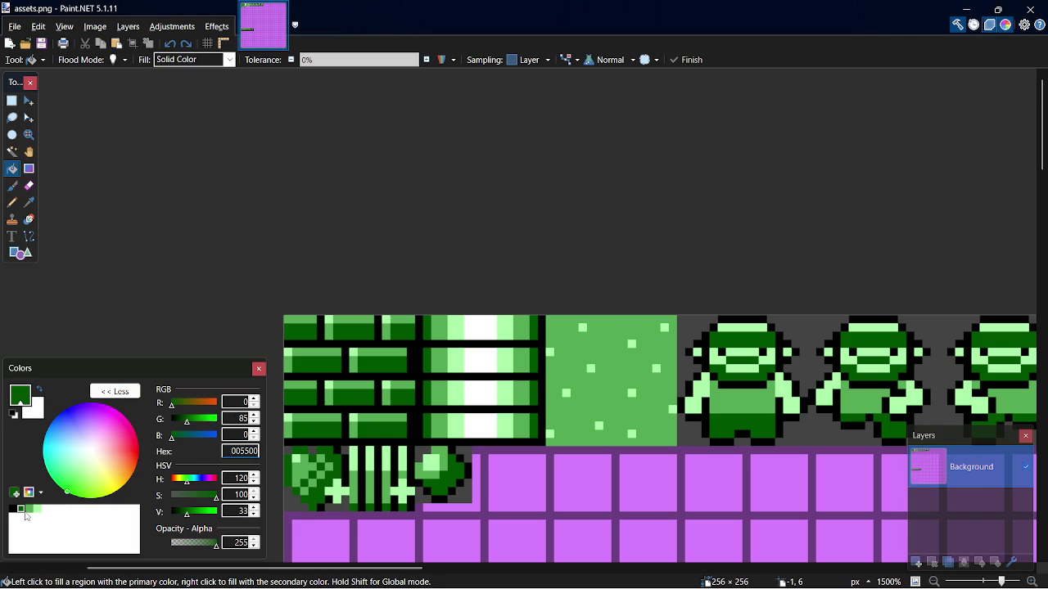
double_click(248, 451)
key("ctrl+c")
left_click_drag(1043, 155, 1044, 385)
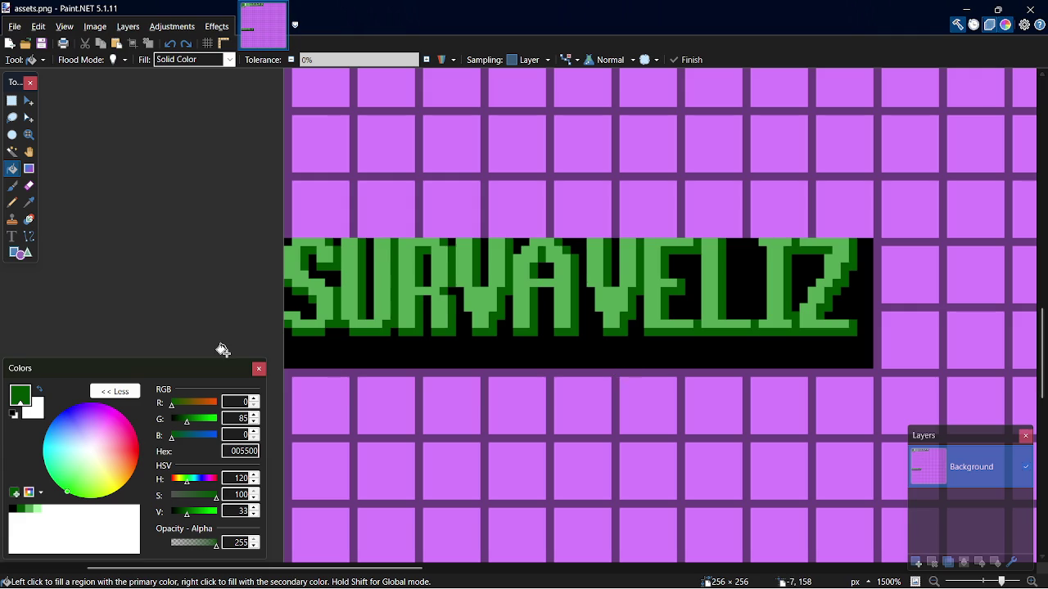
left_click(32, 509)
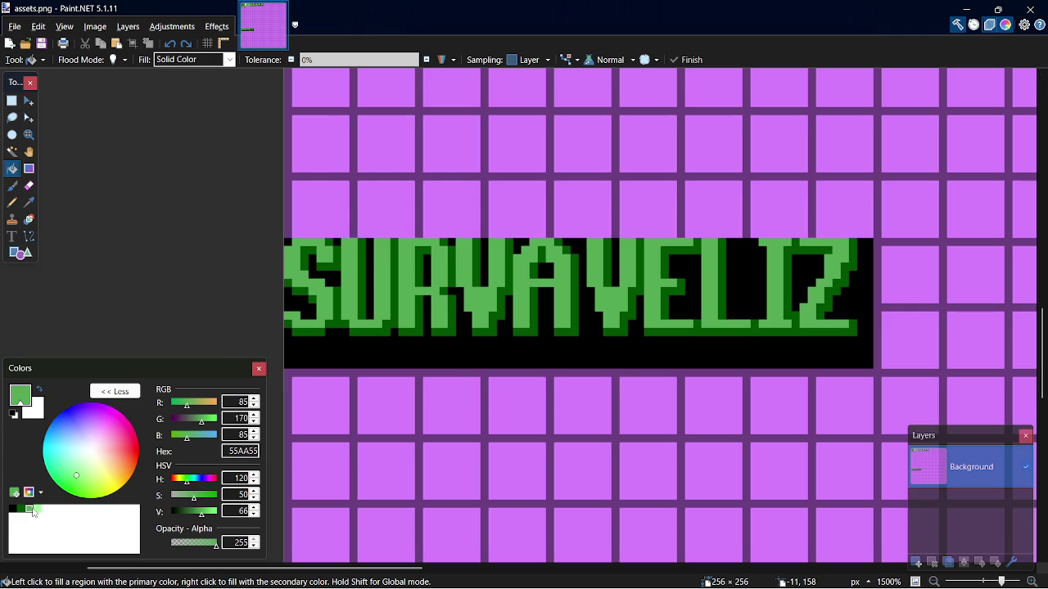
left_click(296, 265)
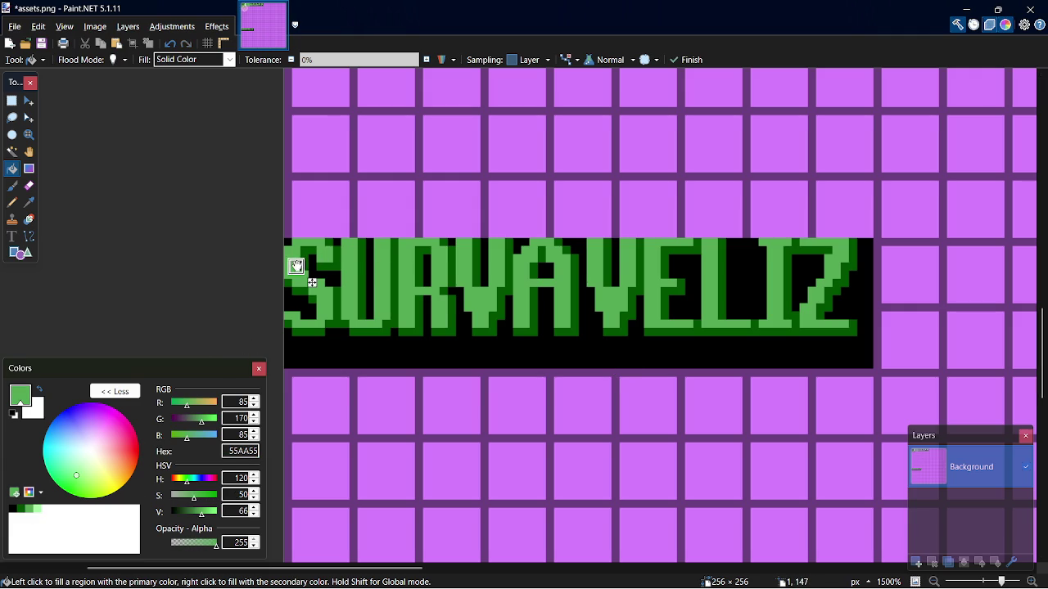
left_click(36, 509)
key("ctrl+s")
key("s")
left_click(25, 509)
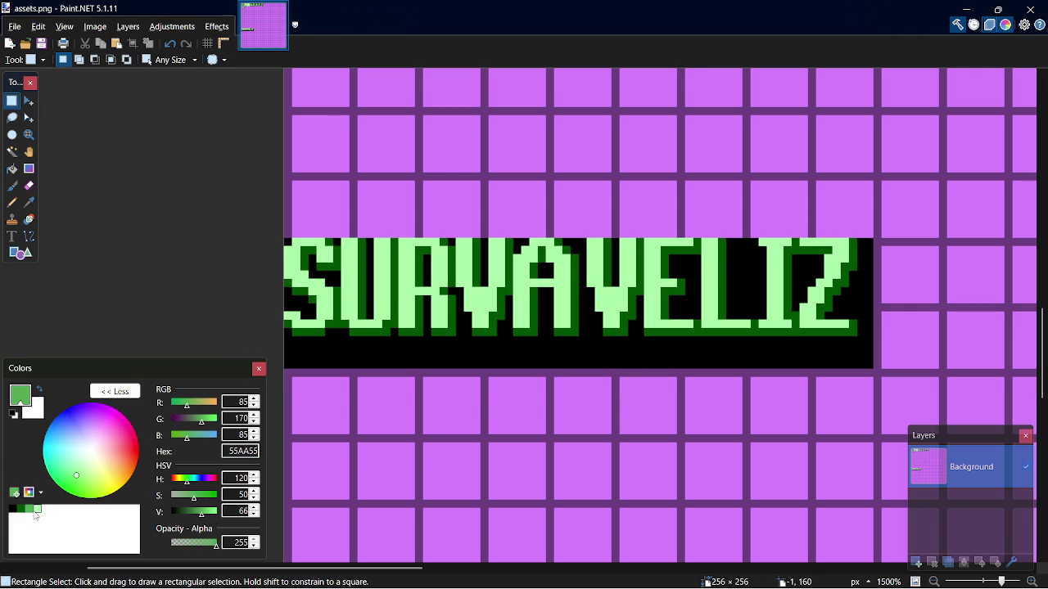
key("f")
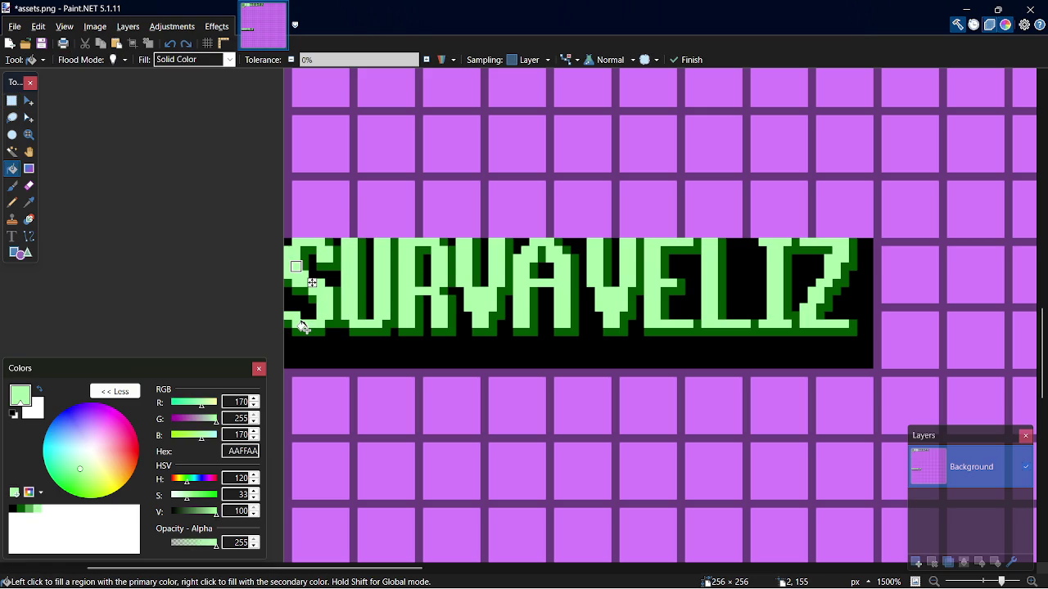
left_click(301, 323)
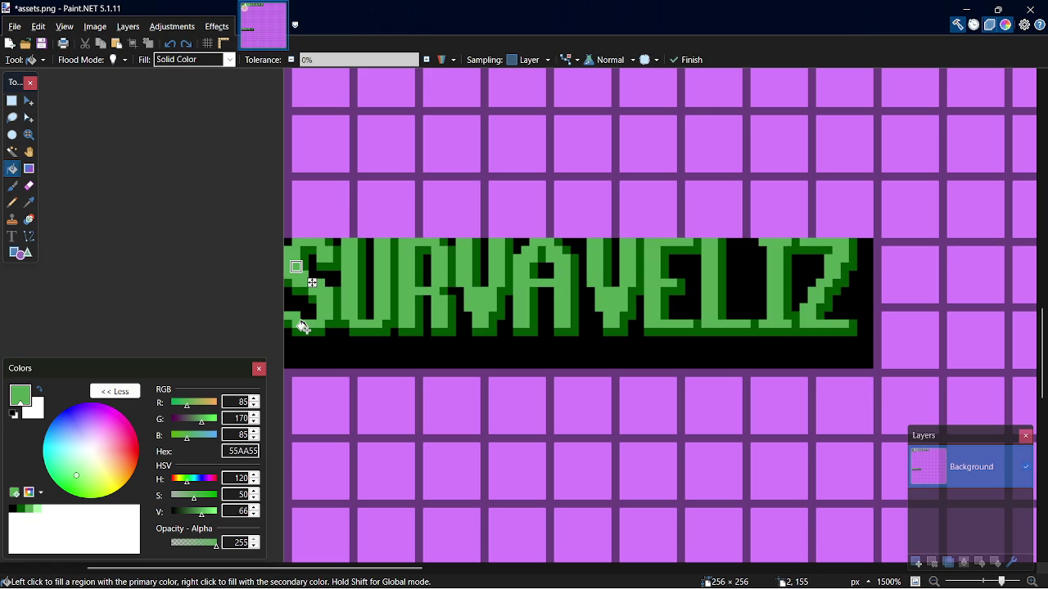
left_click(18, 509)
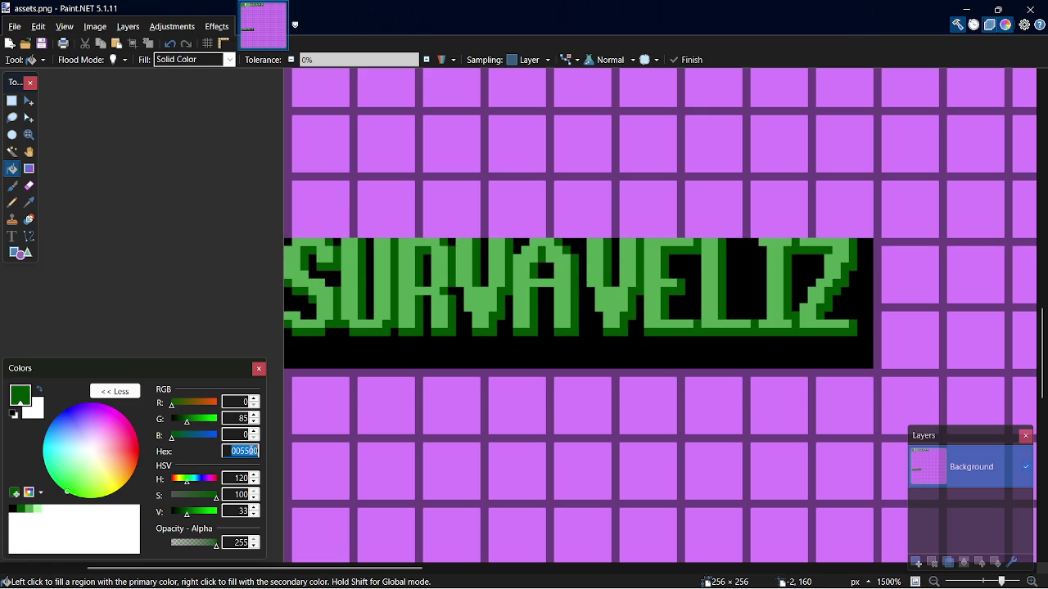
key("alt+Tab")
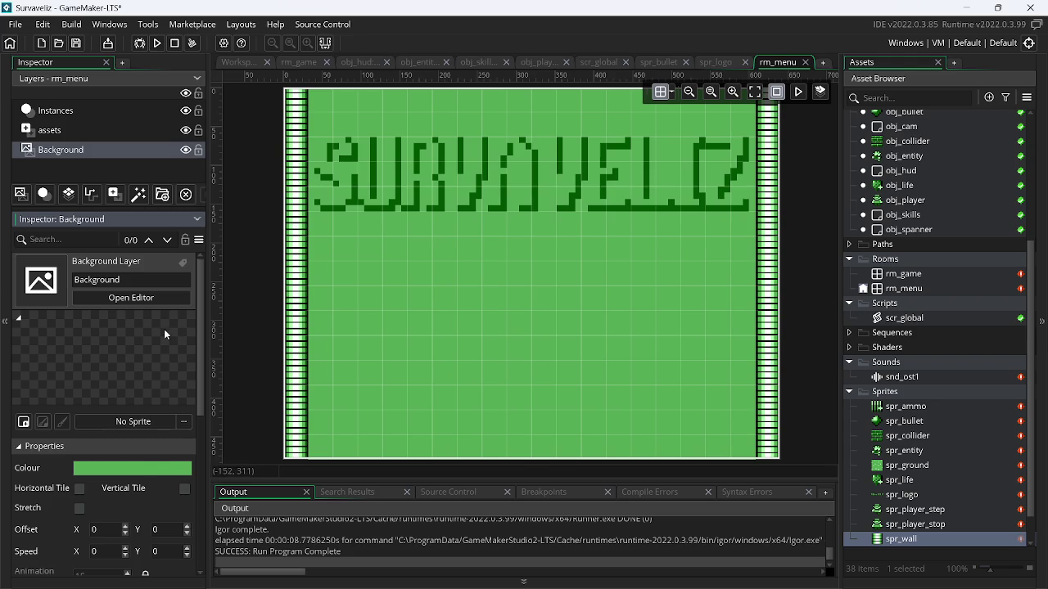
left_click(144, 470)
key("ctrl+v")
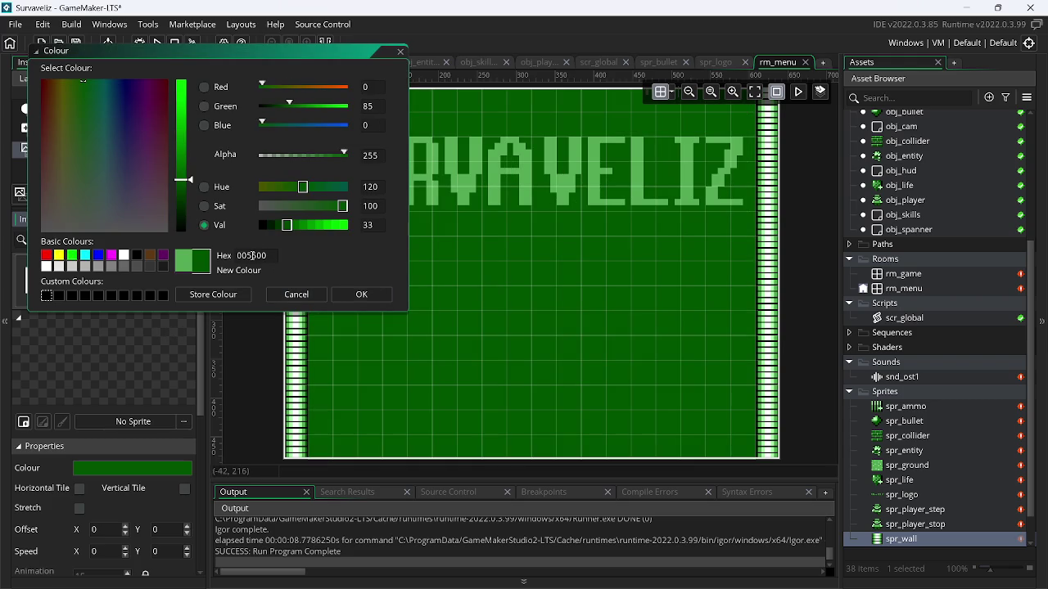
key("ctrl+z")
left_click(379, 300)
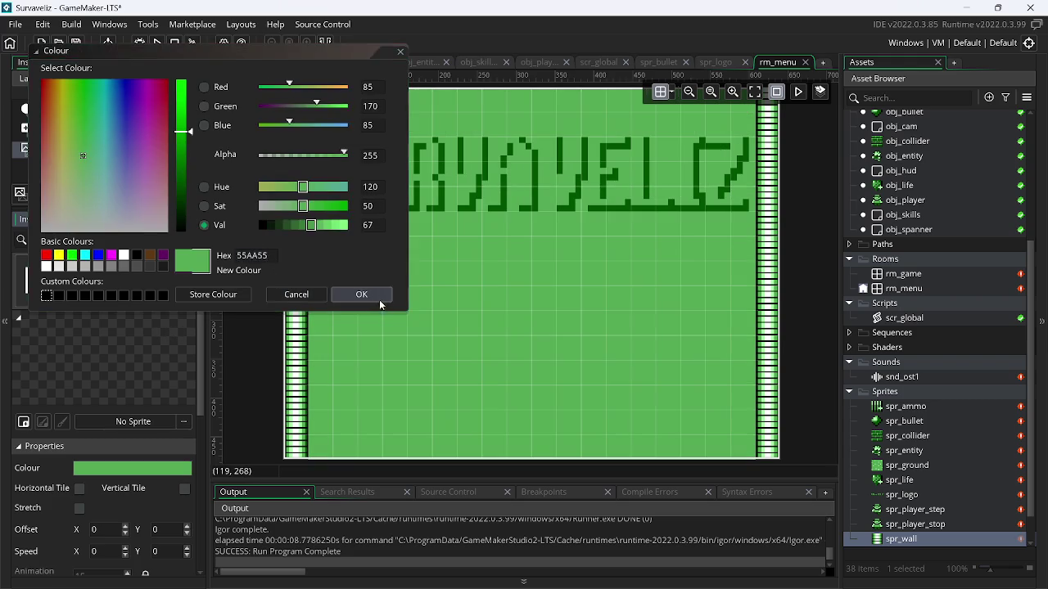
key("alt+Tab")
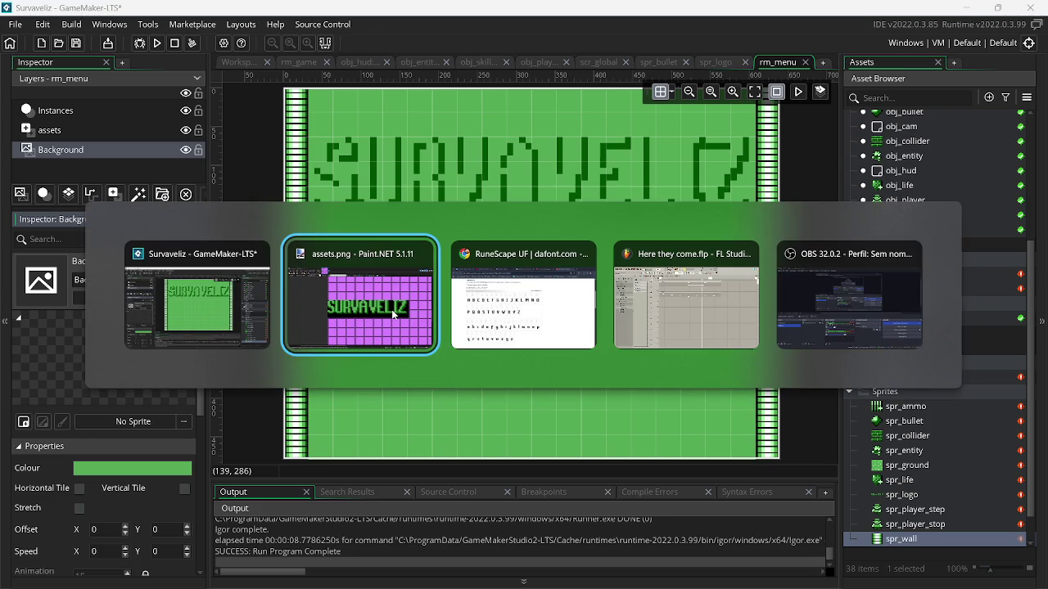
left_click(392, 315)
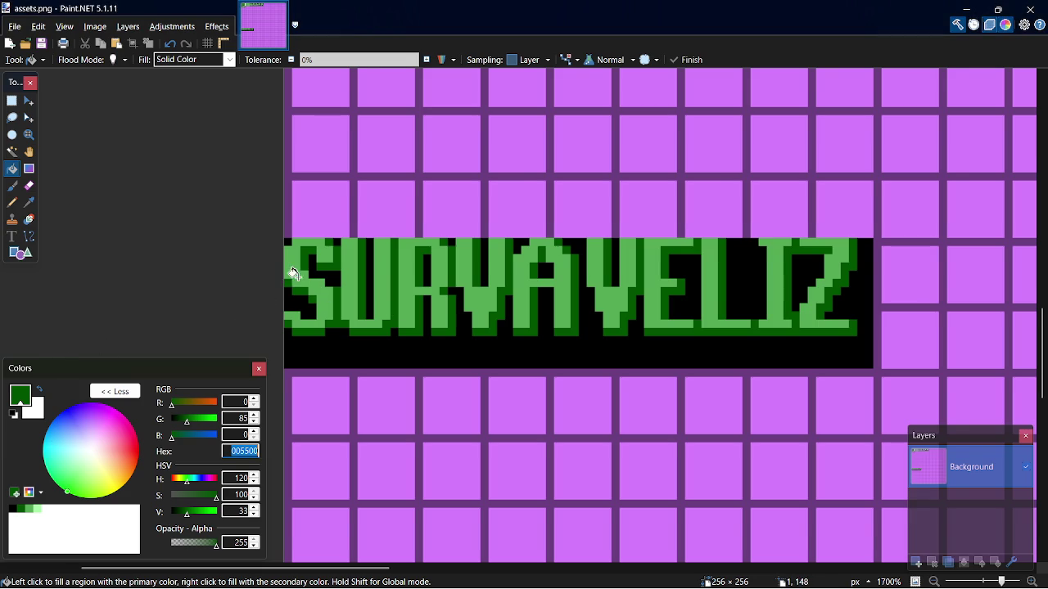
scroll(291, 290, "up", 5)
key("d")
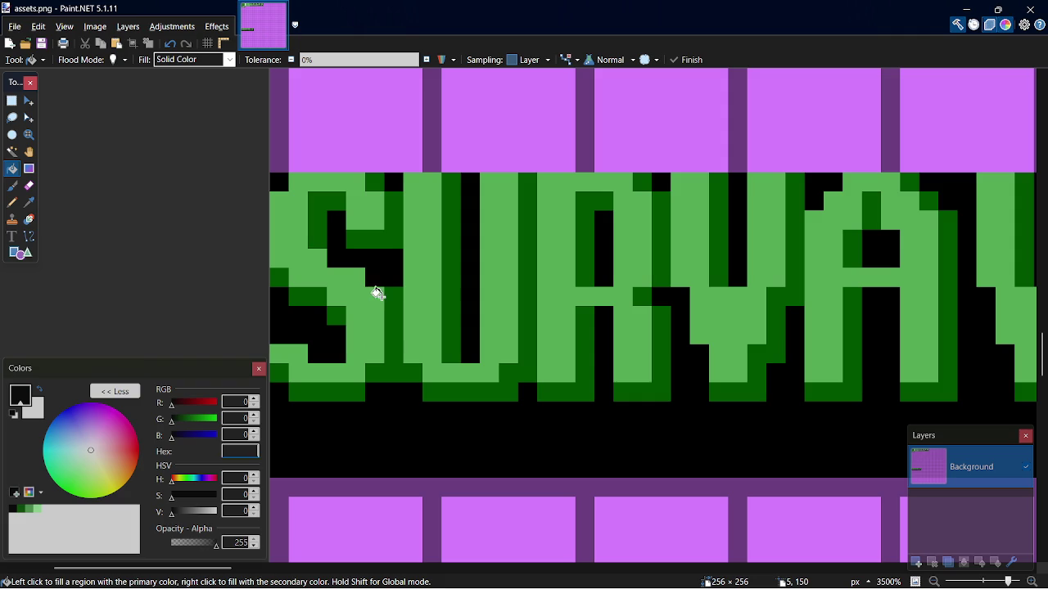
type("f")
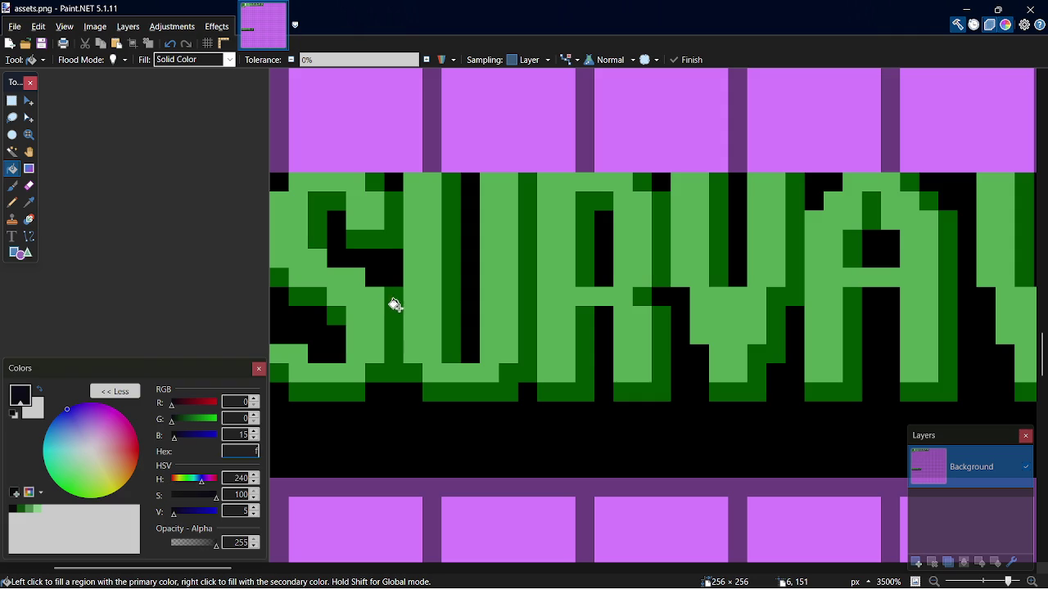
left_click(427, 108)
key("ctrl+z")
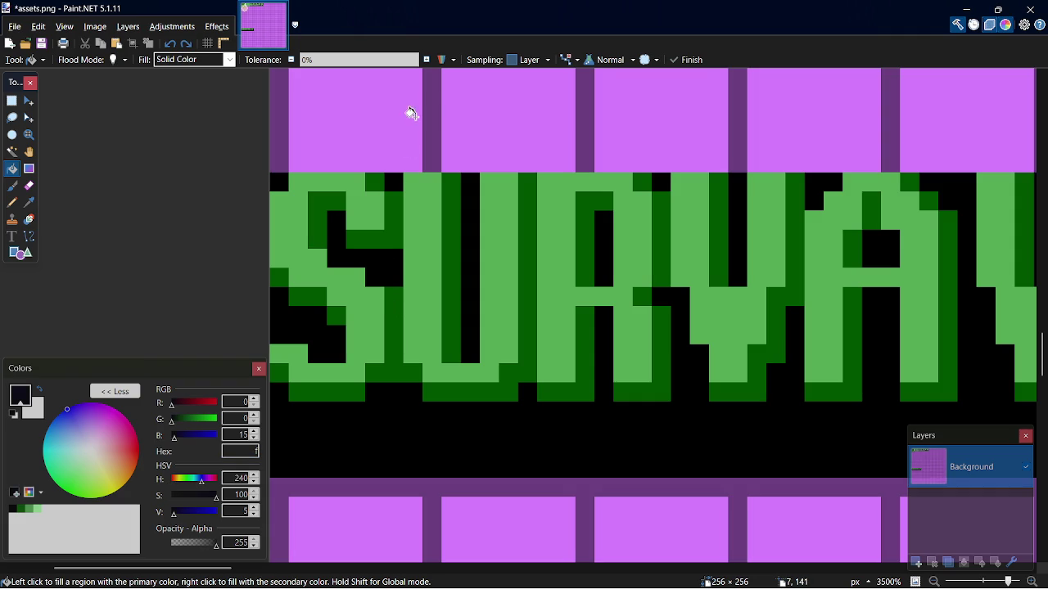
key("s")
key("k")
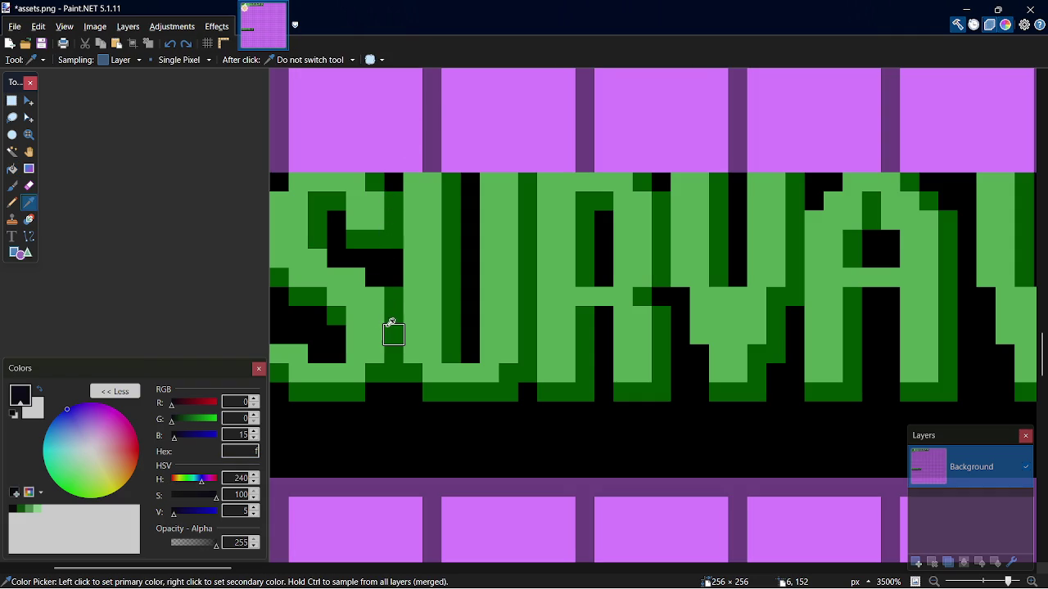
left_click(391, 322)
key("p")
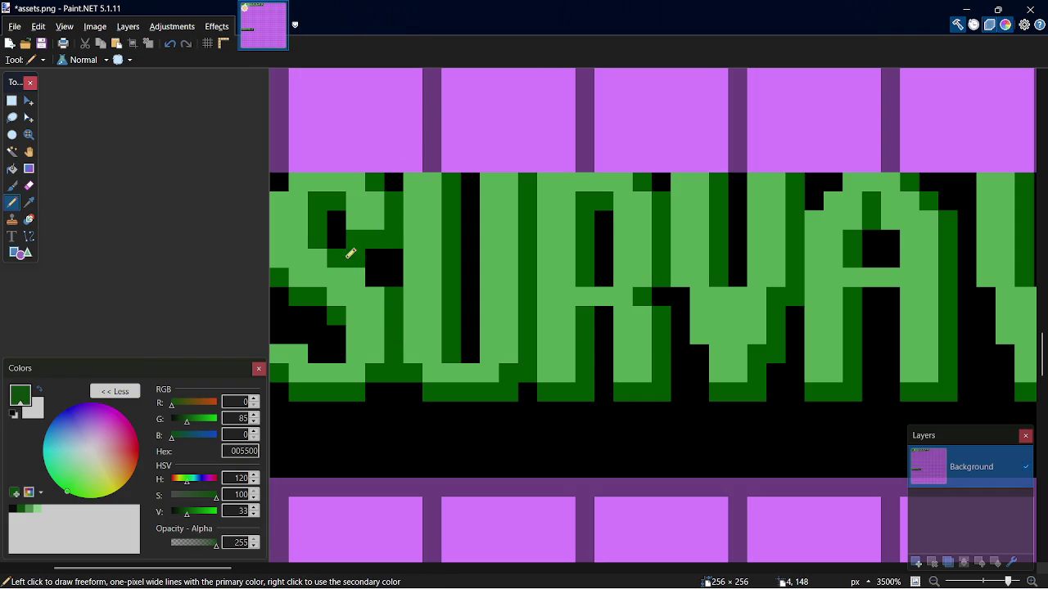
left_click(374, 272)
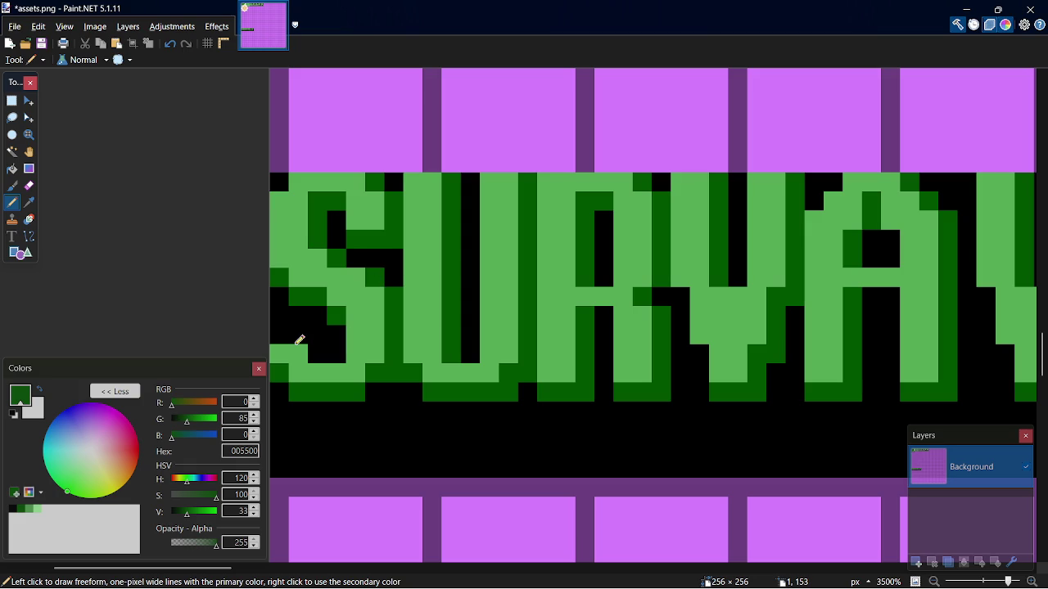
left_click(399, 279)
left_click(325, 353)
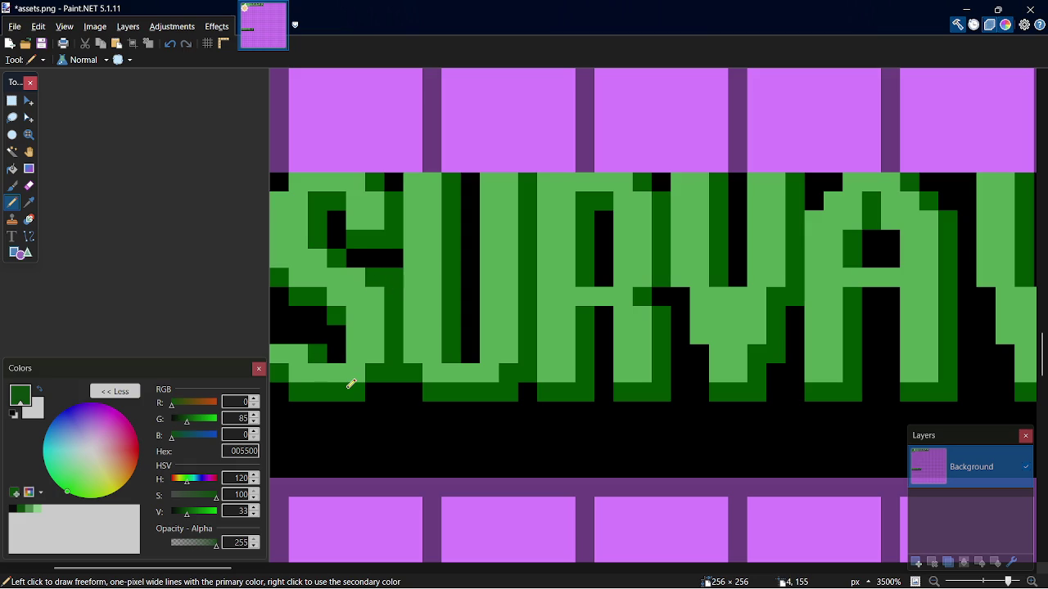
key("ctrl+z")
key("ctrl+z")
key("ctrl+z")
key("ctrl+s")
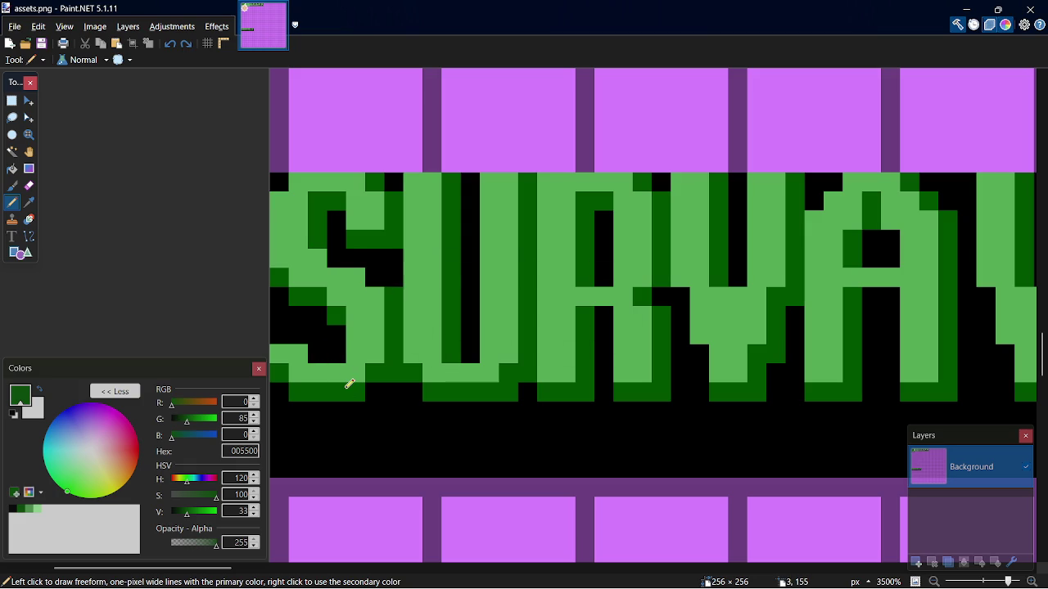
left_click(13, 168)
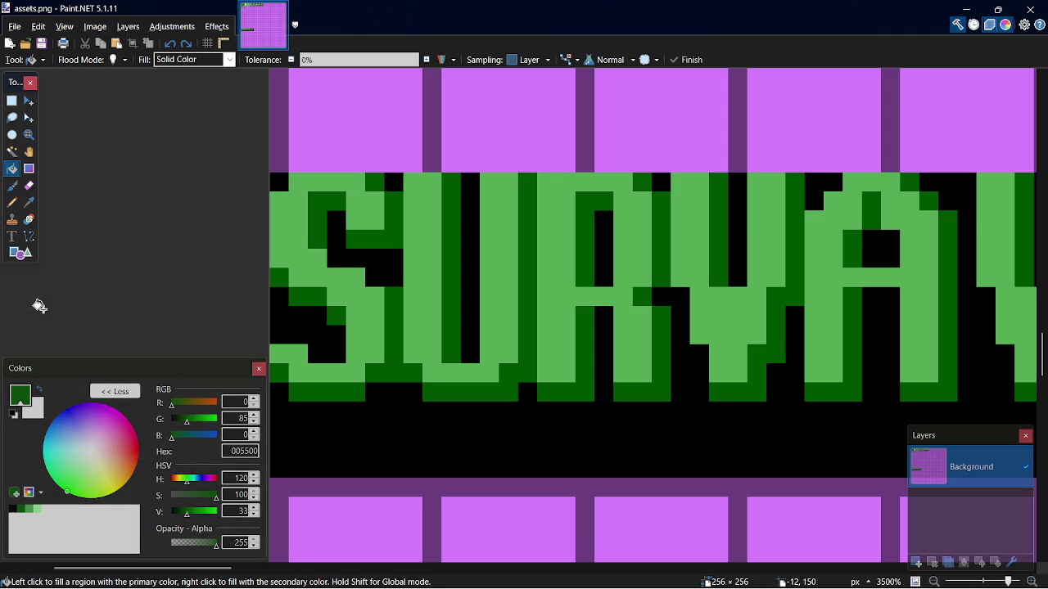
left_click(38, 509)
left_click(351, 297)
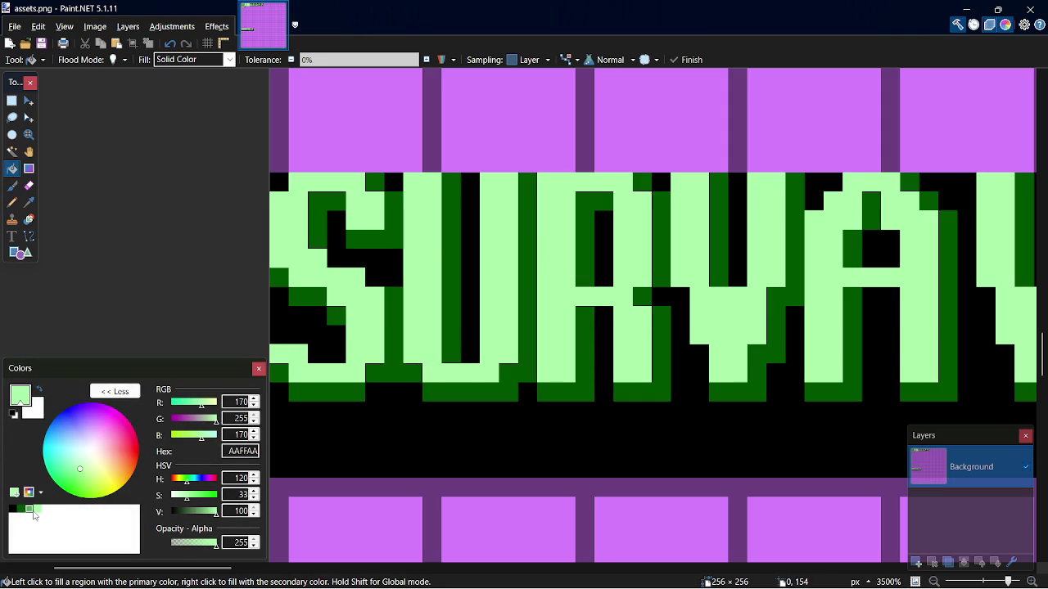
Try a 55AA55 fill on the letter shadows, then undo it and save with dark-green shadows
left_click(29, 512)
left_click(361, 392)
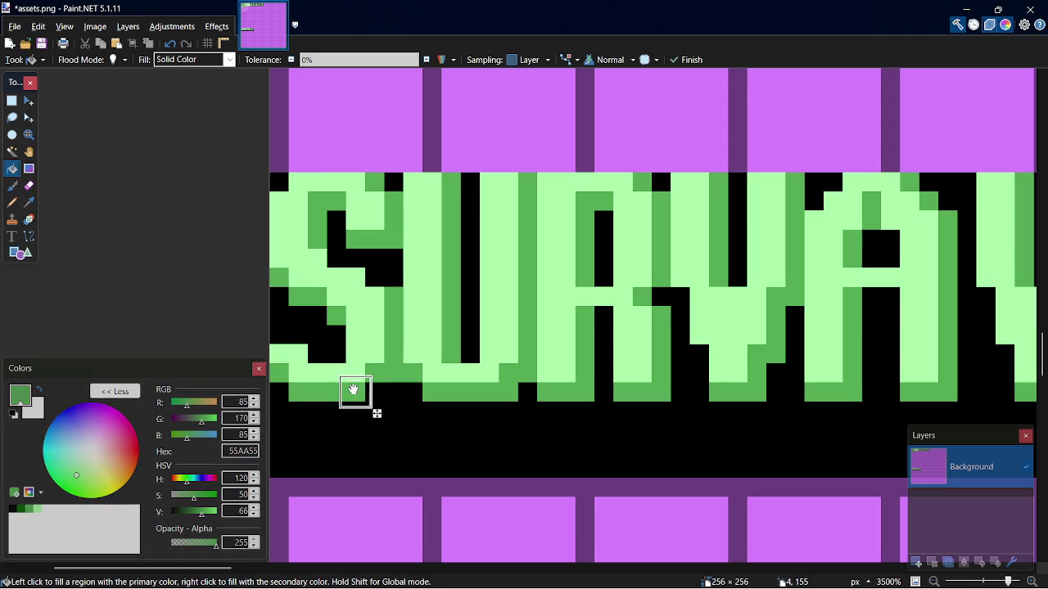
key("ctrl+s")
scroll(717, 304, "down", 5)
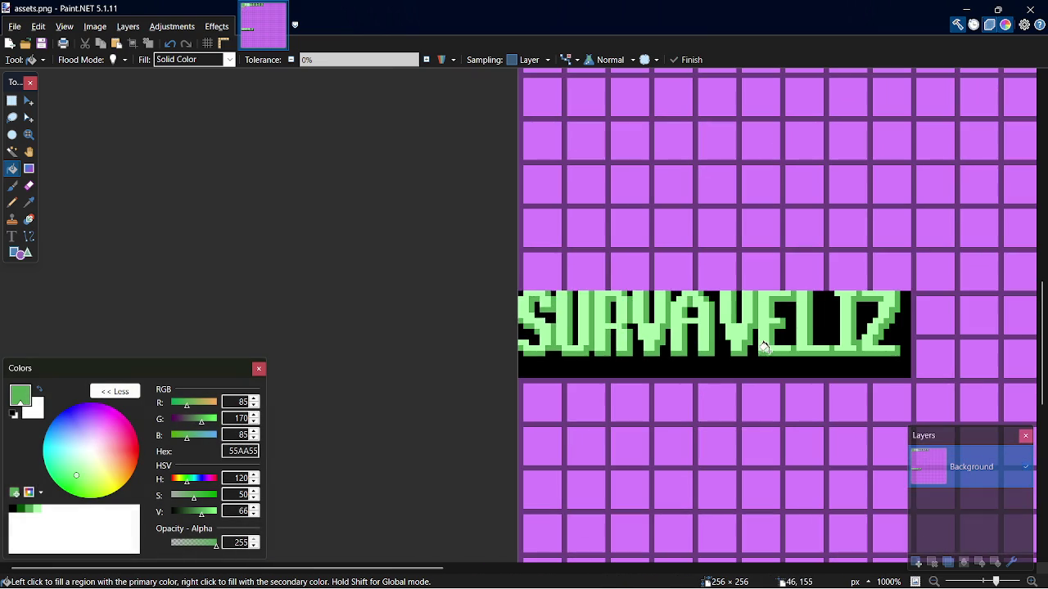
scroll(643, 398, "up", 5)
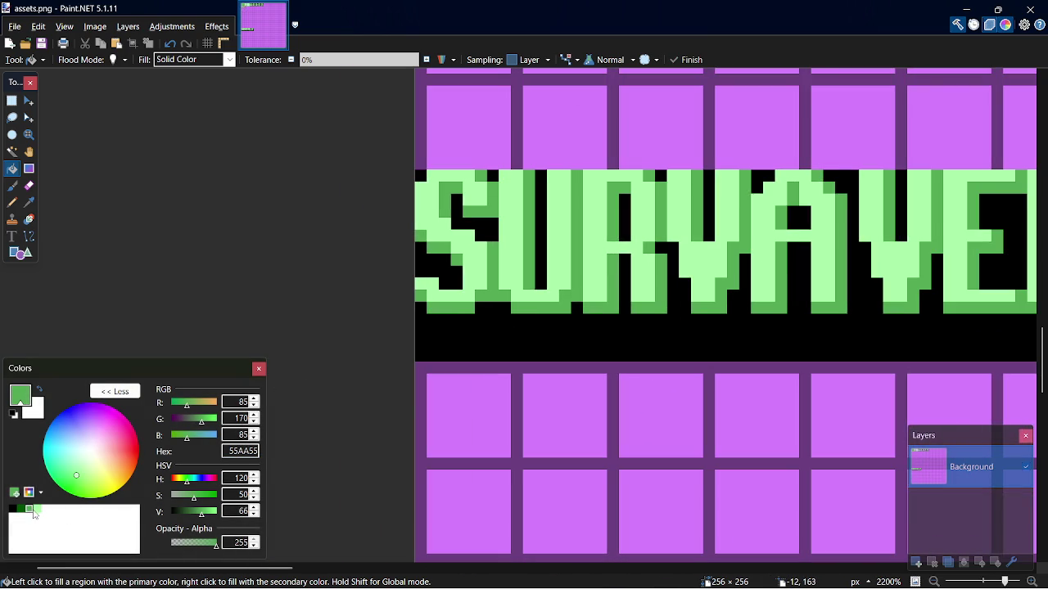
key("ctrl+z")
key("ctrl+s")
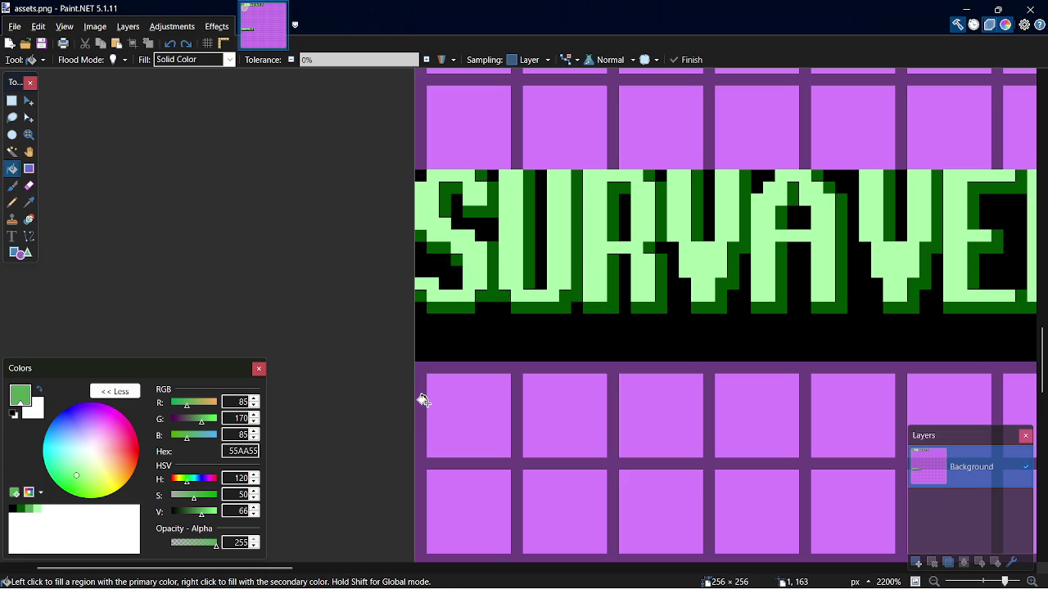
Sample the light-green AAFFAA letter colour and copy its hex code
key("k")
left_click(481, 272)
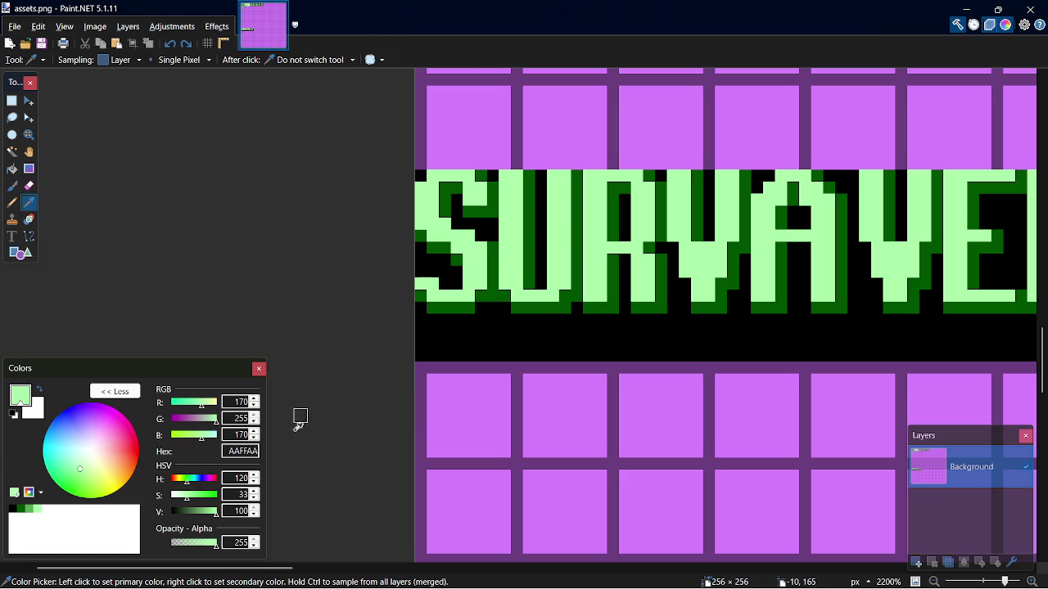
double_click(232, 452)
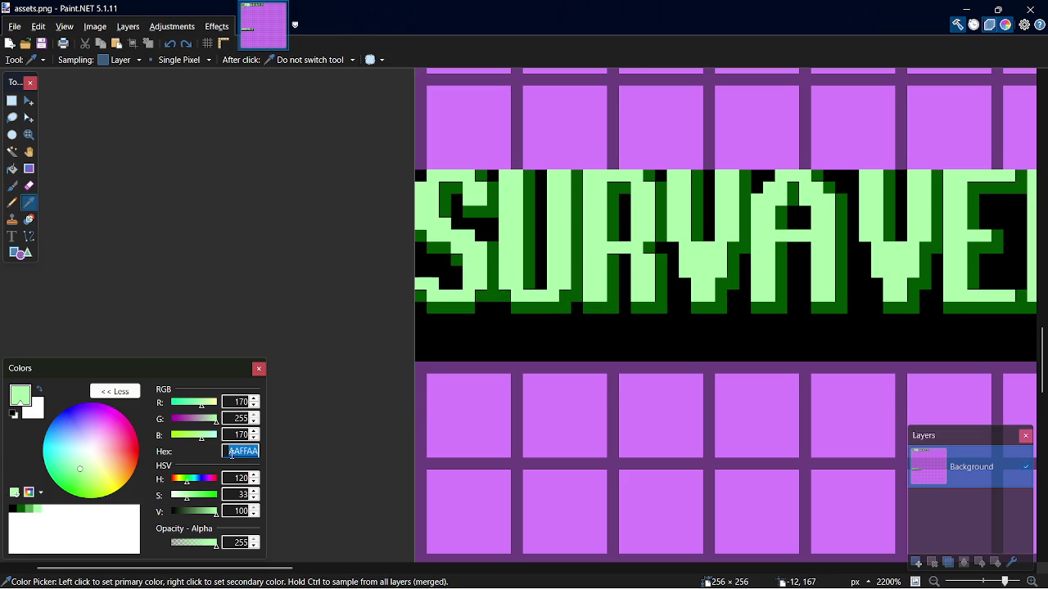
key("alt+Tab")
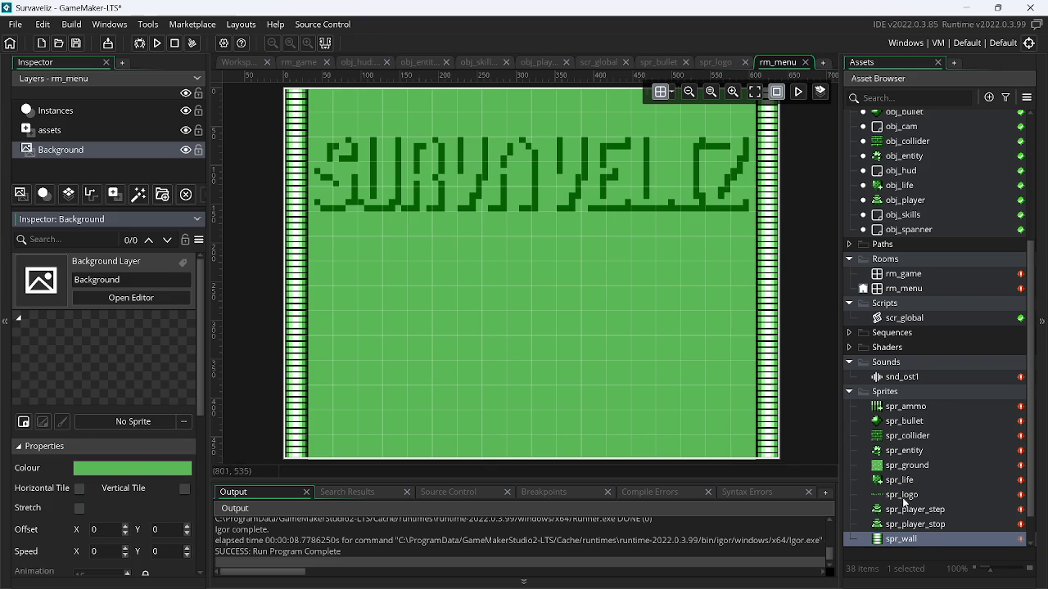
Open the spr_logo sprite and set the paint colour to light green AAFFAA
double_click(906, 495)
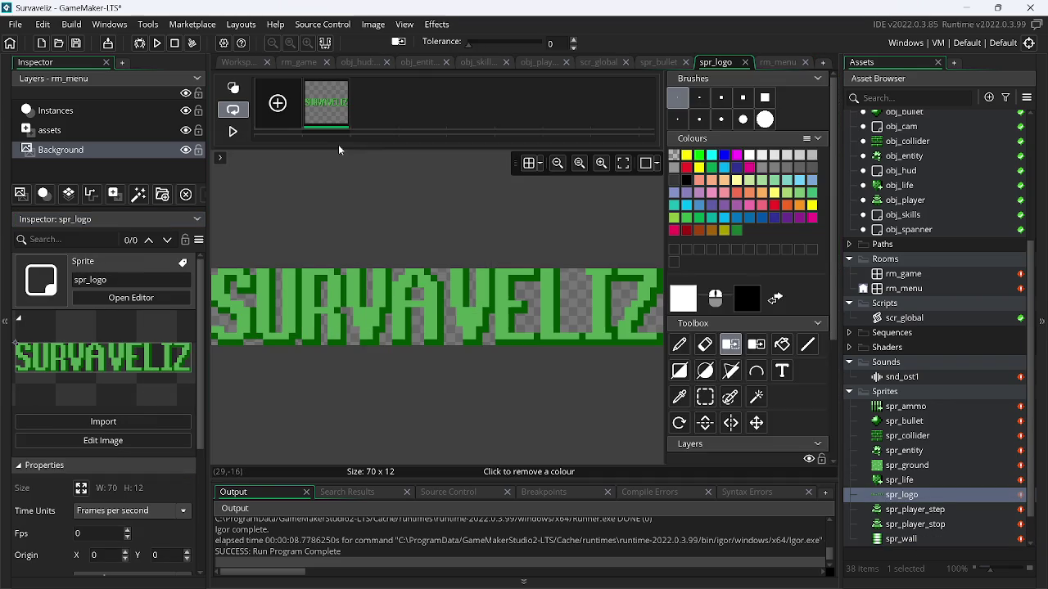
left_click(688, 299)
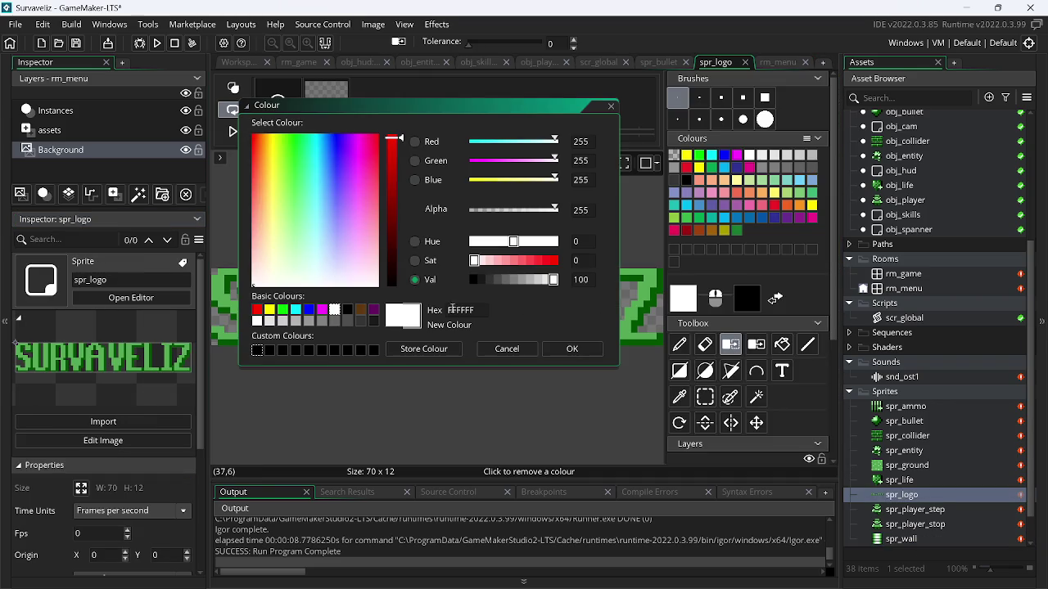
type("AAFFAA")
left_click(573, 349)
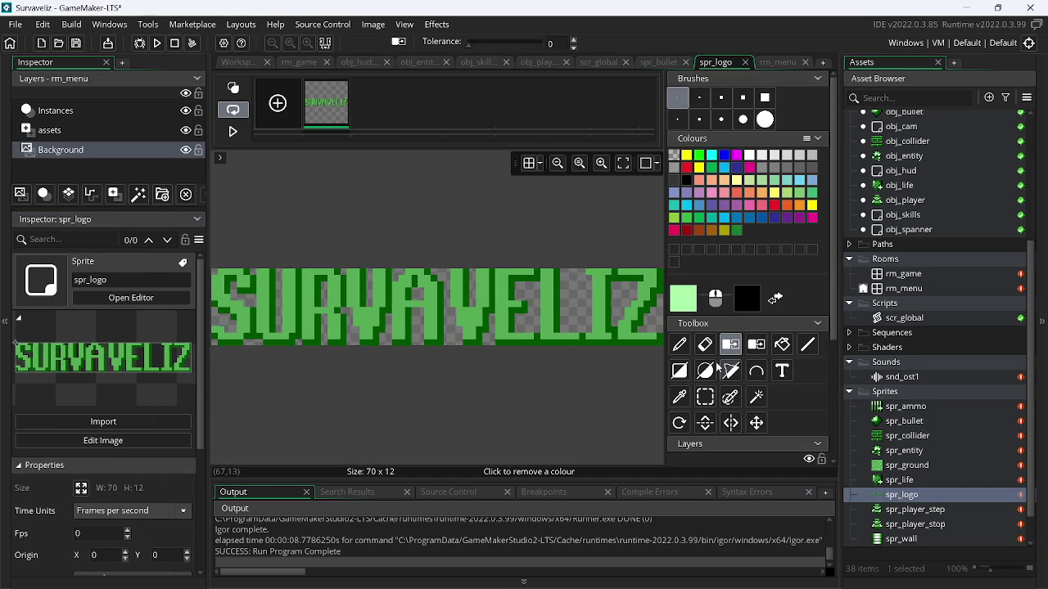
Fill all ten SURVAVELIZ letters light green, then run the game to test it
left_click(781, 345)
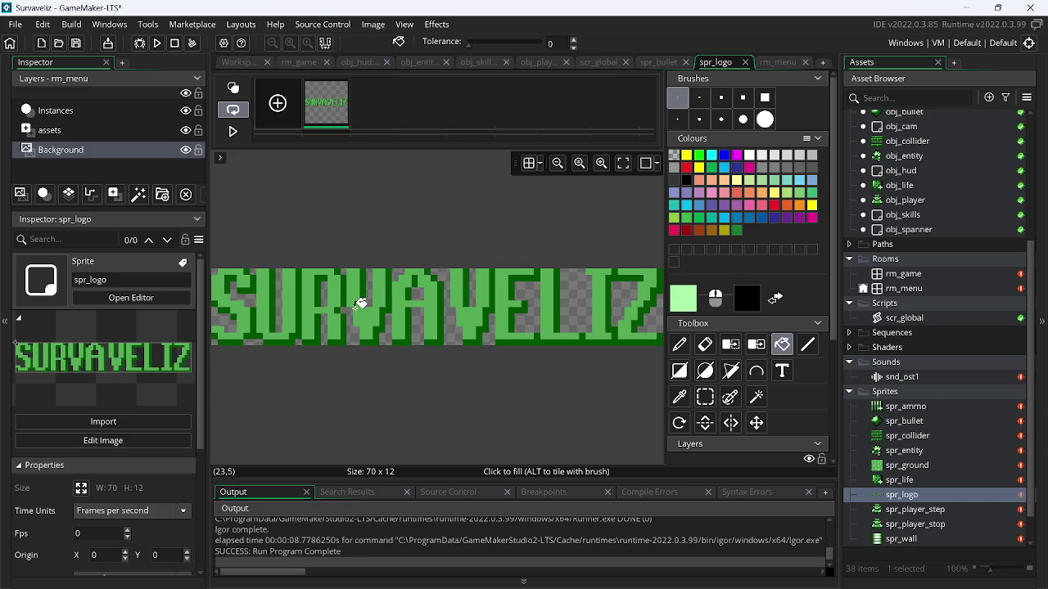
left_click(370, 322)
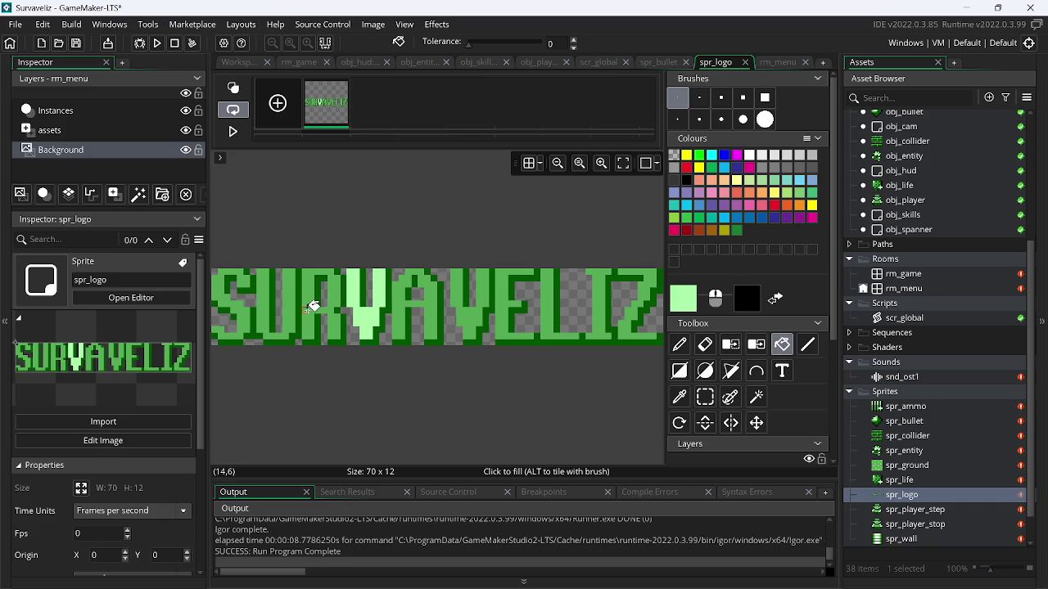
left_click(311, 308)
left_click(269, 313)
left_click(245, 324)
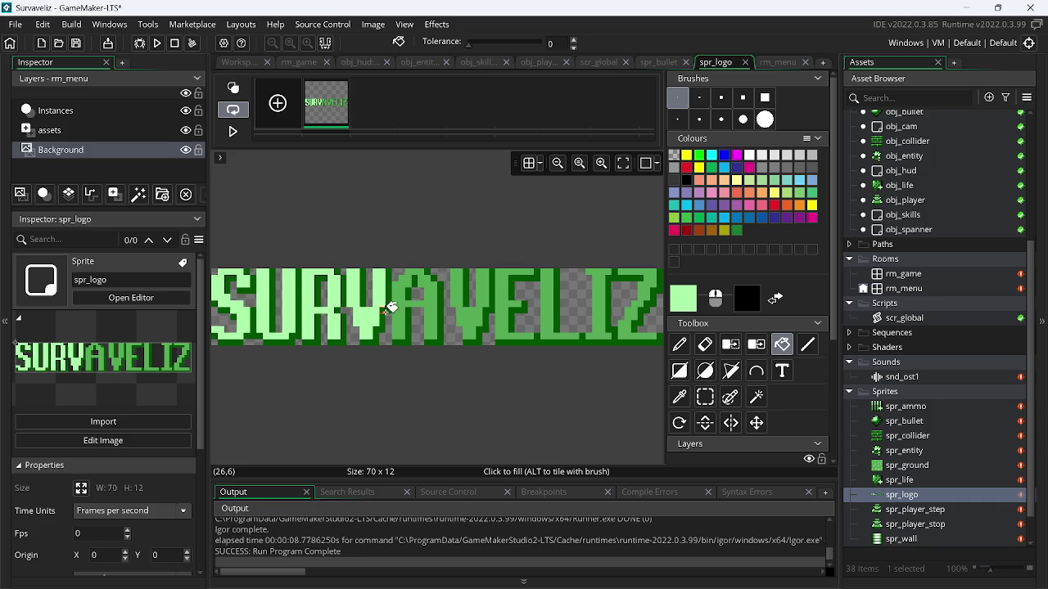
left_click(399, 310)
left_click(465, 307)
left_click(509, 307)
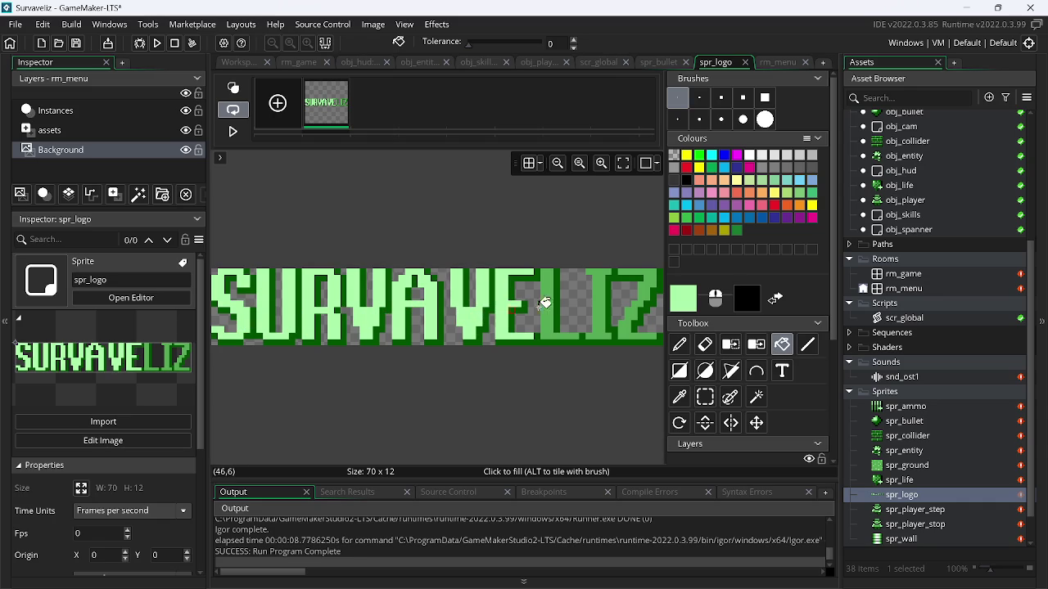
left_click(545, 305)
left_click(602, 305)
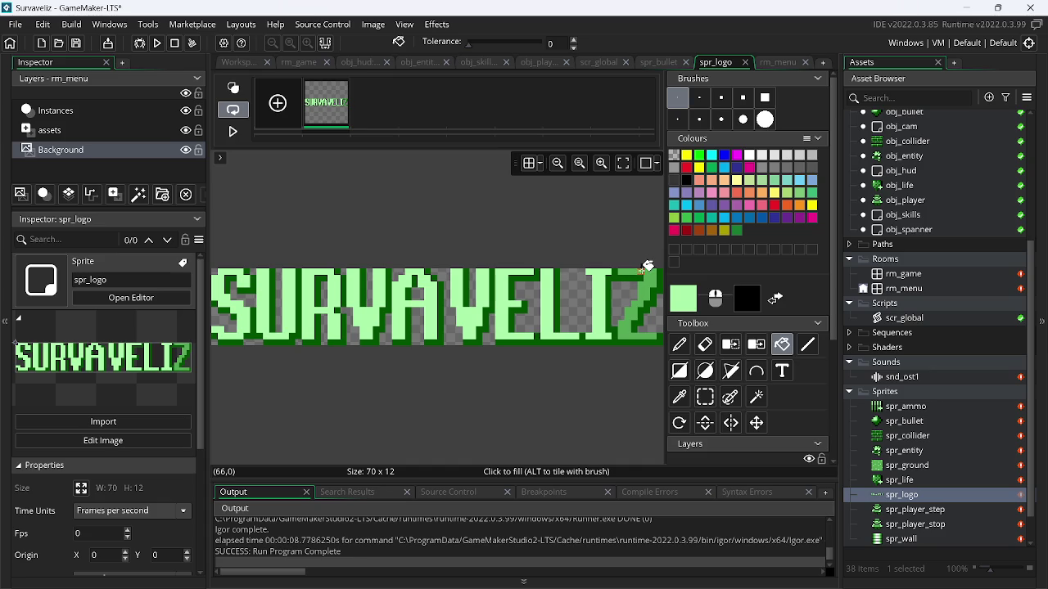
left_click(642, 270)
left_click(158, 43)
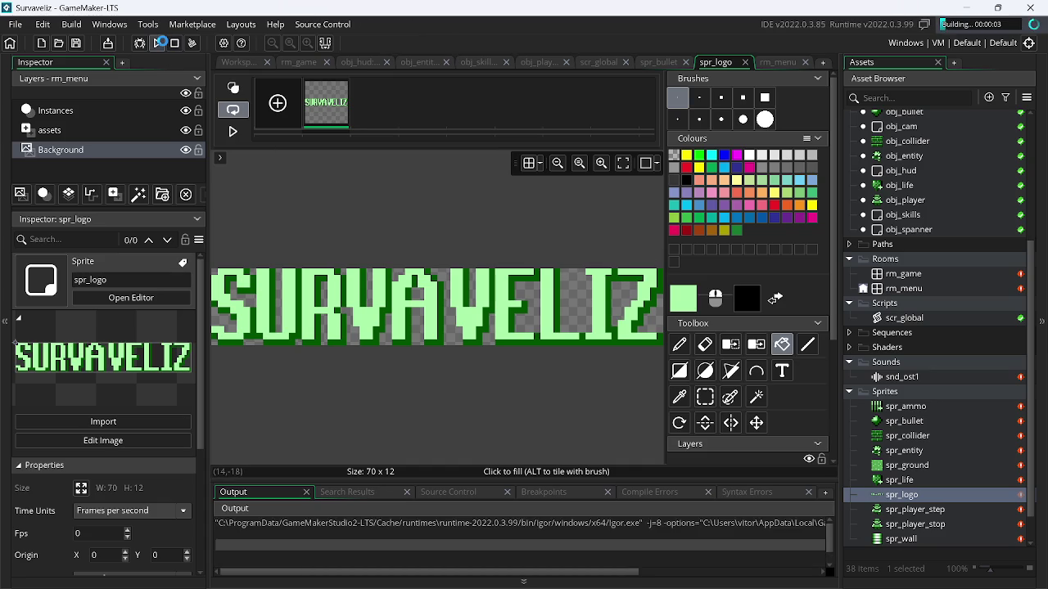
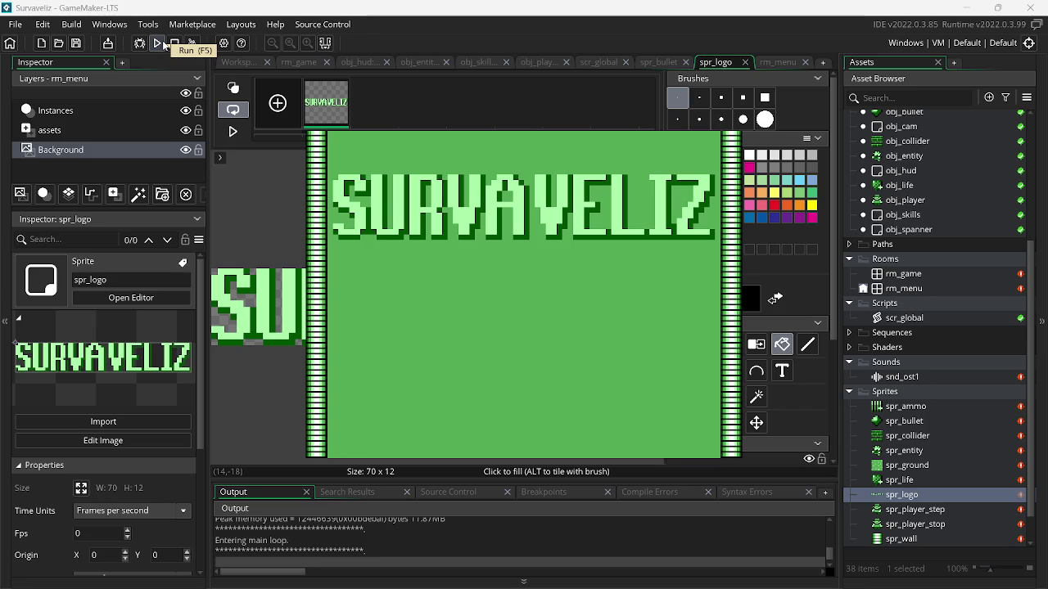
Test-run the game, then rectangle-select the SURVAVELIZ title band in assets.png in Paint.NET
left_click(165, 46)
key("alt+Tab")
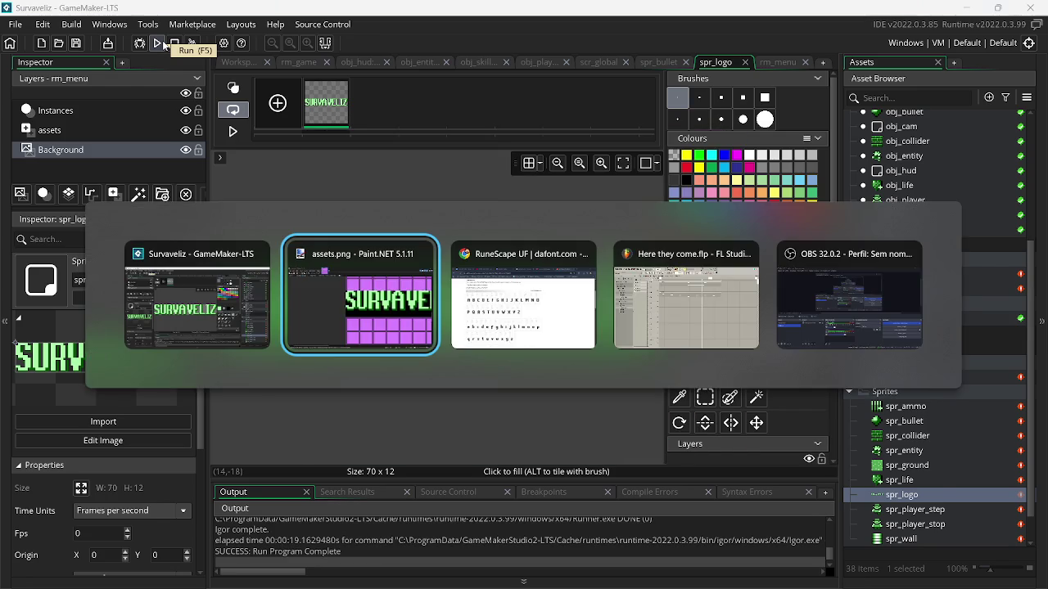
key("s")
mouse_move(430, 175)
left_mouse_down()
mouse_move(753, 349)
mouse_move(677, 353)
left_mouse_up()
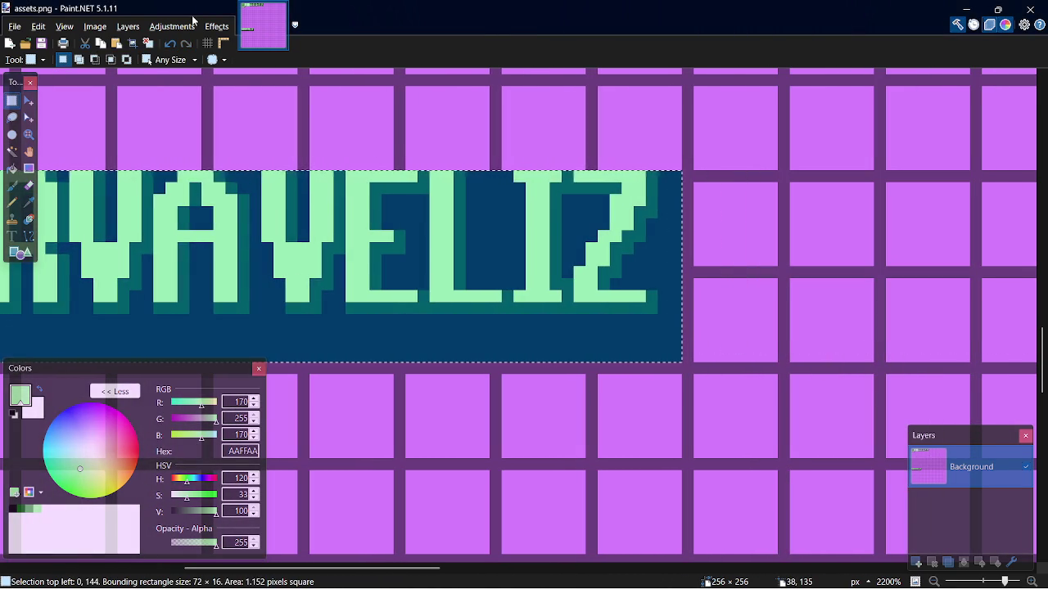
left_click(217, 26)
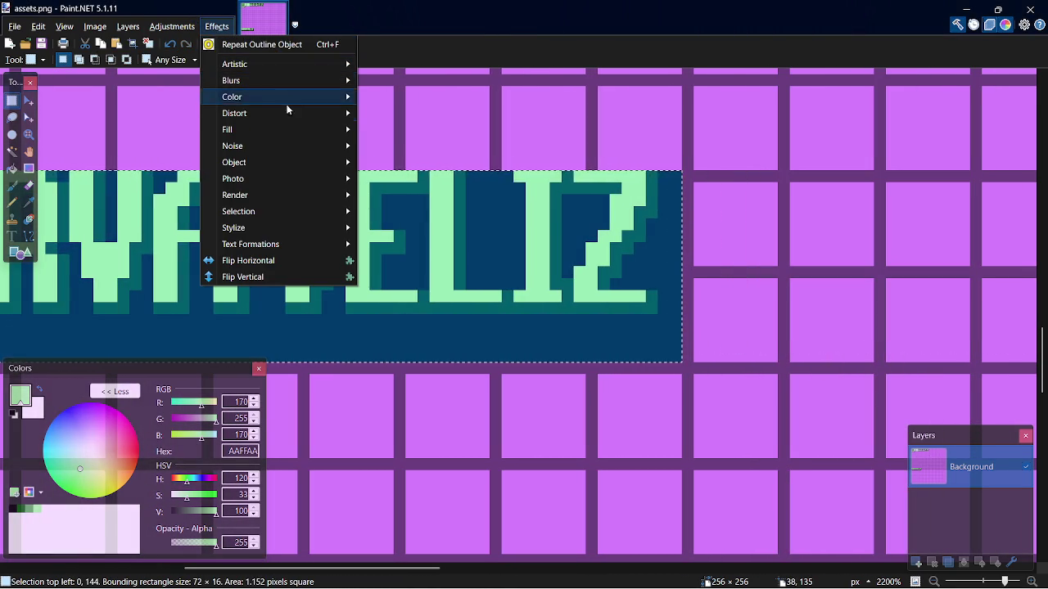
mouse_move(282, 157)
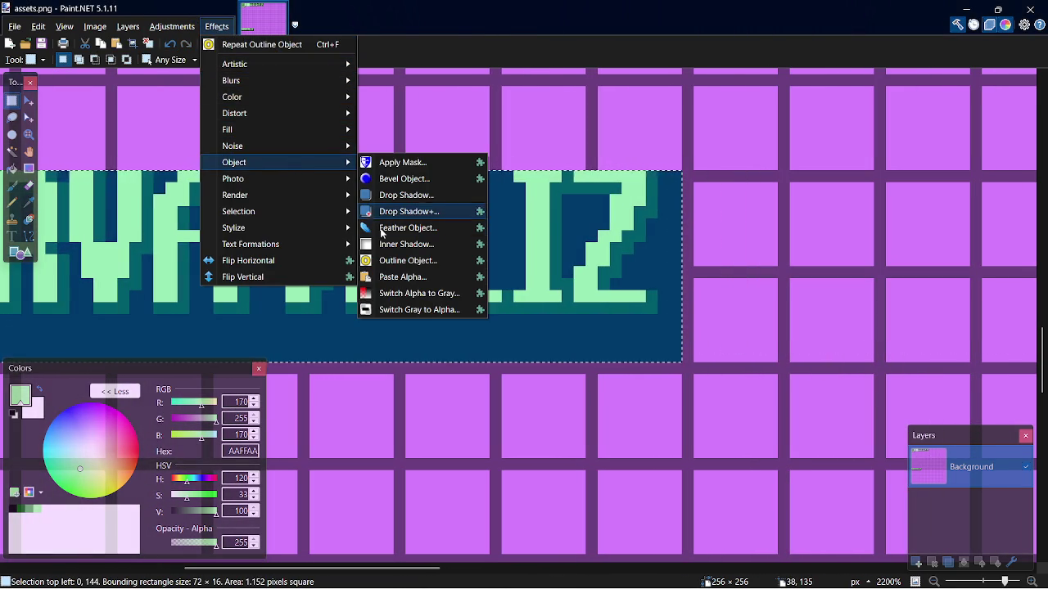
left_click(401, 260)
left_click_drag(483, 306, 470, 229)
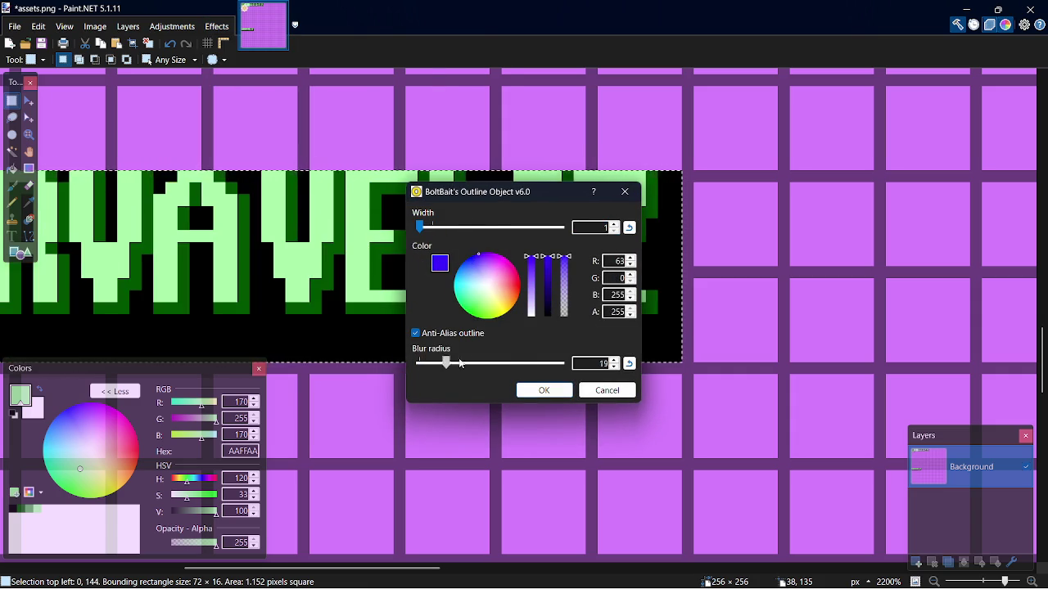
left_click(607, 390)
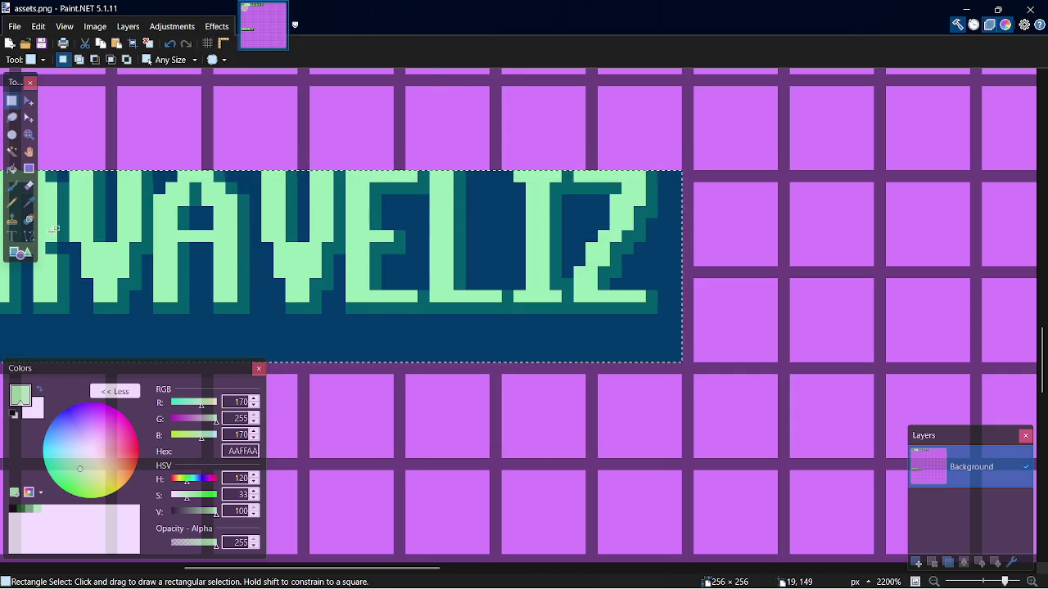
left_click(13, 151)
left_click(302, 274)
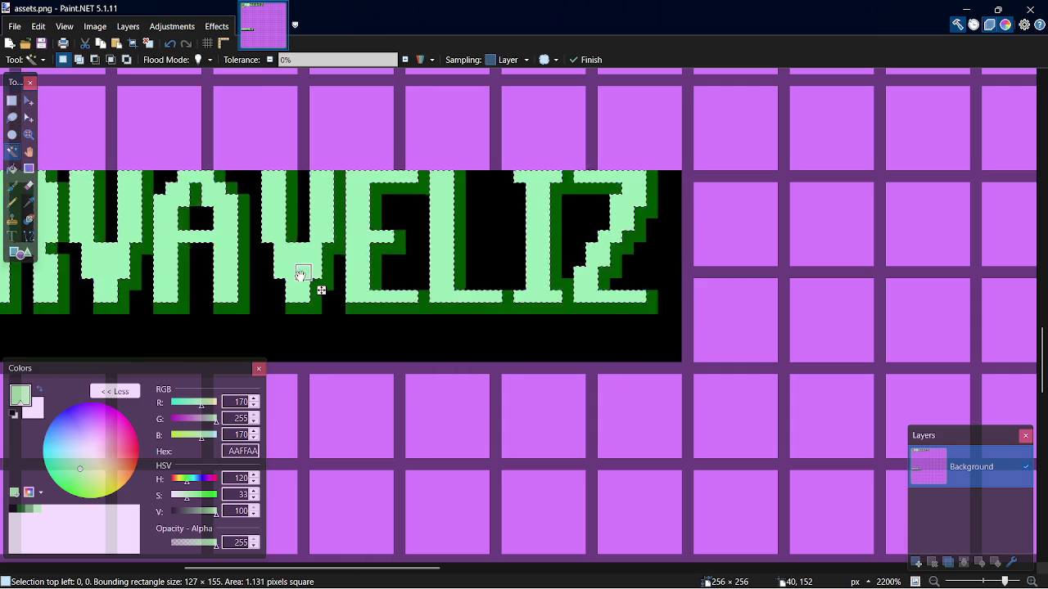
left_click(311, 303)
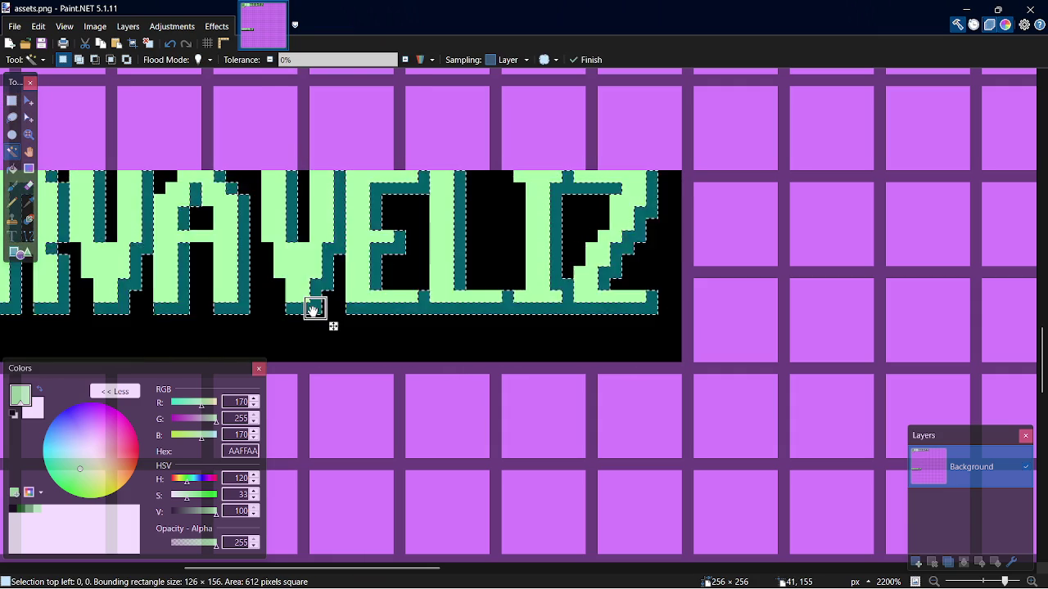
scroll(369, 307, "up", 1)
scroll(387, 324, "down", 10)
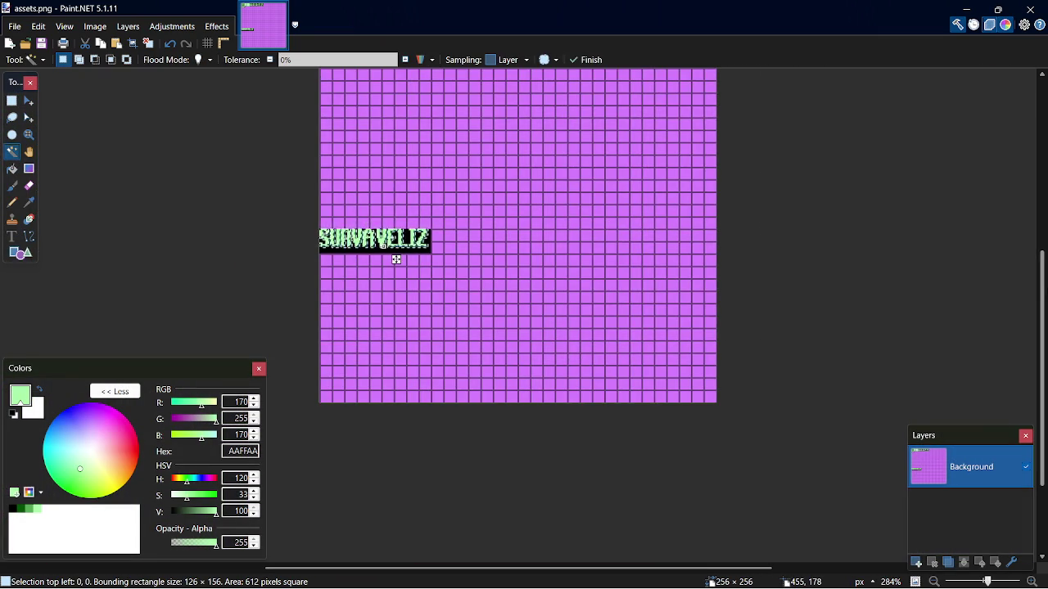
scroll(237, 344, "up", 7)
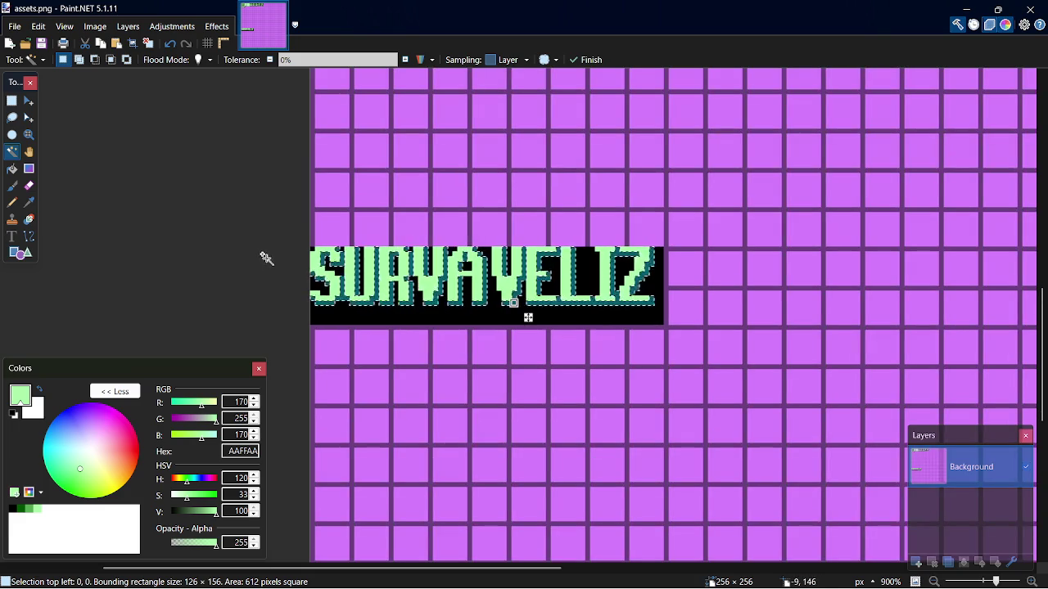
scroll(260, 254, "down", 5)
scroll(262, 262, "down", 1)
scroll(262, 266, "up", 8)
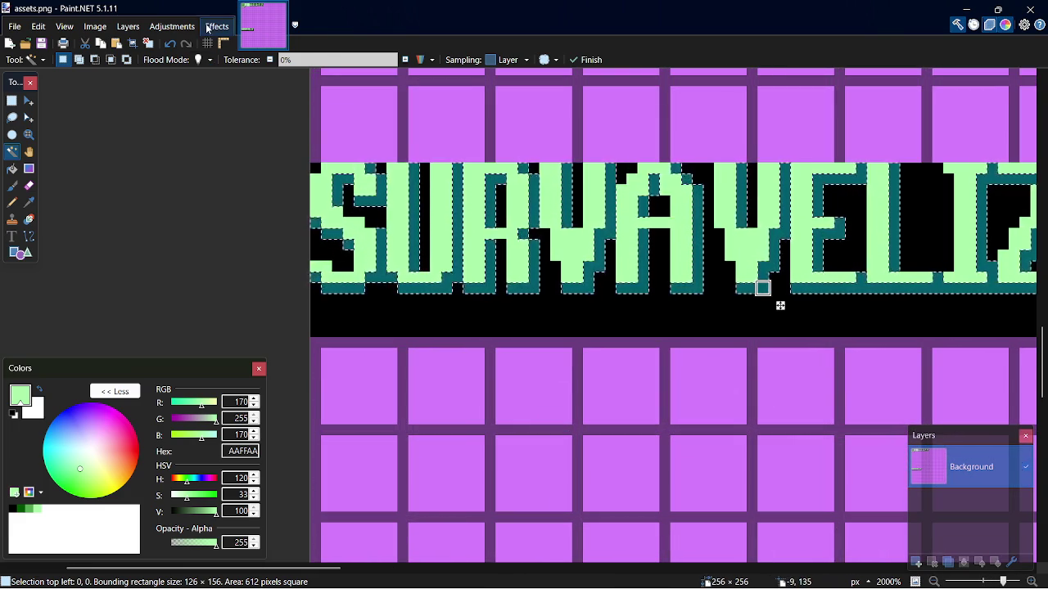
left_click(196, 28)
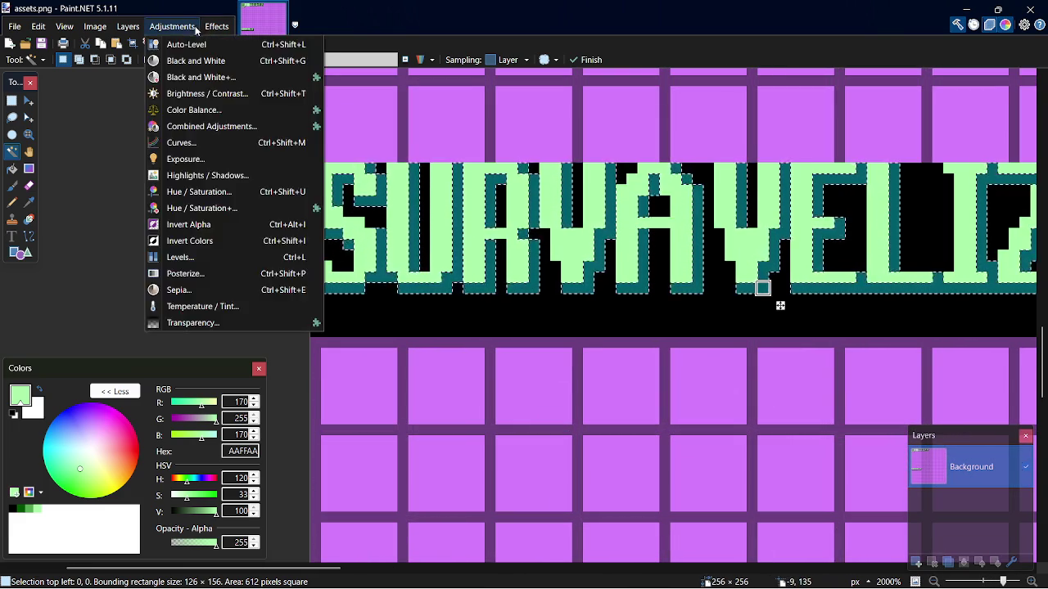
mouse_move(217, 26)
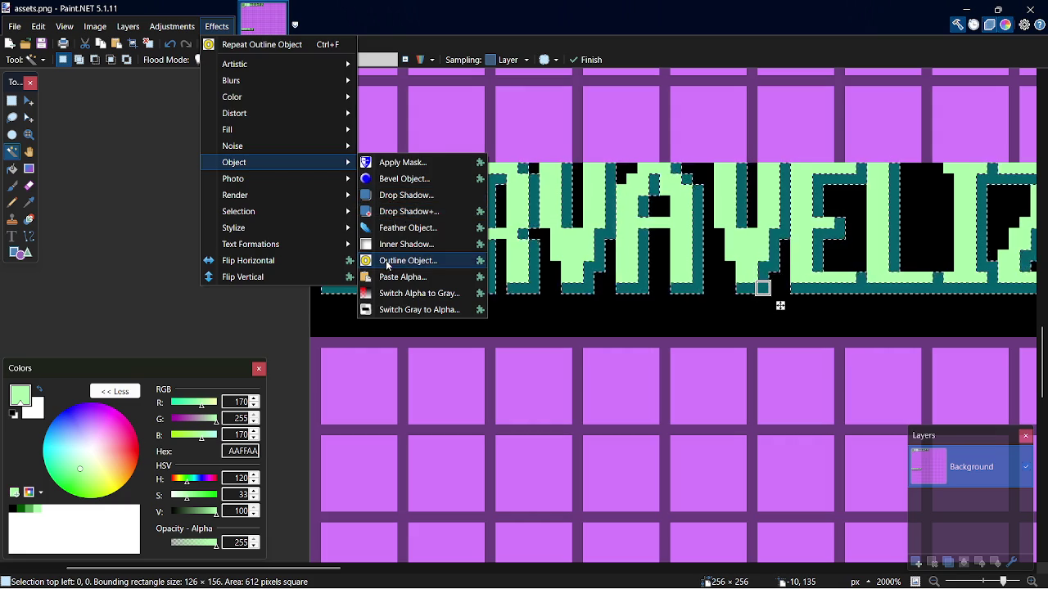
left_click(387, 262)
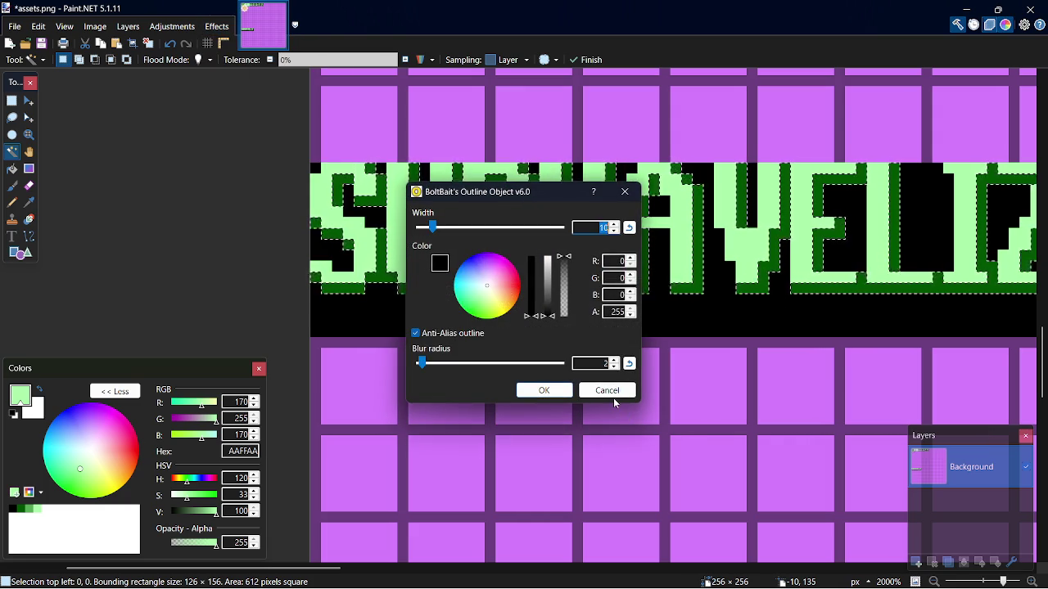
left_click(608, 391)
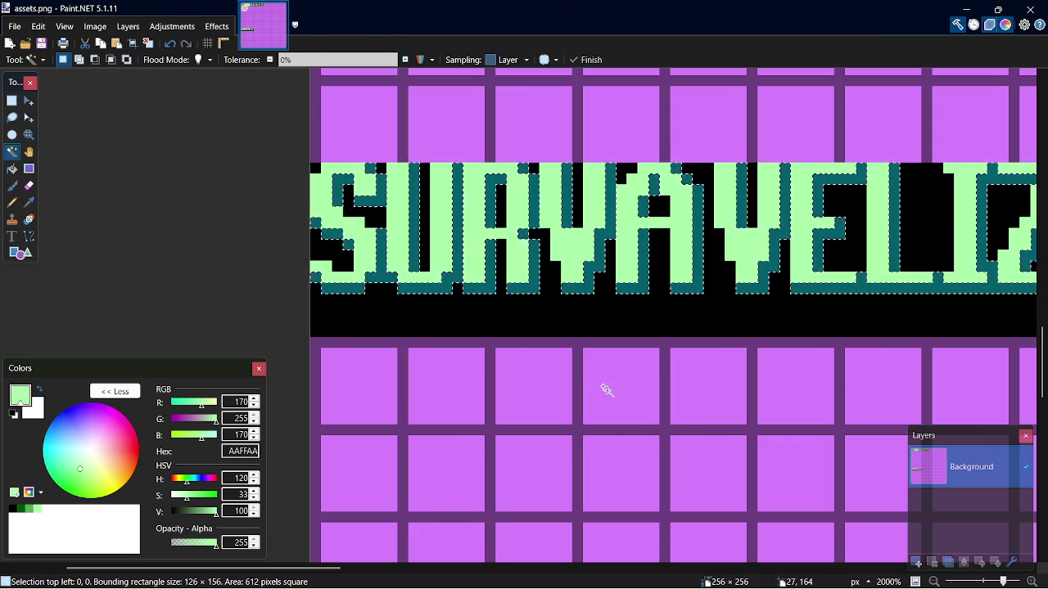
key("ctrl+z")
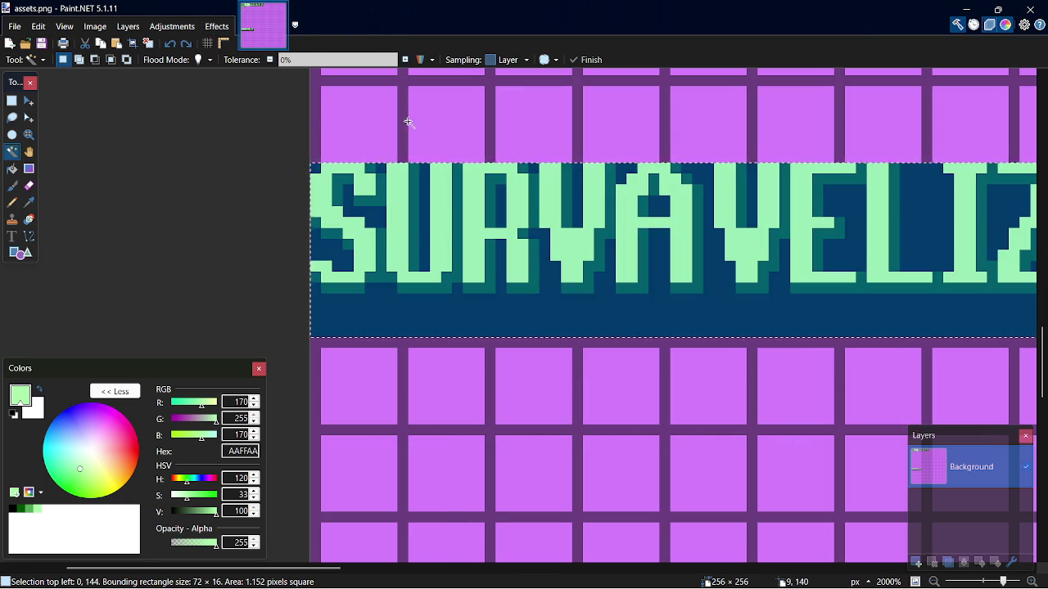
key("s")
mouse_move(273, 96)
left_mouse_down()
mouse_move(556, 266)
mouse_move(592, 304)
left_mouse_up()
scroll(592, 304, "down", 3, "ctrl")
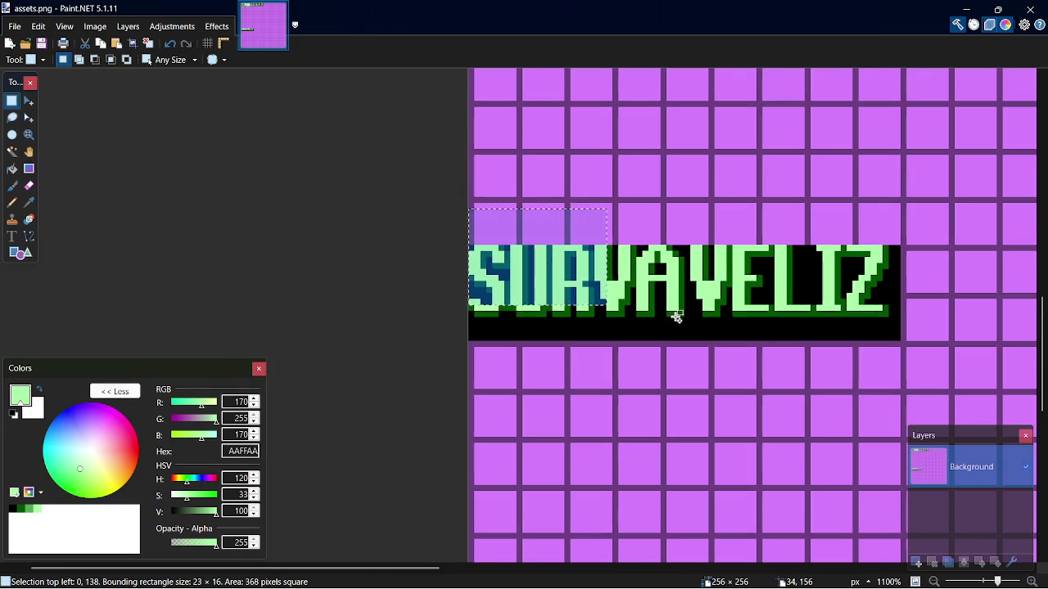
key("ctrl+d")
mouse_move(451, 180)
left_mouse_down()
mouse_move(784, 417)
mouse_move(582, 332)
left_mouse_up()
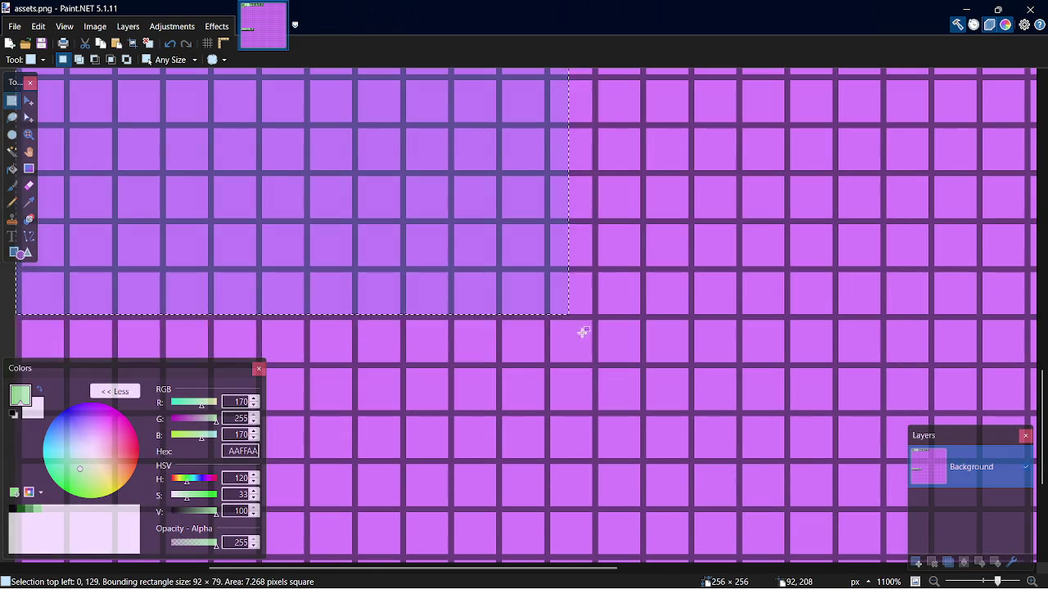
mouse_move(573, 568)
left_mouse_down()
mouse_move(434, 576)
mouse_move(472, 577)
left_mouse_up()
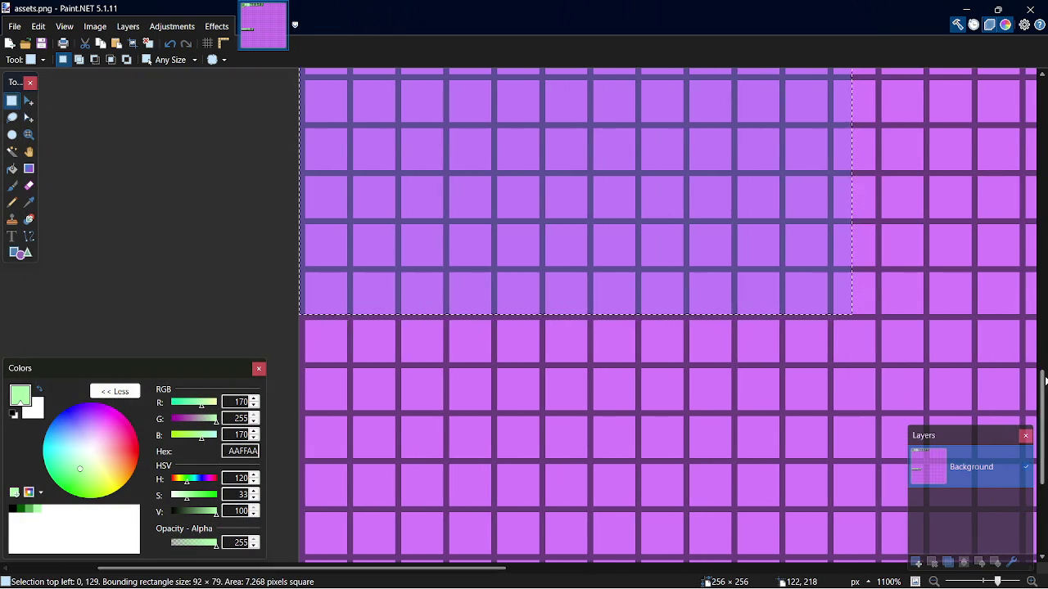
scroll(884, 270, "up", 3)
left_click(217, 27)
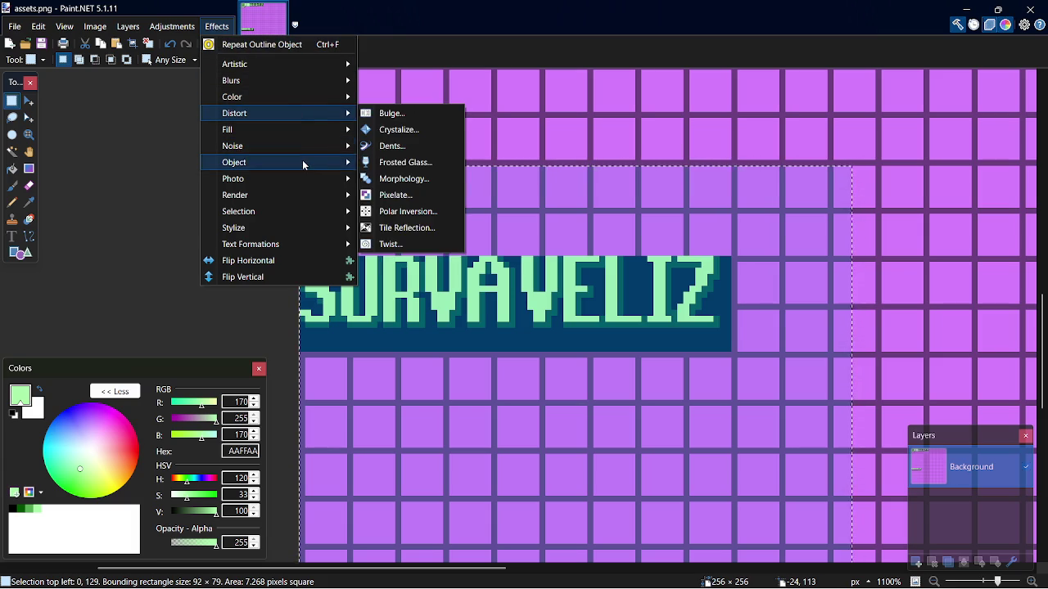
mouse_move(302, 160)
left_click(455, 263)
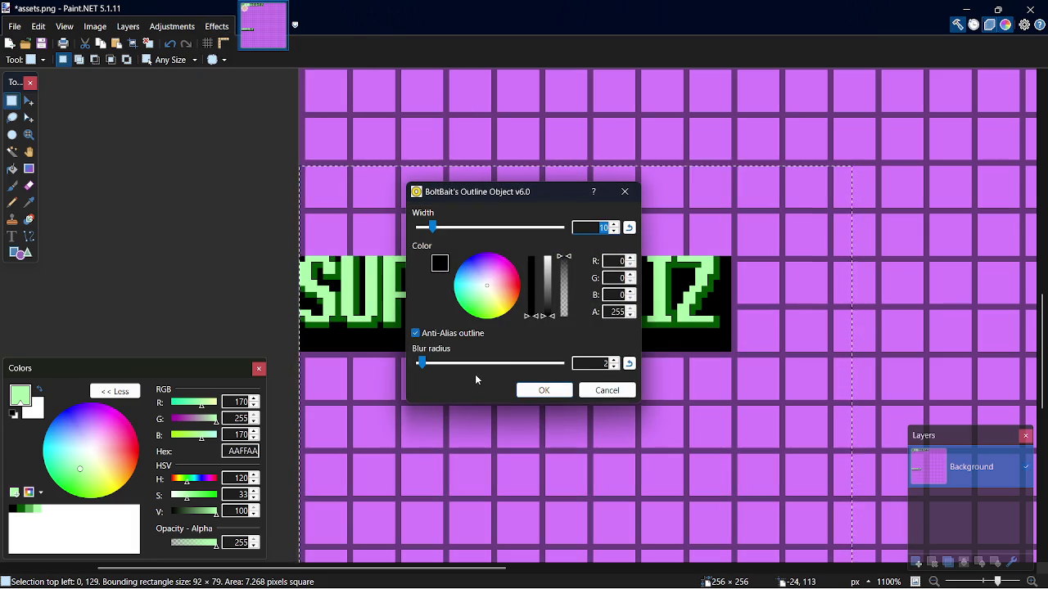
mouse_move(438, 366)
left_mouse_down()
mouse_move(562, 363)
mouse_move(538, 363)
left_mouse_up()
left_click(607, 390)
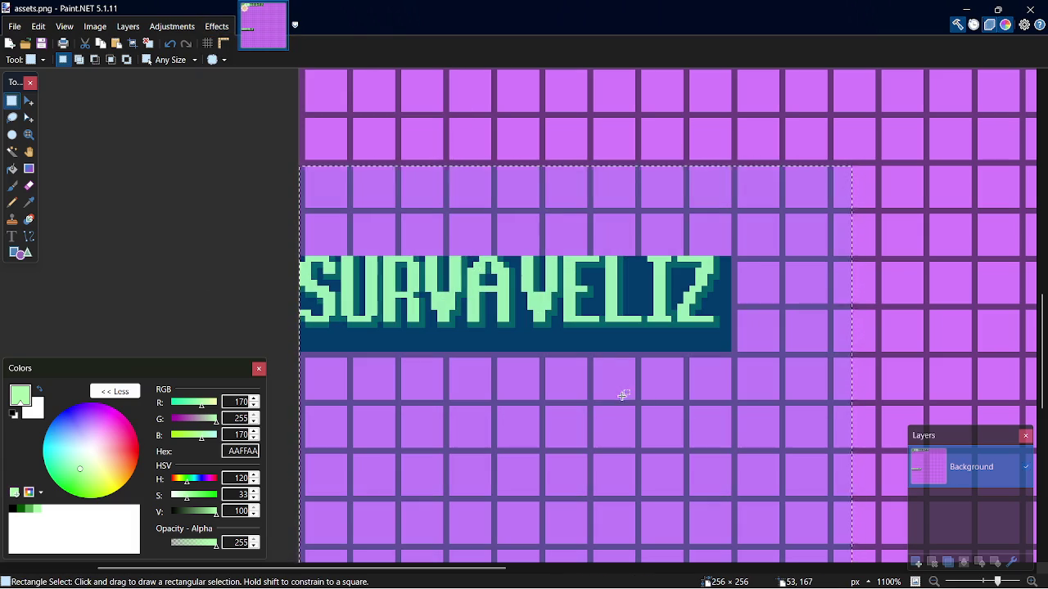
left_click(416, 339)
Pick dark grey 595959 and bucket-fill the black band under the letters
scroll(332, 281, "up", 3)
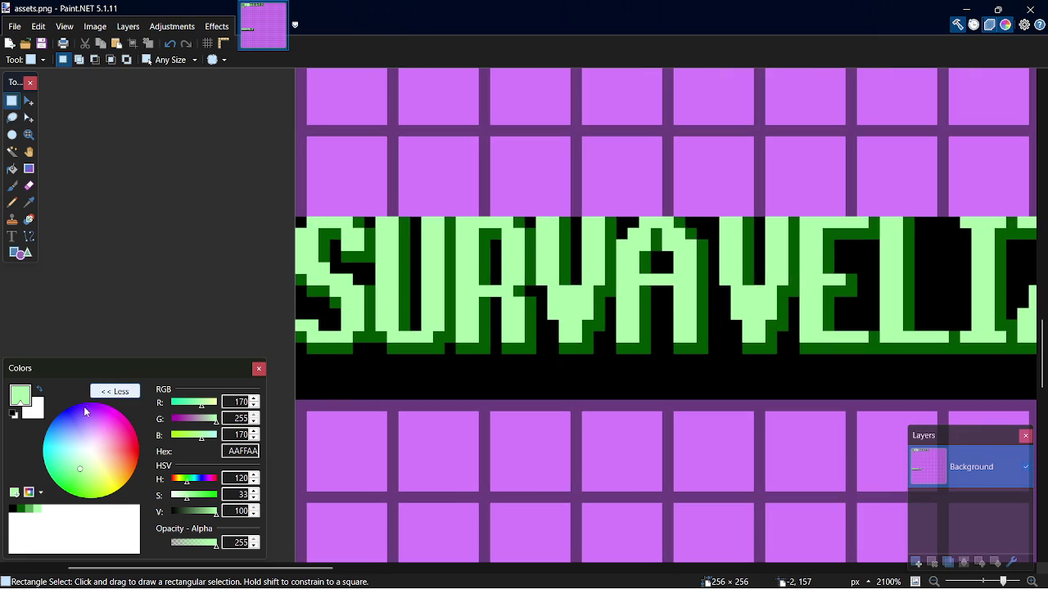
left_click(12, 169)
scroll(660, 314, "up", 5)
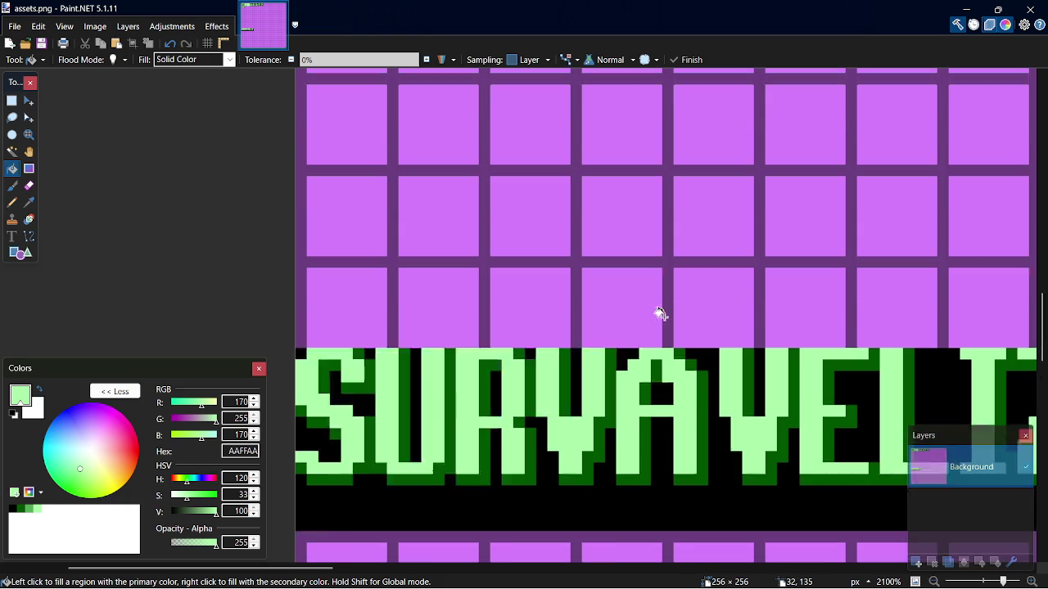
left_click(80, 512)
left_click_drag(197, 513, 187, 517)
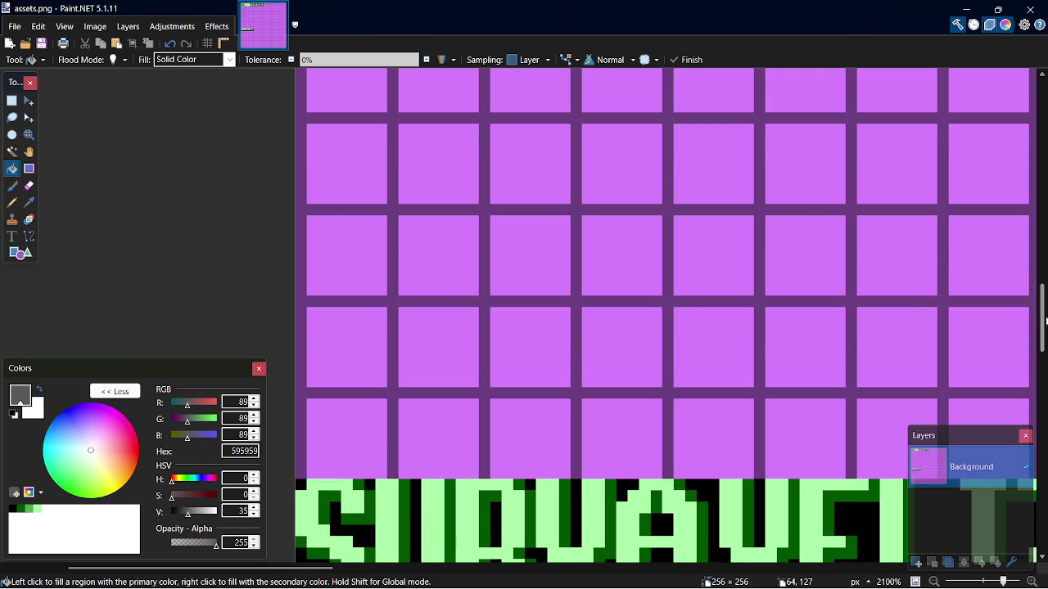
scroll(1045, 320, "down", 8)
left_click(491, 157)
Undo a stray fill inside the S, then rectangle-select the band behind the letters and fill it grey
scroll(401, 204, "down", 1)
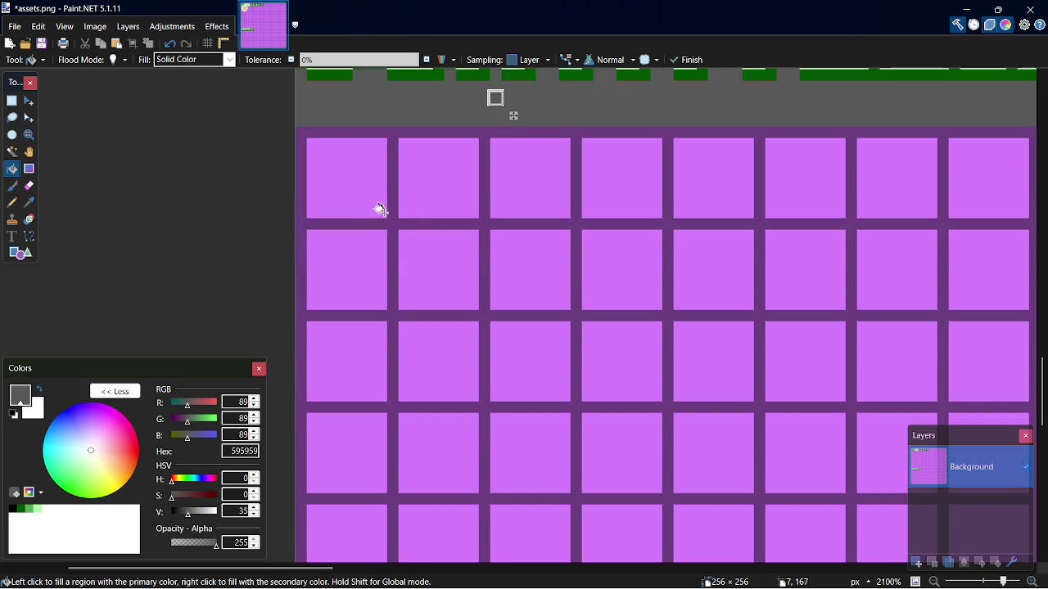
scroll(748, 140, "down", 2)
scroll(800, 157, "up", 5)
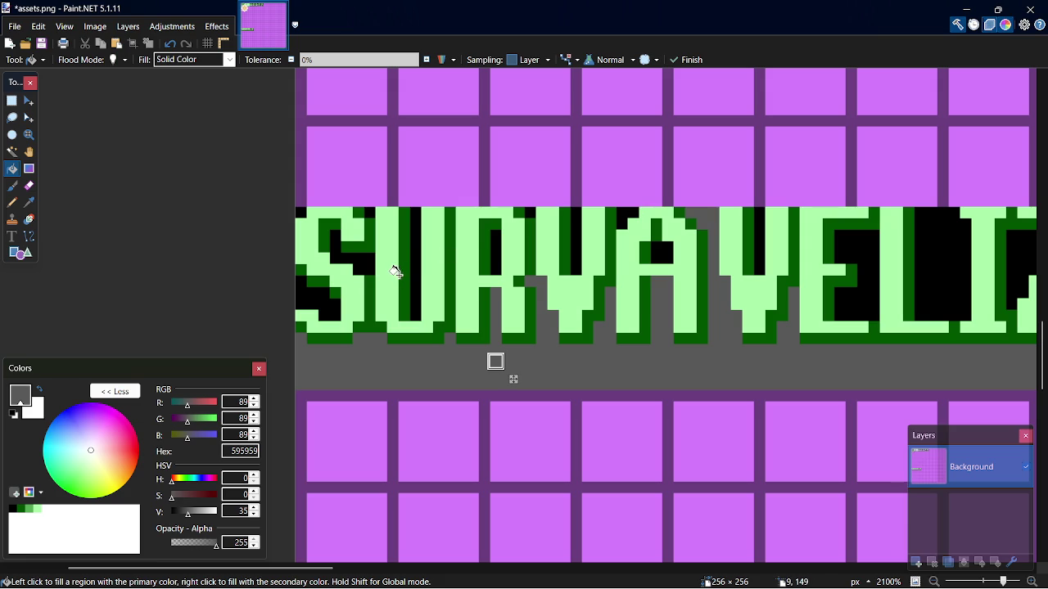
left_click(329, 296)
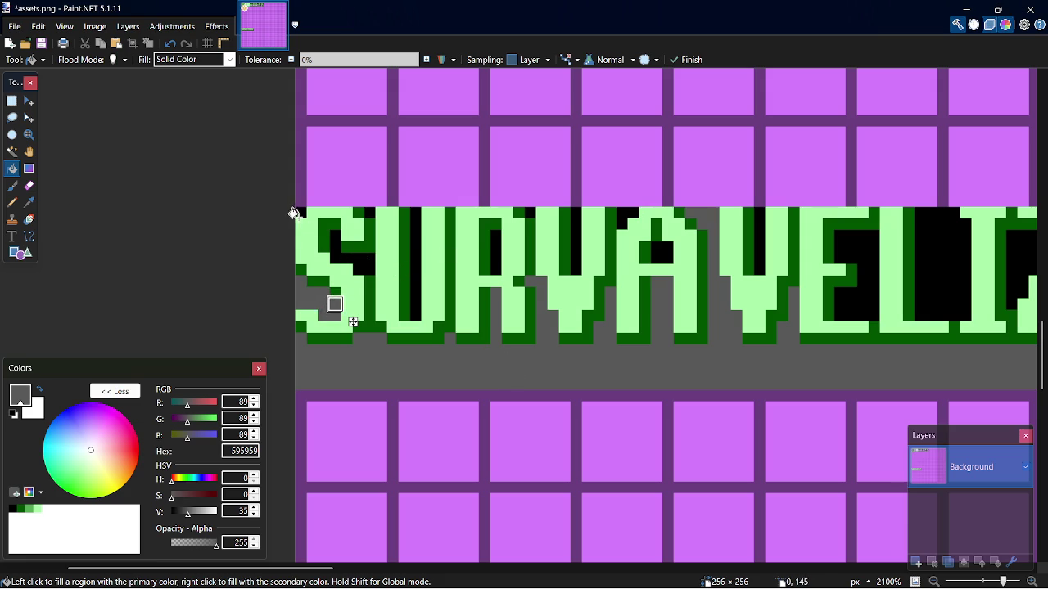
key("ctrl+z")
key("ctrl+z")
key("s")
mouse_move(299, 213)
left_mouse_down()
mouse_move(888, 351)
mouse_move(673, 376)
mouse_move(695, 383)
left_mouse_up()
key("f")
left_click(660, 370)
Switch to the YouTube music tab in the web browser
key("alt+Tab")
key("Tab")
key("Tab")
key("Tab")
key("Tab")
key("ctrl+shift+Tab")
key("ctrl+shift+Tab")
key("ctrl+shift+Tab")
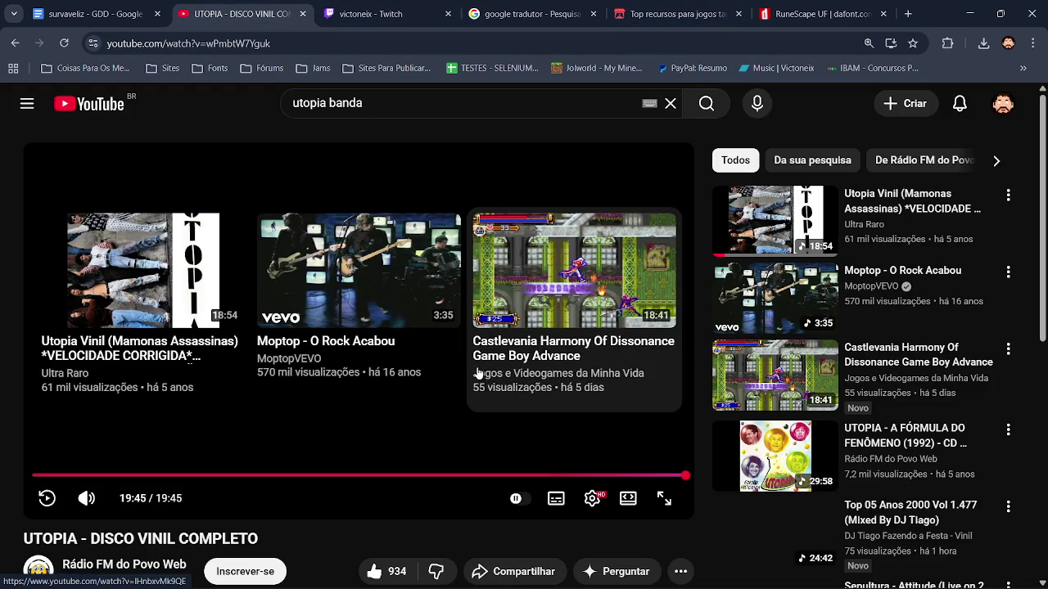
scroll(485, 420, "down", 3)
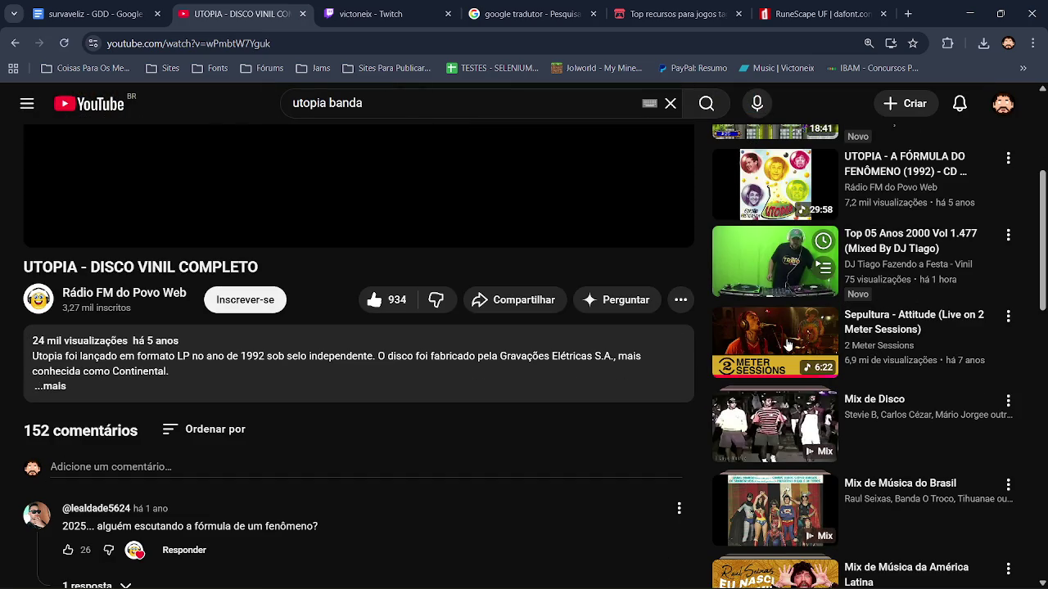
scroll(787, 344, "up", 2)
key("alt+Tab")
key("s")
left_click(678, 334)
mouse_move(676, 343)
left_mouse_down()
mouse_move(362, 218)
mouse_move(67, 218)
mouse_move(75, 213)
left_mouse_up()
Nudge the selected logo letters left, right and down, then commit the move
key("m")
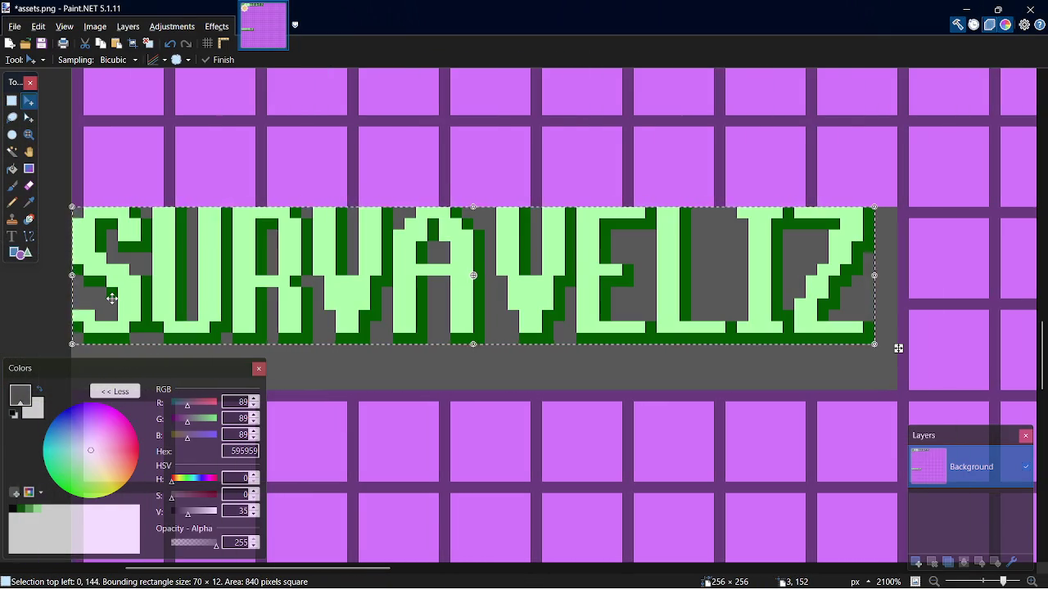
key("Left")
key("Right")
key("Right")
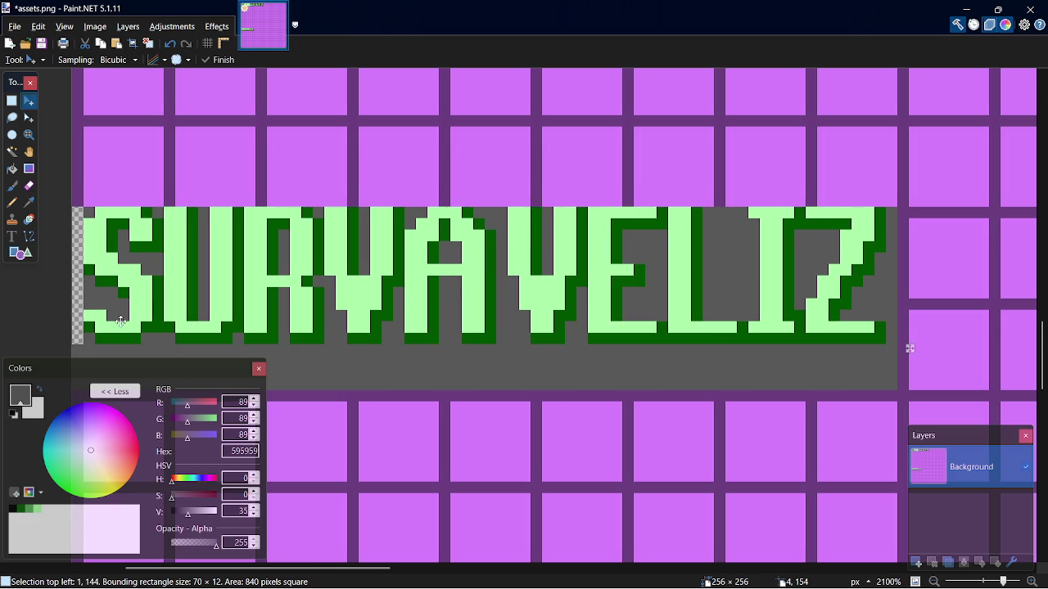
key("Down")
key("ctrl+d")
Fill the transparent border around the logo with grey and save assets.png
key("s")
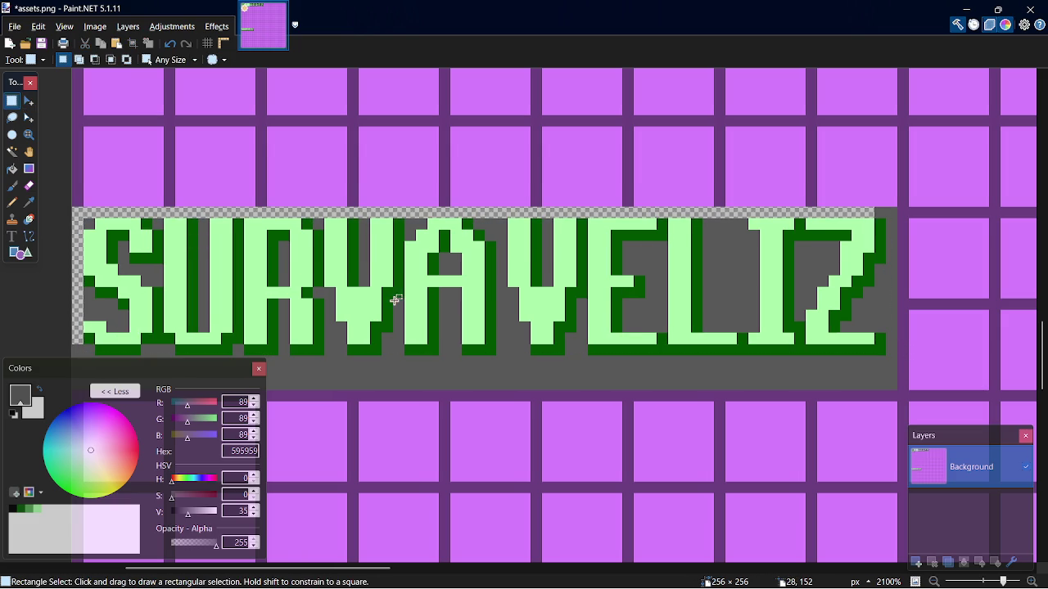
key("f")
left_click(278, 213)
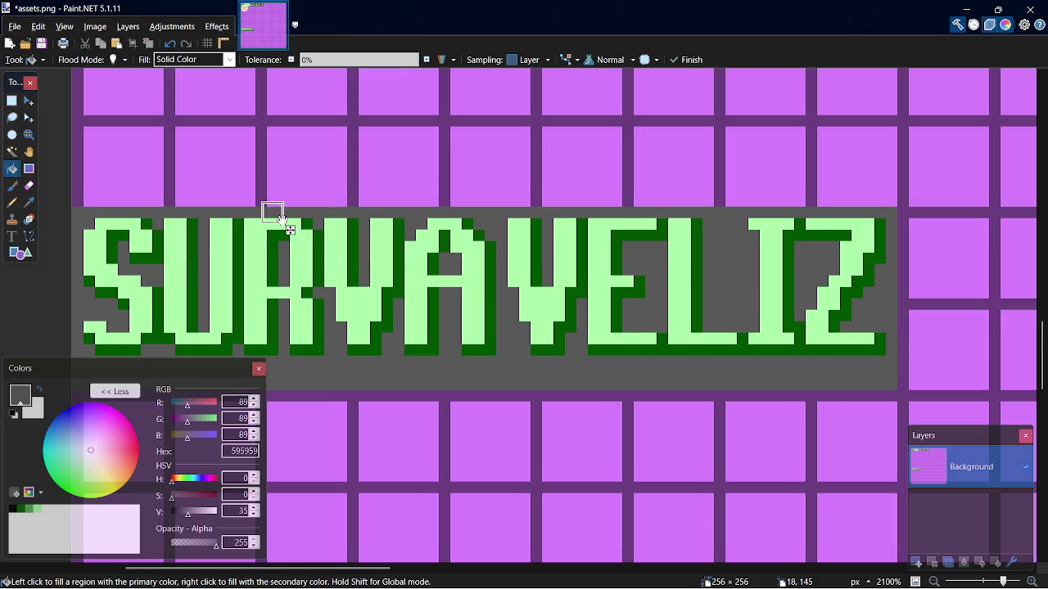
key("ctrl+s")
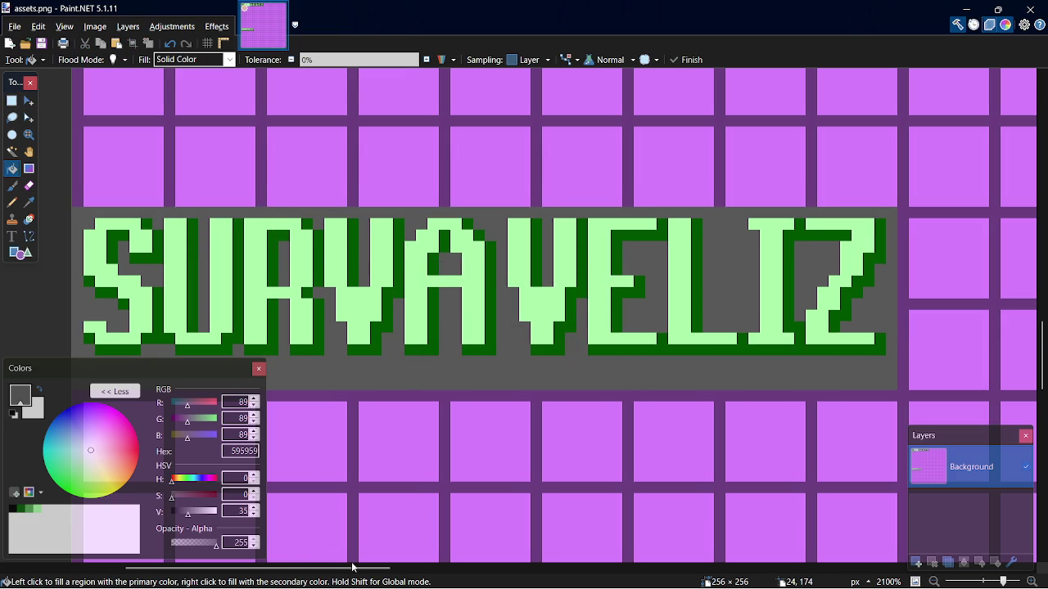
With a black Pencil, draw shadow pixels around and under the S
scroll(290, 231, "left", 5)
left_click(12, 509)
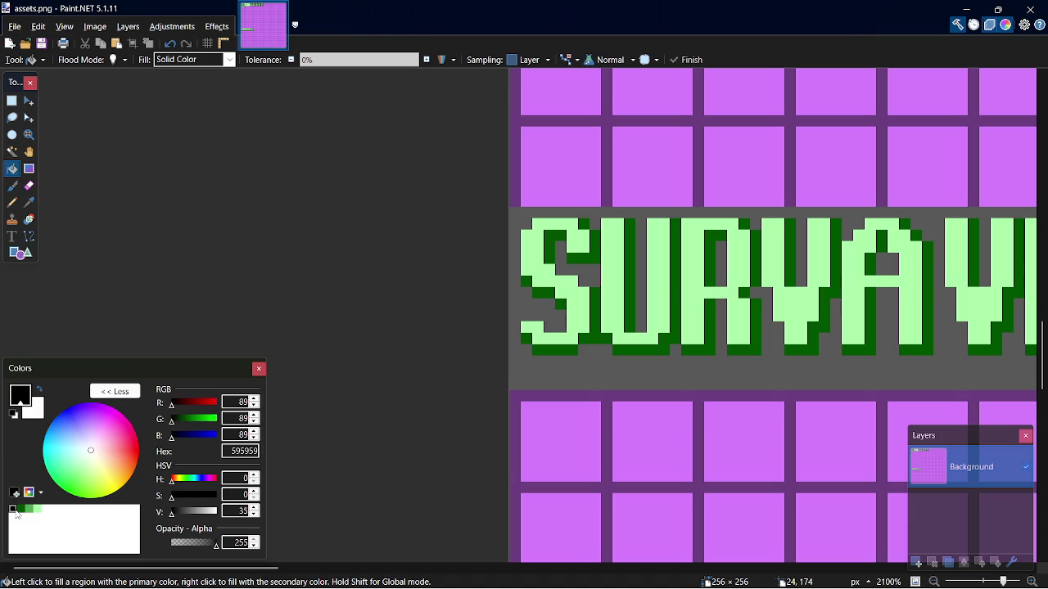
key("p")
scroll(547, 369, "up", 4)
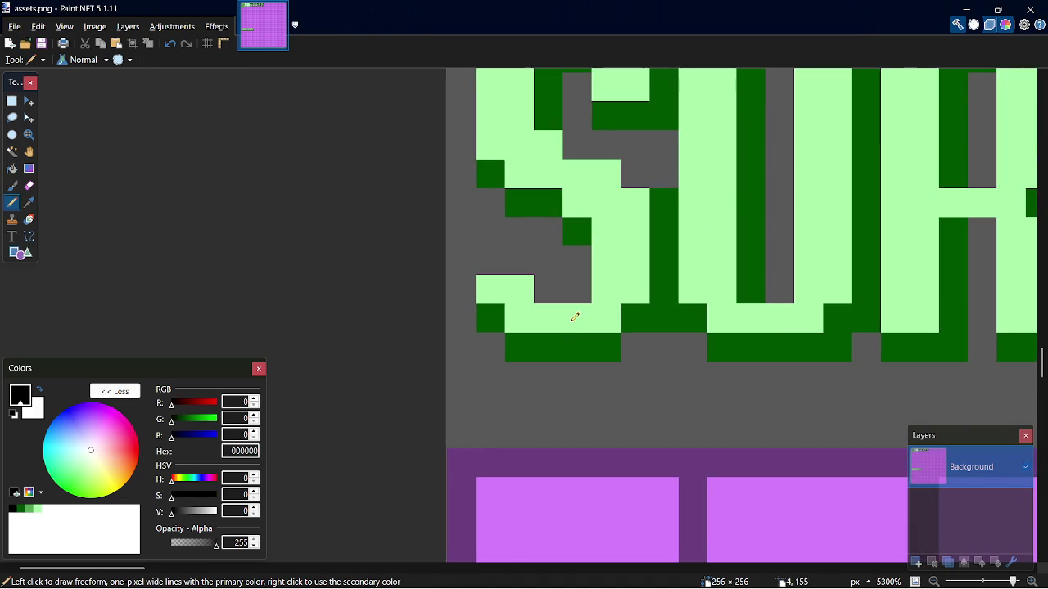
left_click(471, 287)
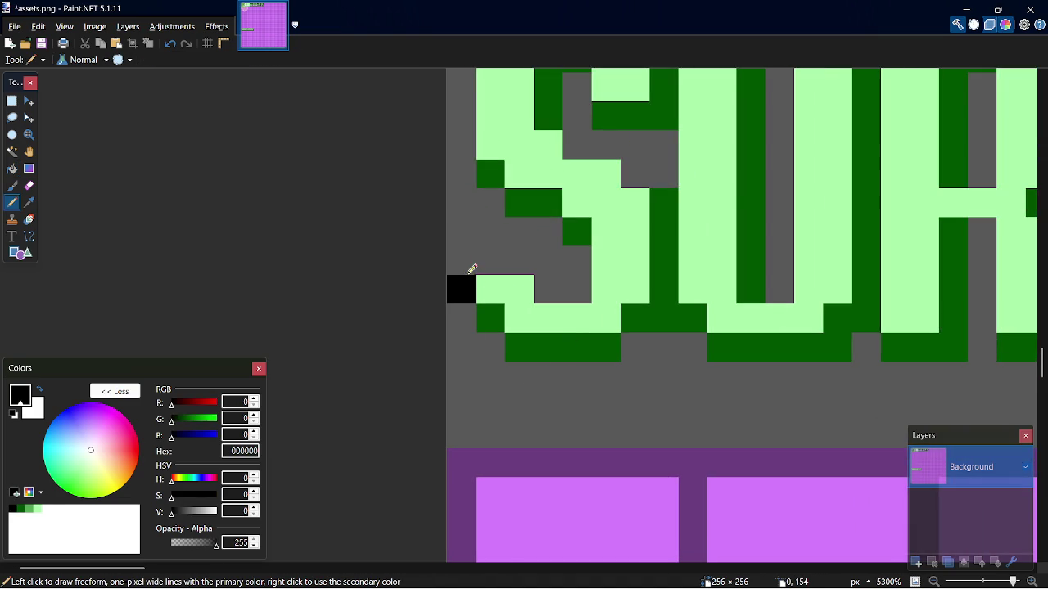
left_click_drag(490, 268, 525, 270)
left_click(546, 287)
left_click(577, 290)
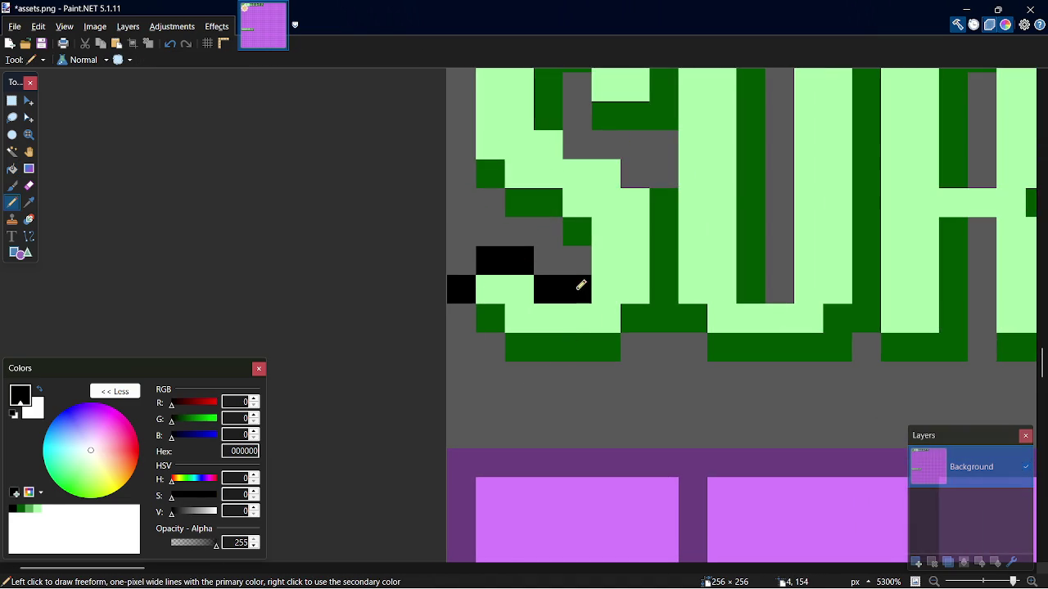
left_click(475, 320)
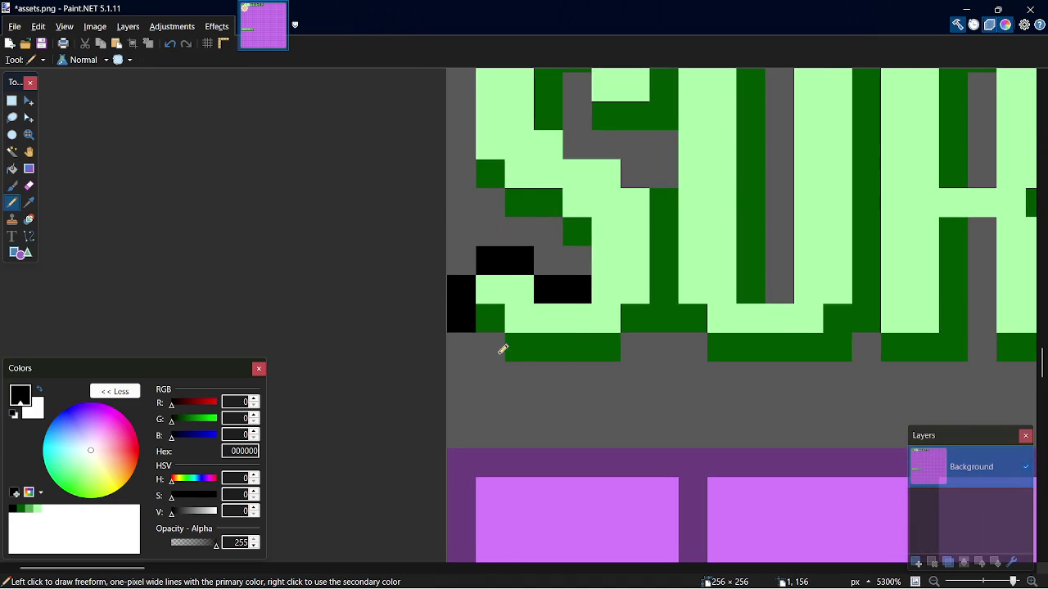
left_click(500, 358)
left_click_drag(533, 364, 676, 344)
left_click(692, 348)
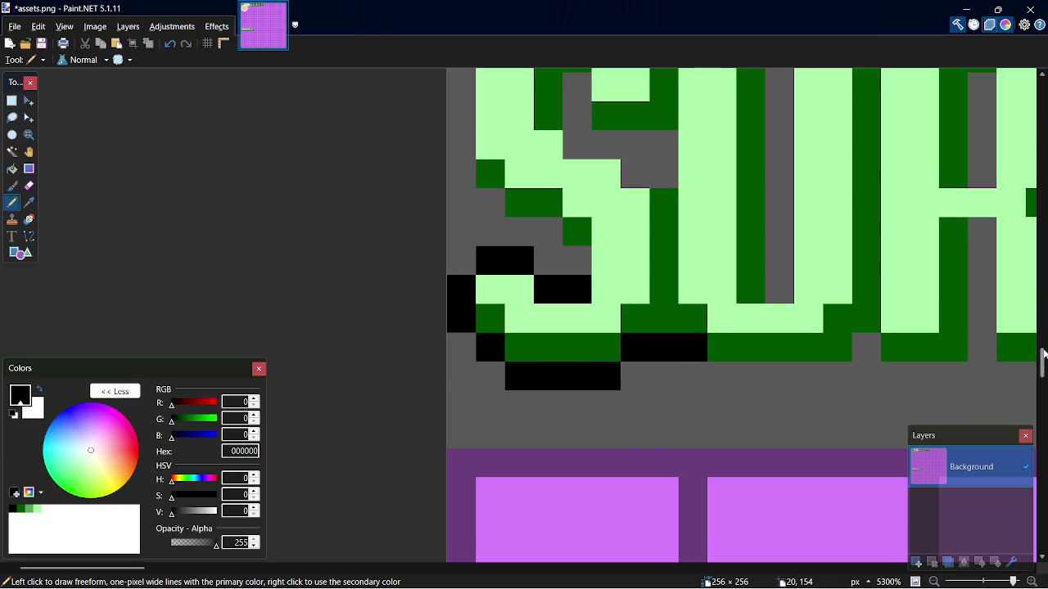
Draw black shadow along the S's left side and top, and blacken its inner grey pixels
scroll(930, 312, "up", 3)
left_click_drag(469, 343, 469, 257)
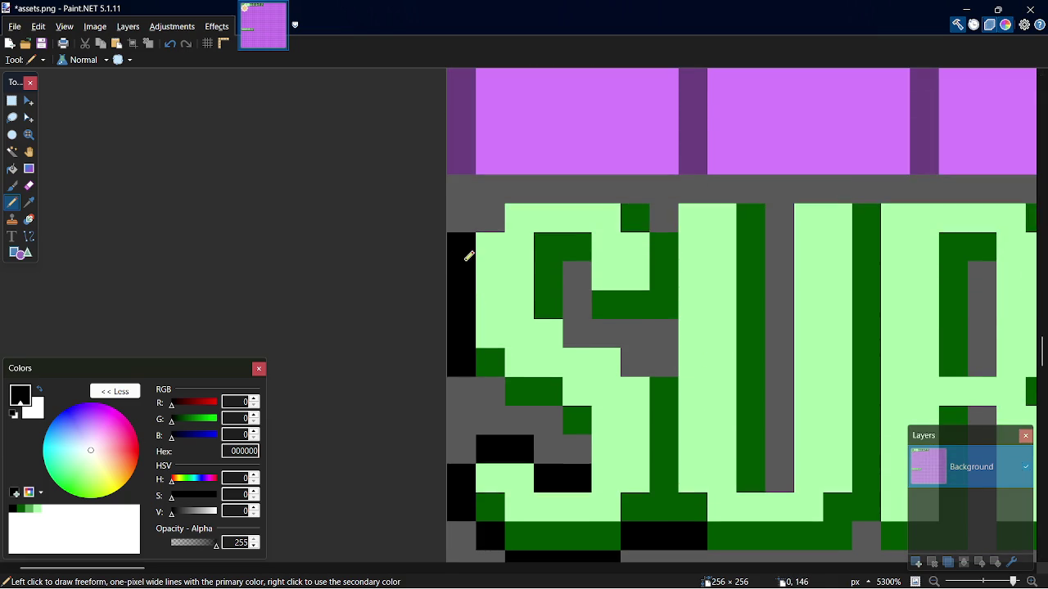
left_click(500, 214)
mouse_move(594, 192)
left_mouse_down()
mouse_move(620, 191)
mouse_move(664, 215)
left_mouse_up()
mouse_move(590, 445)
left_mouse_down()
mouse_move(557, 417)
mouse_move(500, 393)
left_mouse_up()
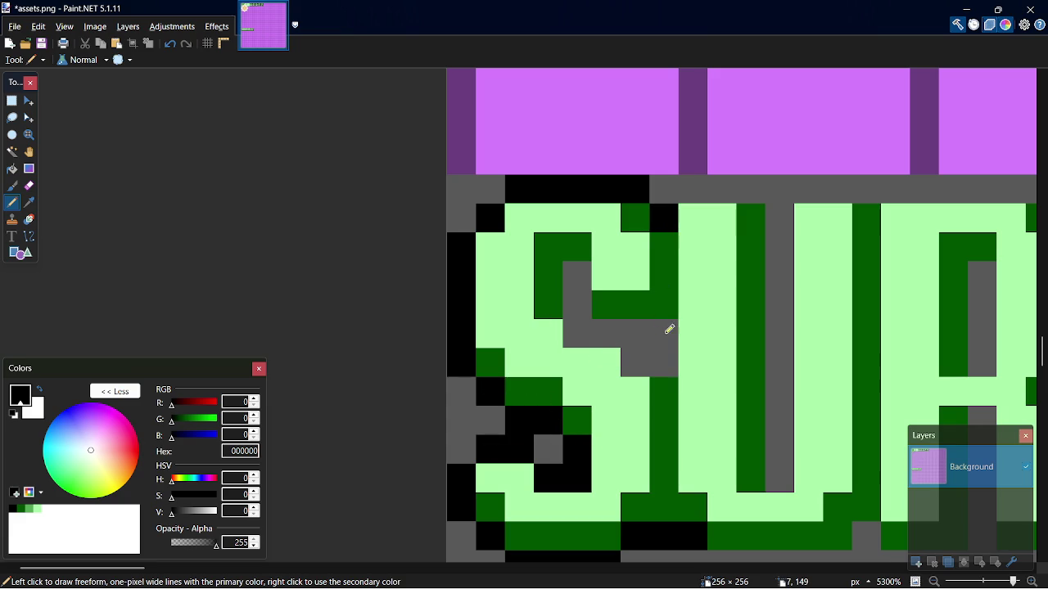
left_click_drag(669, 328, 613, 324)
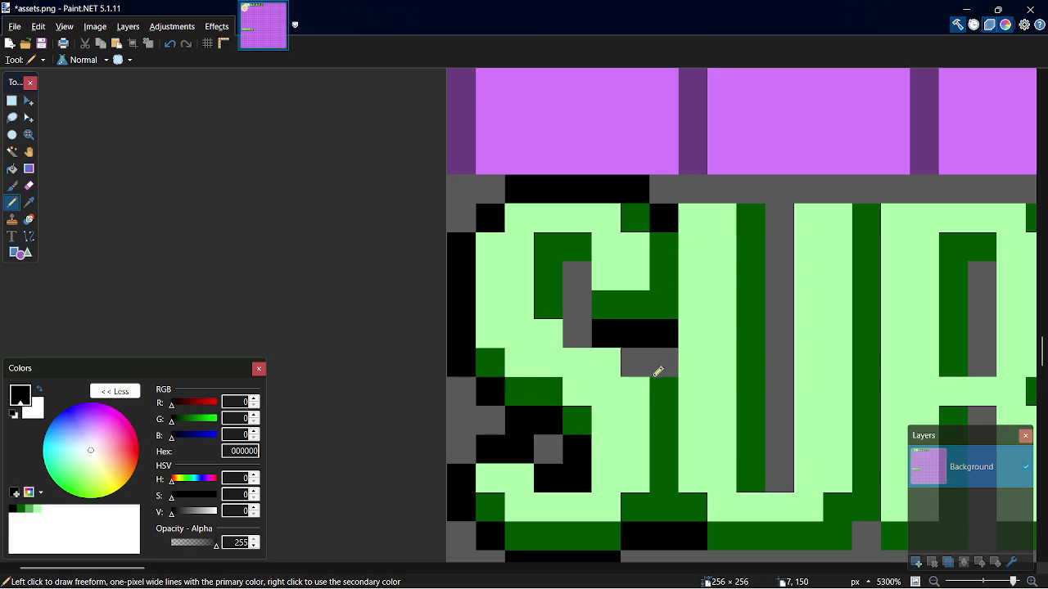
left_click_drag(639, 366, 662, 367)
left_click_drag(581, 278, 586, 315)
left_click(577, 325)
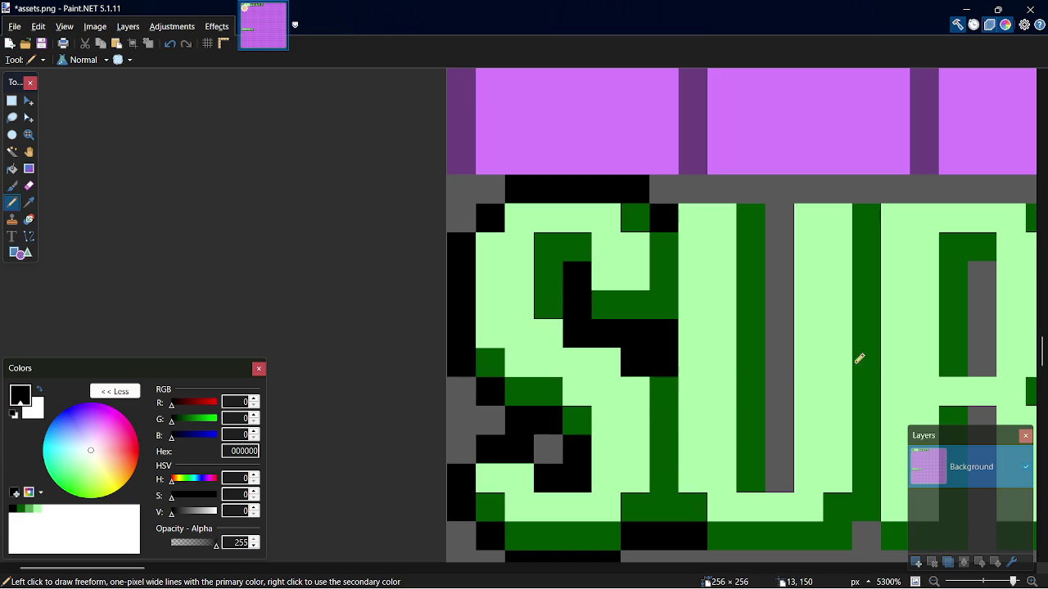
scroll(1019, 335, "down", 3)
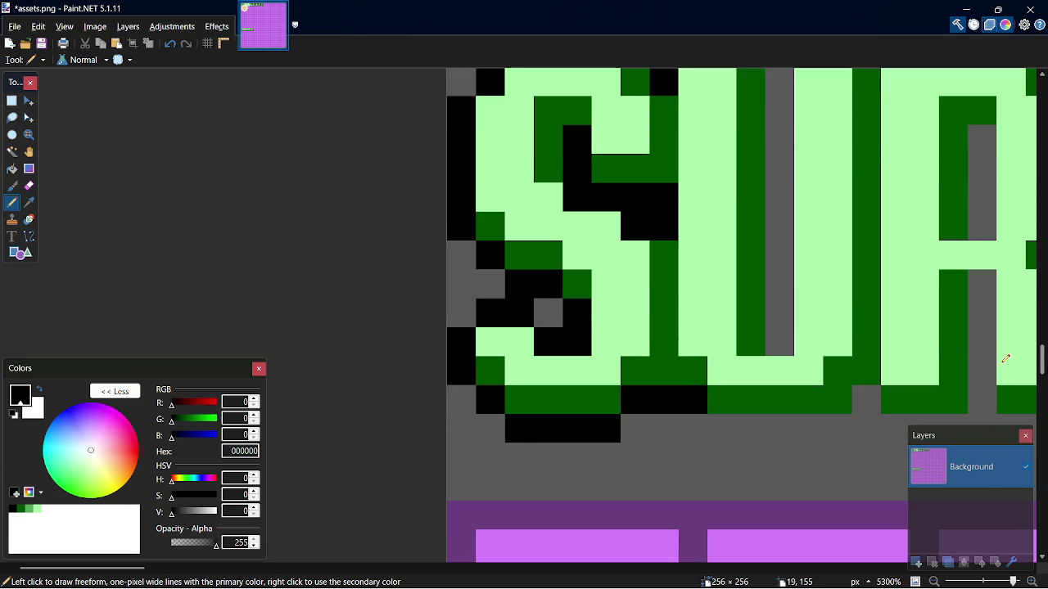
left_click_drag(126, 568, 156, 569)
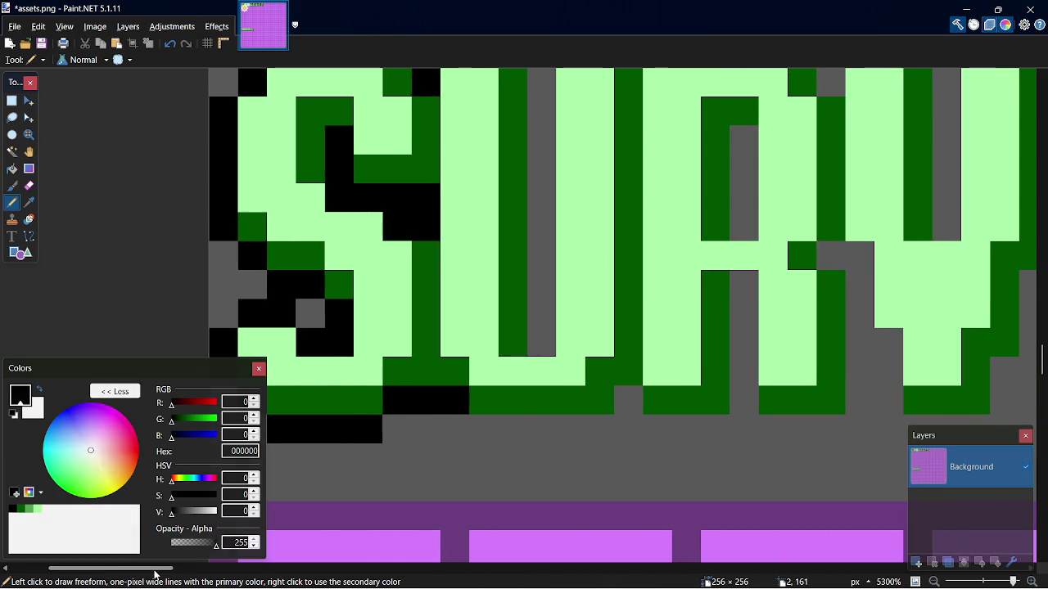
Draw black shadow rows under the U and R, redoing one misplaced stroke
mouse_move(492, 425)
left_mouse_down()
mouse_move(613, 416)
mouse_move(636, 398)
mouse_move(664, 427)
mouse_move(741, 421)
left_mouse_up()
key("ctrl+z")
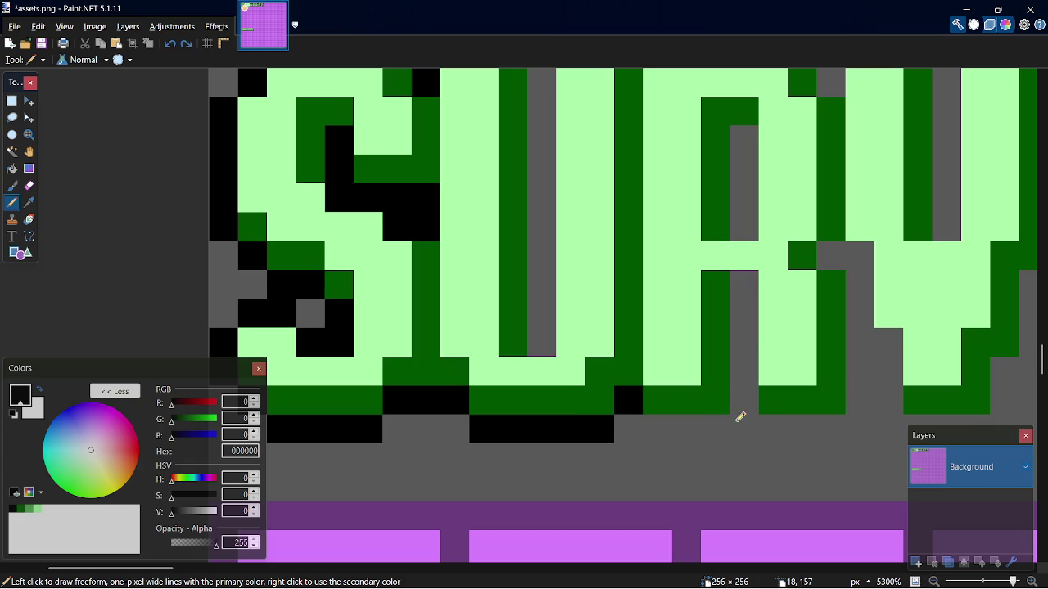
mouse_move(660, 424)
left_mouse_down()
mouse_move(743, 423)
mouse_move(743, 398)
mouse_move(778, 421)
mouse_move(837, 431)
left_mouse_up()
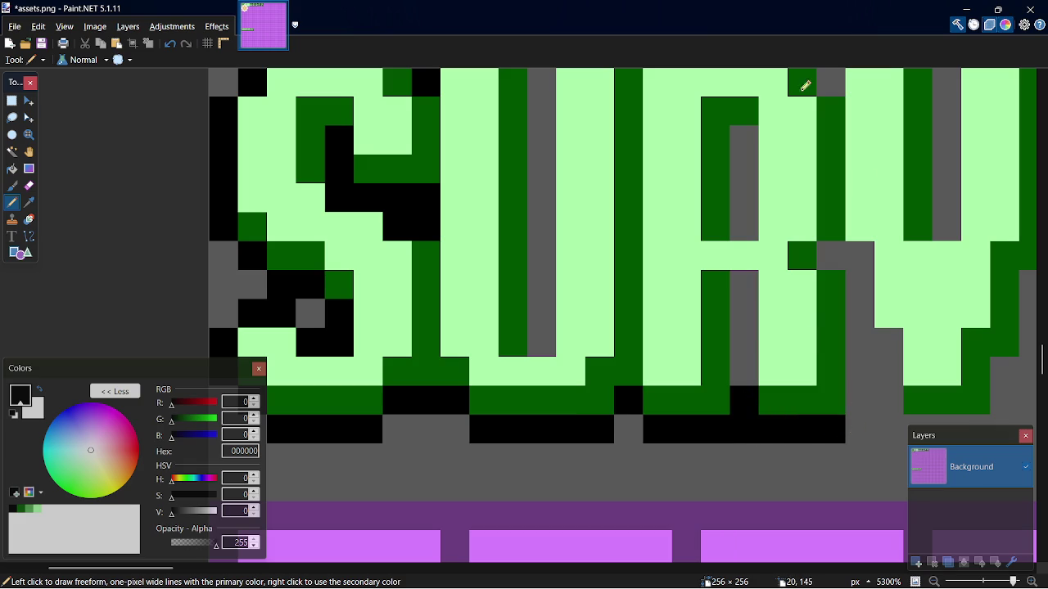
Add black shadow under the V and columns around the R and V
left_click_drag(110, 567, 162, 567)
left_click_drag(480, 423, 535, 424)
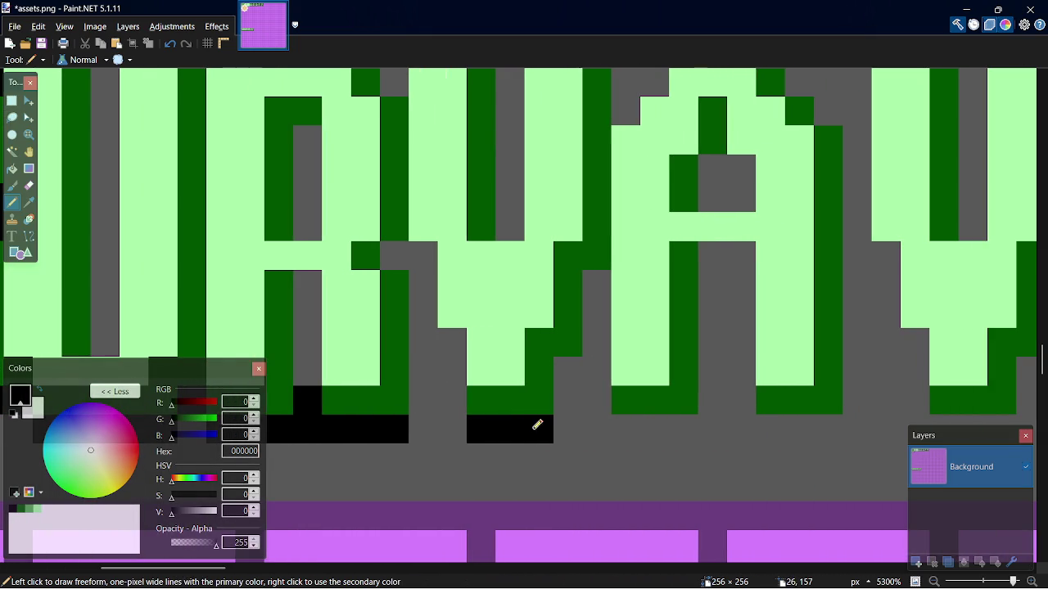
left_click(573, 367)
left_click(567, 398)
left_click_drag(452, 344, 461, 387)
mouse_move(431, 301)
left_mouse_down()
mouse_move(428, 253)
mouse_move(403, 255)
left_mouse_up()
left_click_drag(420, 408, 422, 336)
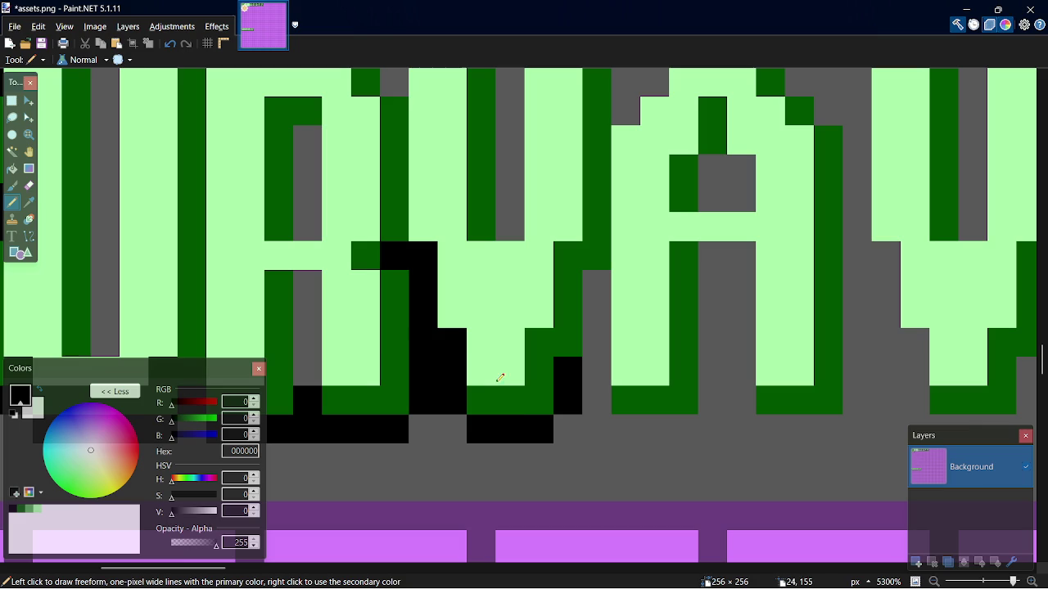
left_click_drag(604, 344, 598, 276)
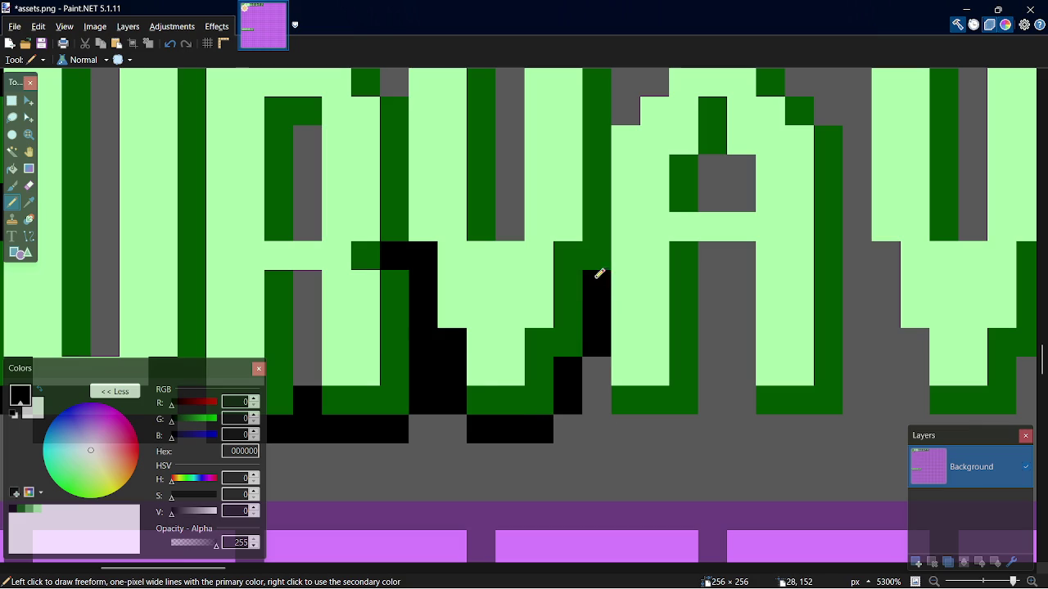
Draw black shadow under the A, undoing a stray pixel
left_click_drag(607, 401, 602, 365)
mouse_move(627, 421)
left_mouse_down()
mouse_move(689, 423)
mouse_move(710, 386)
mouse_move(713, 253)
mouse_move(745, 309)
mouse_move(744, 409)
mouse_move(832, 418)
mouse_move(857, 324)
mouse_move(856, 167)
mouse_move(853, 185)
left_mouse_up()
left_click(857, 409)
key("ctrl+z")
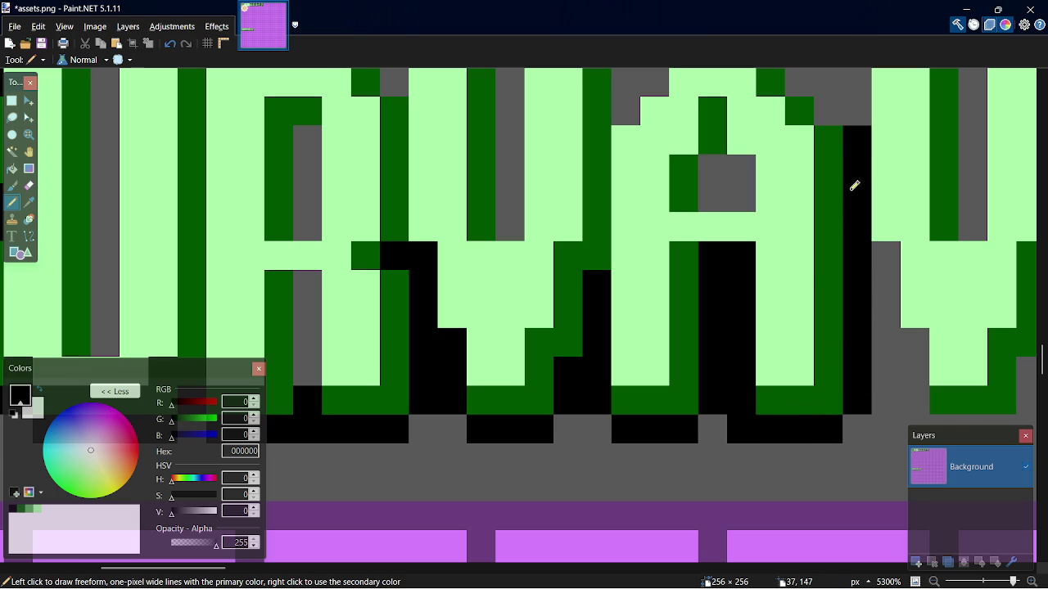
left_click_drag(164, 567, 215, 567)
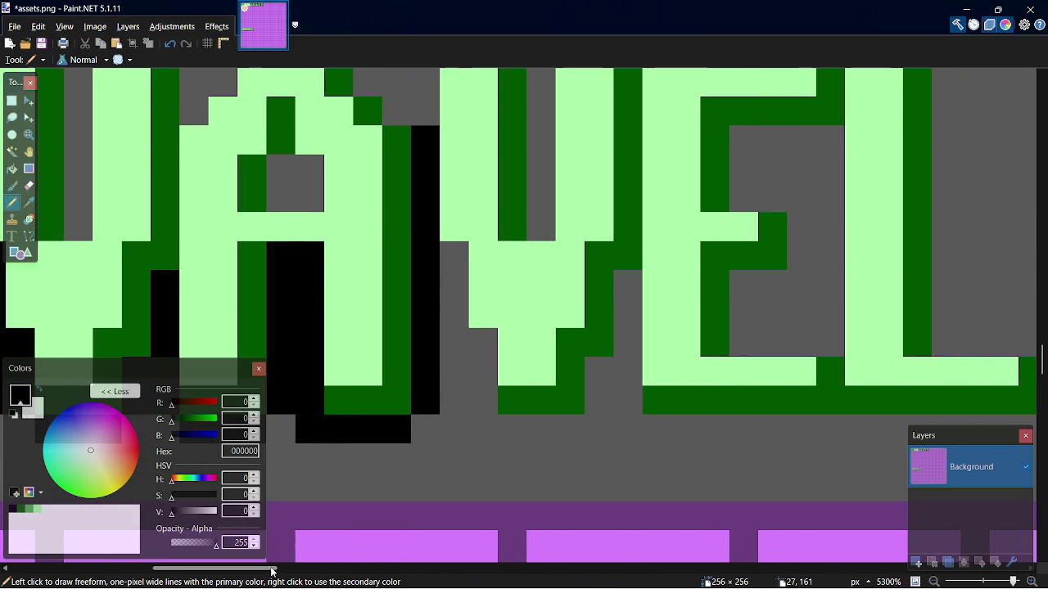
Add black shadow columns beside the A and second V, and a row under the E
mouse_move(456, 262)
left_mouse_down()
mouse_move(460, 320)
mouse_move(508, 428)
mouse_move(574, 428)
mouse_move(607, 375)
left_mouse_up()
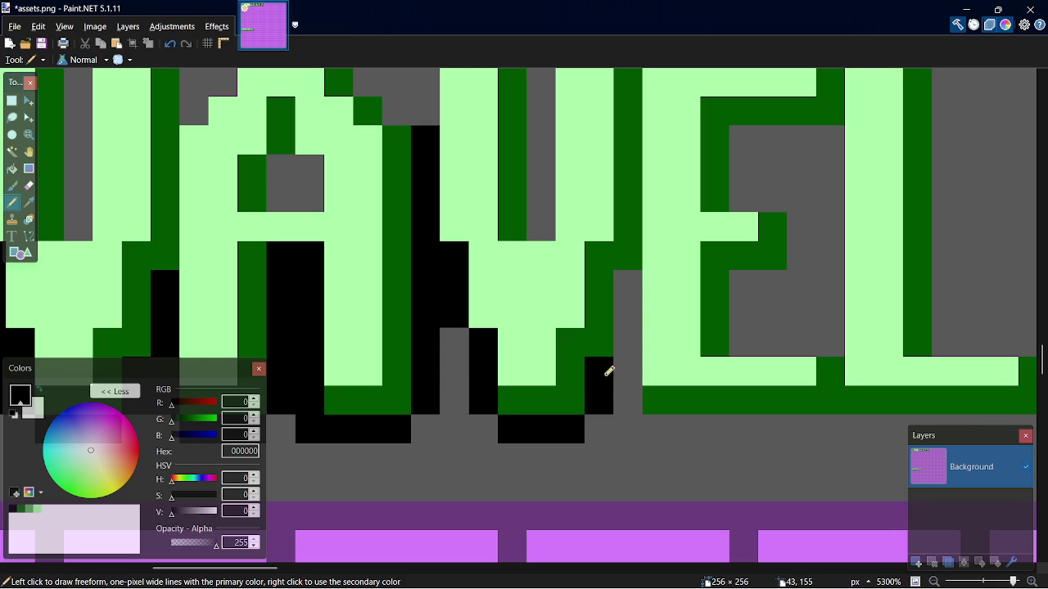
left_click_drag(627, 341, 631, 280)
left_click_drag(659, 426, 809, 426)
left_click_drag(637, 379, 641, 403)
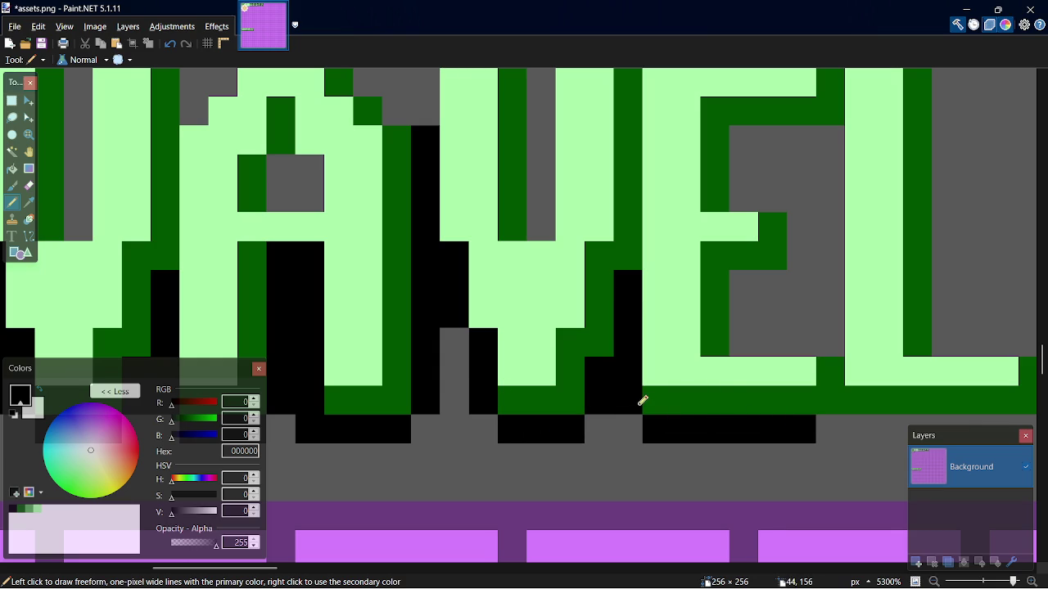
left_click_drag(197, 568, 250, 568)
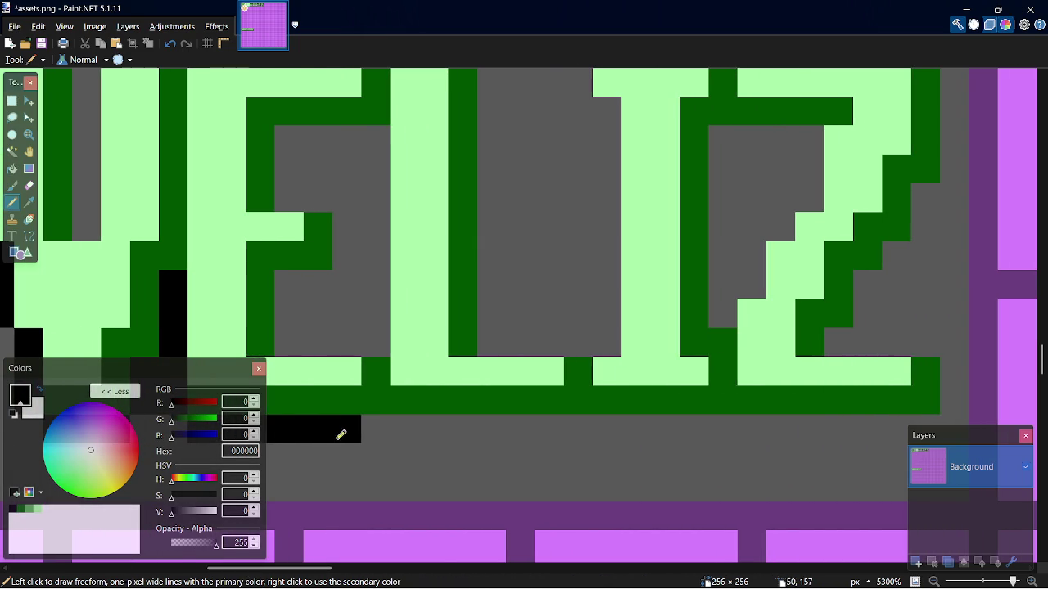
Draw black shadow under L, I, Z and columns beside the Z and L, then save
mouse_move(383, 429)
left_mouse_down()
mouse_move(954, 424)
mouse_move(956, 373)
mouse_move(934, 347)
mouse_move(872, 346)
mouse_move(852, 327)
mouse_move(861, 294)
mouse_move(931, 191)
left_mouse_up()
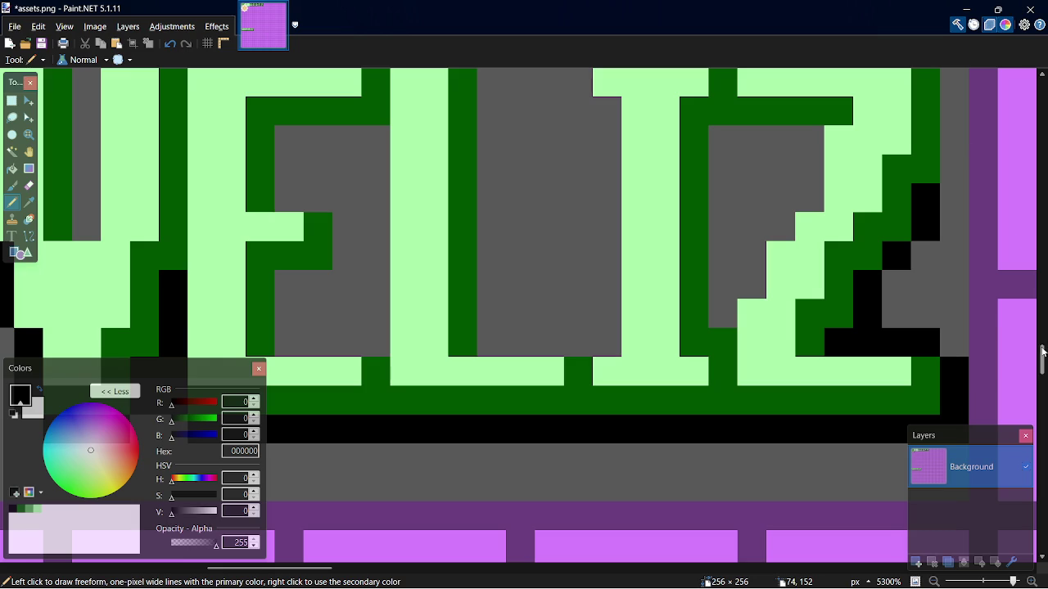
scroll(953, 278, "up", 3)
left_click_drag(958, 309, 966, 394)
key("ctrl+z")
left_click_drag(959, 310, 962, 403)
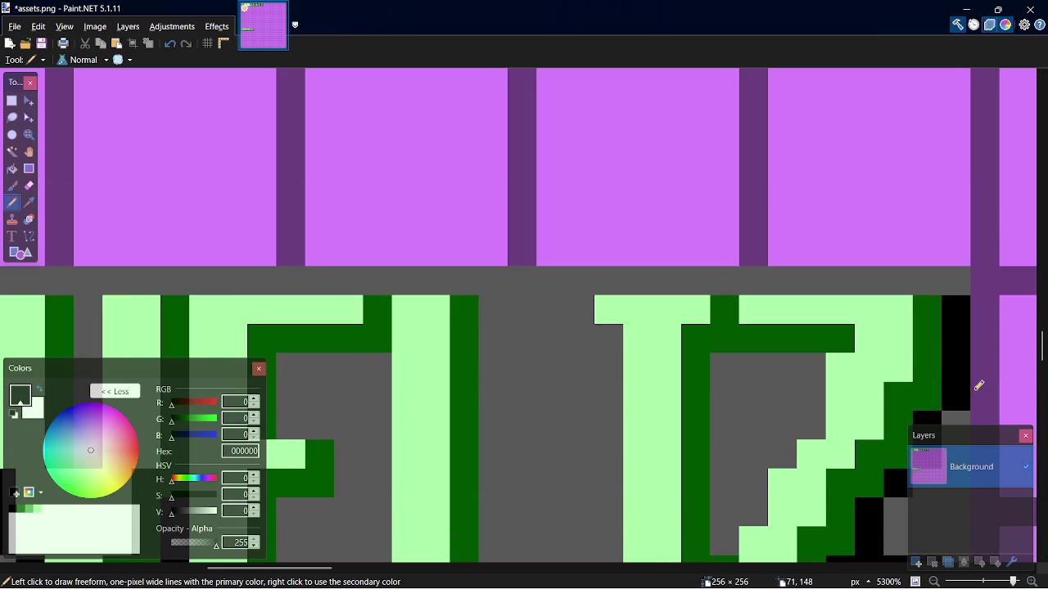
scroll(979, 385, "down", 1)
left_click(726, 479)
mouse_move(729, 473)
left_mouse_down()
mouse_move(727, 327)
mouse_move(707, 327)
left_mouse_up()
left_click_drag(500, 493, 505, 249)
key("ctrl+s")
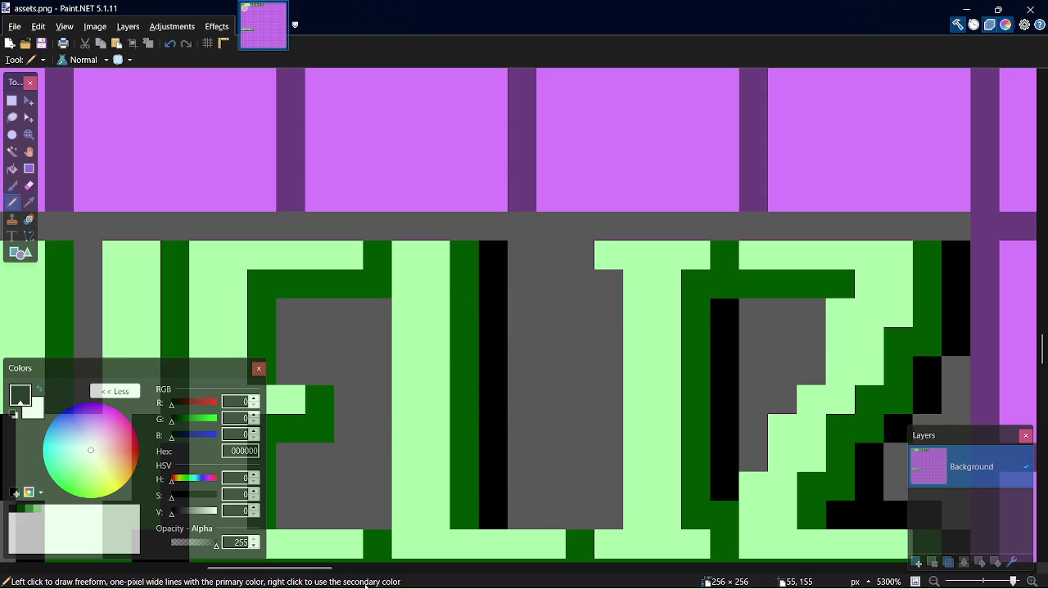
Add black shadow rows inside the E and save the finished logo
left_click_drag(319, 572, 315, 573)
mouse_move(329, 503)
left_mouse_down()
mouse_move(388, 427)
mouse_move(393, 403)
left_mouse_up()
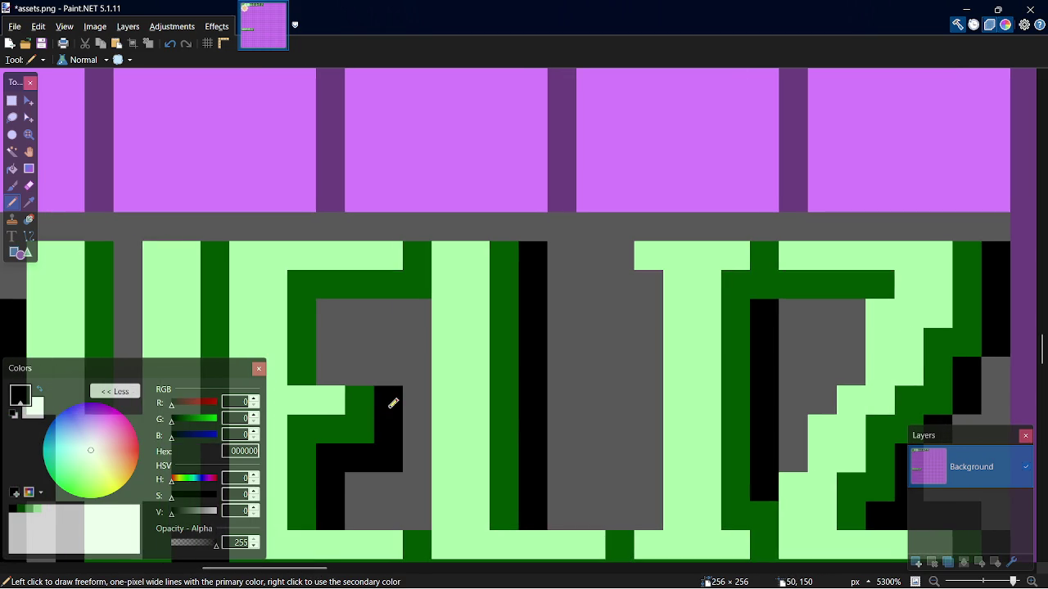
mouse_move(367, 370)
left_mouse_down()
mouse_move(342, 361)
mouse_move(370, 366)
mouse_move(339, 304)
mouse_move(412, 309)
left_mouse_up()
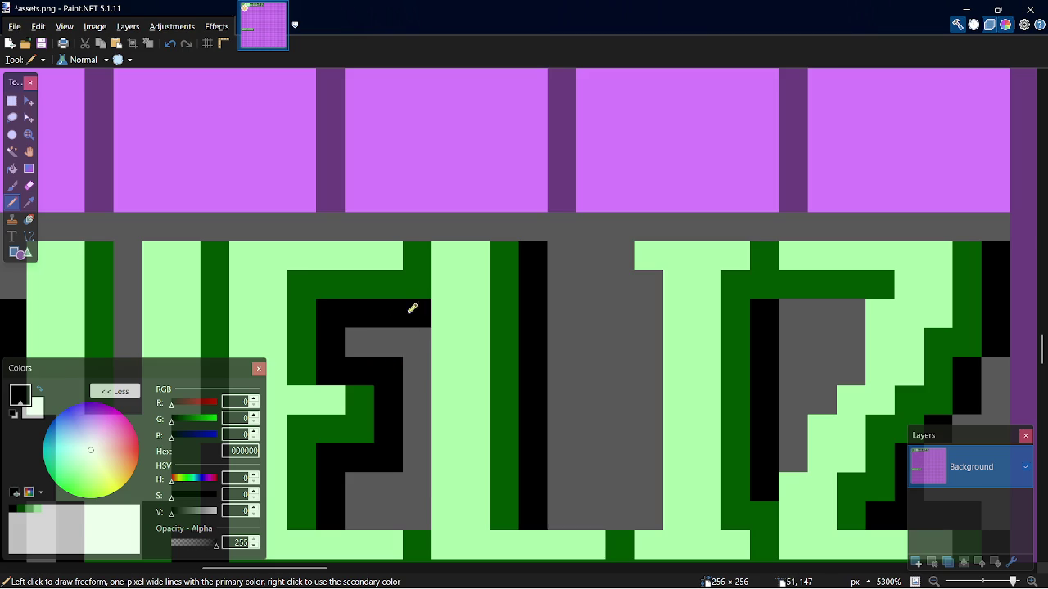
key("ctrl+s")
scroll(532, 483, "down", 5)
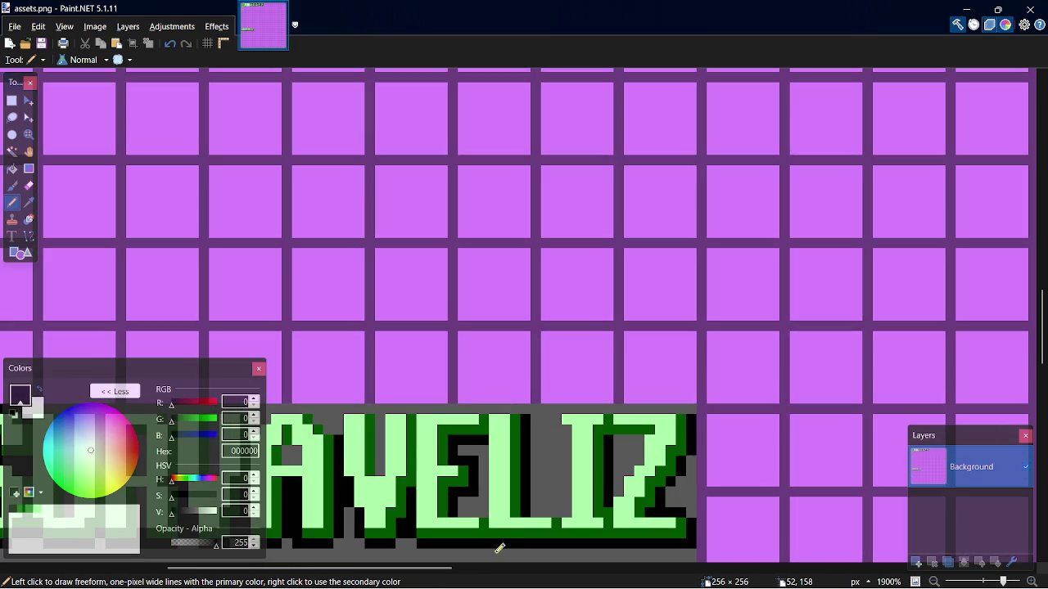
Draw a black one-pixel outline along the top of the SURVA letters
left_click_drag(447, 574, 327, 574)
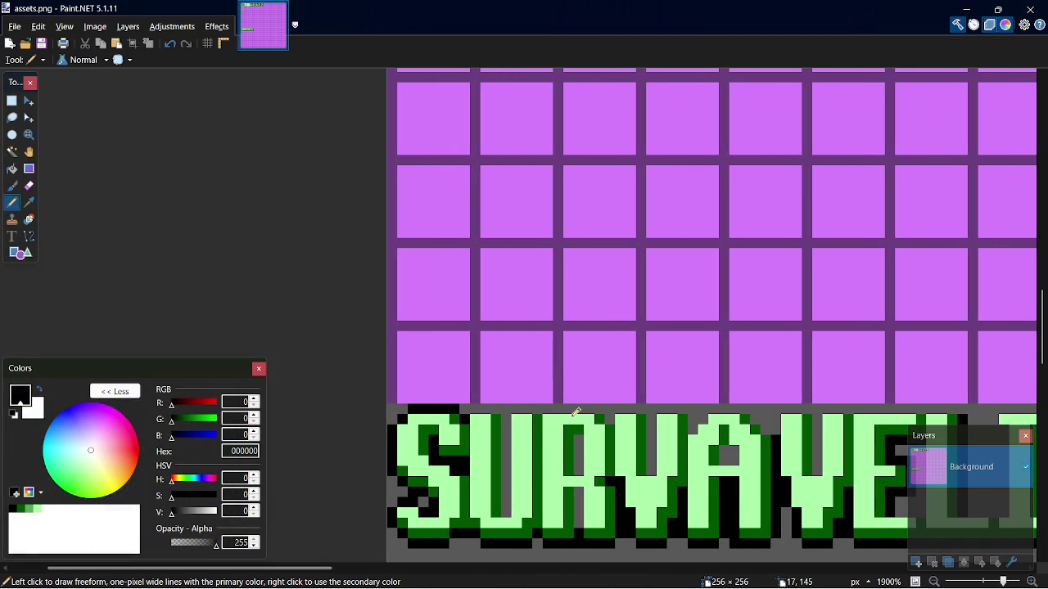
scroll(575, 429, "up", 2)
mouse_move(424, 393)
left_mouse_down()
mouse_move(459, 387)
mouse_move(473, 463)
mouse_move(519, 321)
mouse_move(619, 322)
left_mouse_up()
scroll(483, 442, "down", 2)
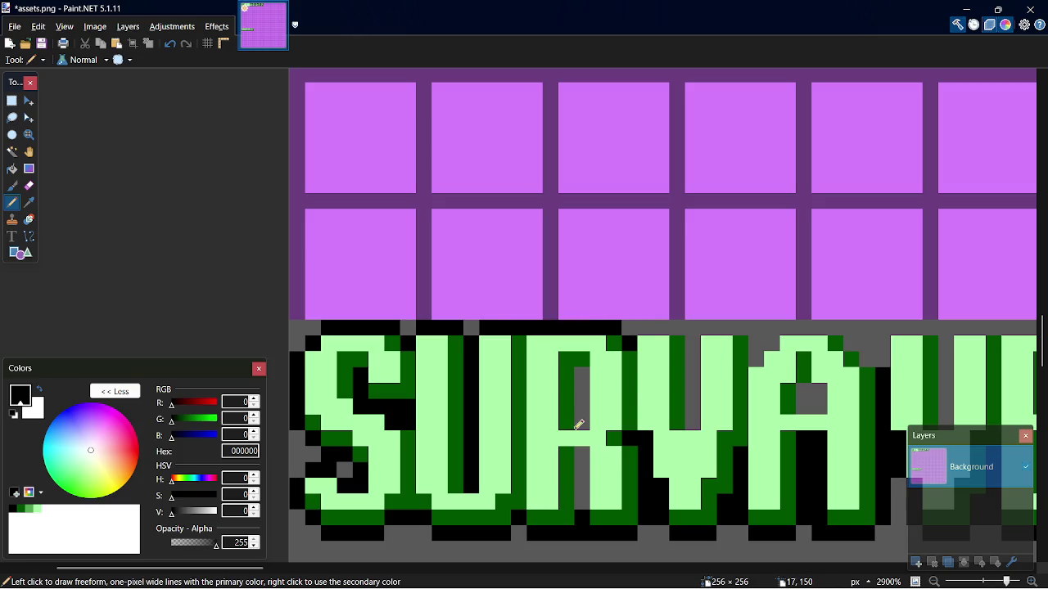
Blacken the grey pixels in the R's counter and leg
left_click(582, 376)
left_click_drag(586, 375, 586, 414)
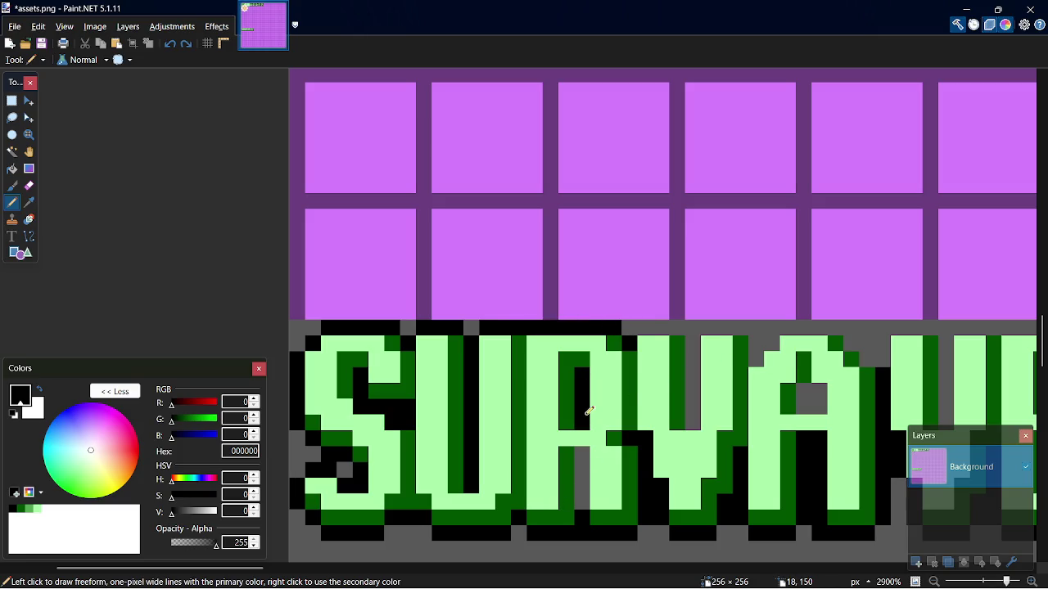
left_click_drag(584, 500, 584, 449)
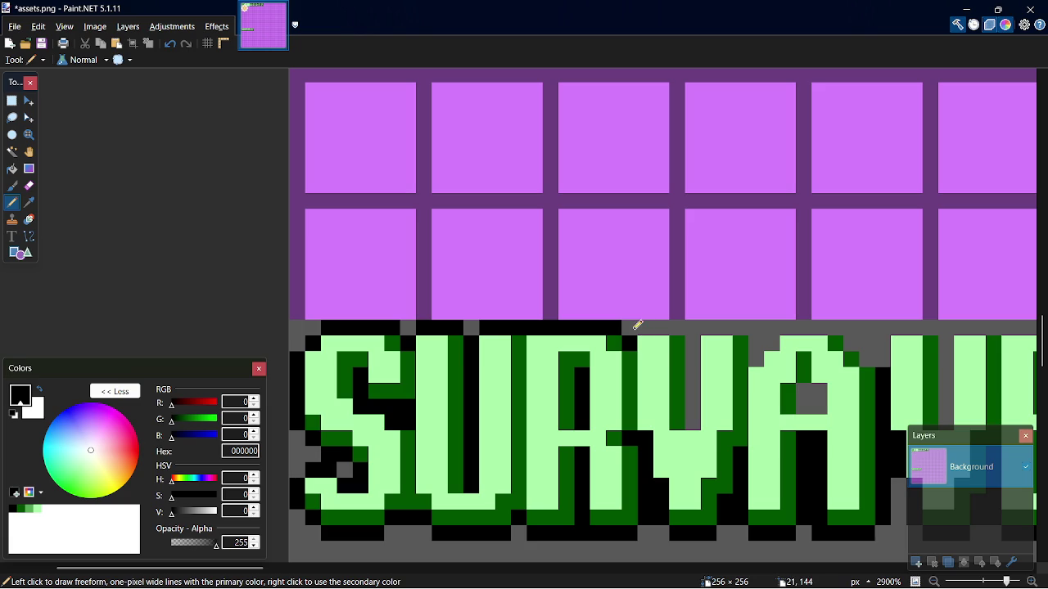
key("XF86AudioRaiseVolume")
scroll(647, 315, "down", 3)
Blacken the top-edge gap and the grey column beside the V, redoing one stroke
scroll(606, 270, "up", 4)
left_click_drag(584, 257, 613, 253)
left_click(632, 278)
left_click_drag(635, 288, 628, 352)
key("ctrl+z")
left_click_drag(637, 274, 631, 365)
Continue the black top outline pixel by pixel across the V
left_click_drag(650, 256, 679, 257)
left_click(685, 258)
left_click(700, 293)
left_click(720, 275)
left_click(741, 257)
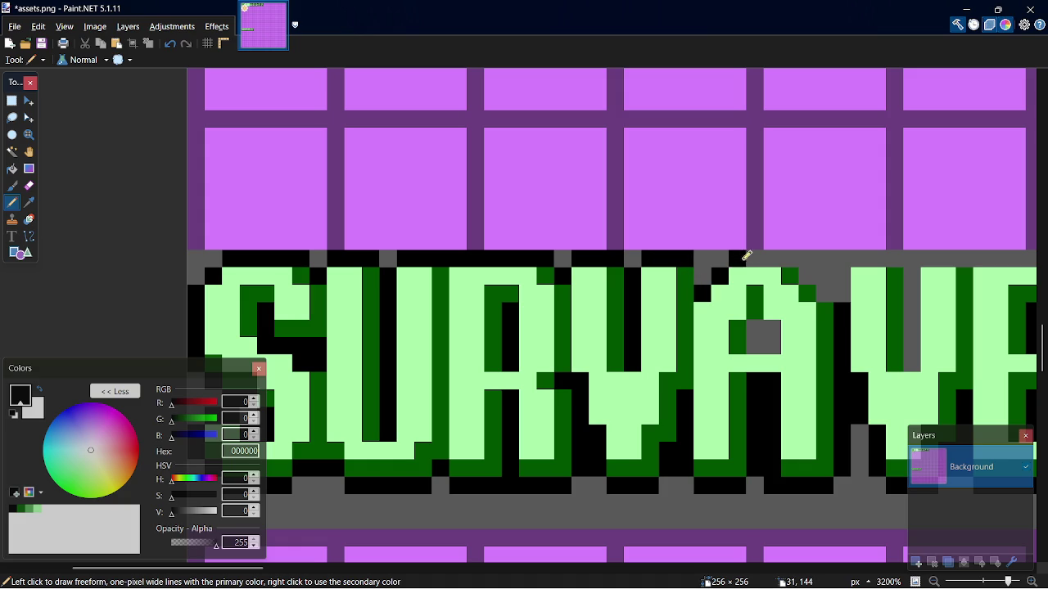
left_click_drag(742, 256, 781, 253)
Draw the diagonal black outline and column beside the A, extending the top outline right
left_click(794, 260)
left_click(809, 277)
left_click(827, 291)
mouse_move(862, 259)
left_mouse_down()
mouse_move(896, 257)
mouse_move(910, 348)
left_mouse_up()
left_click(910, 364)
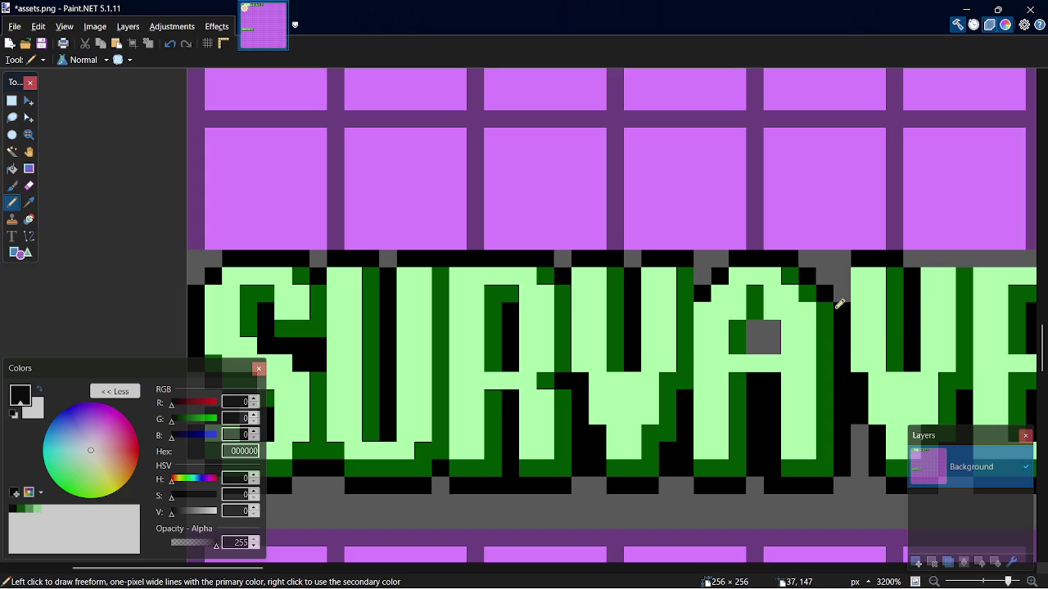
left_click(843, 277)
left_click_drag(932, 254, 963, 263)
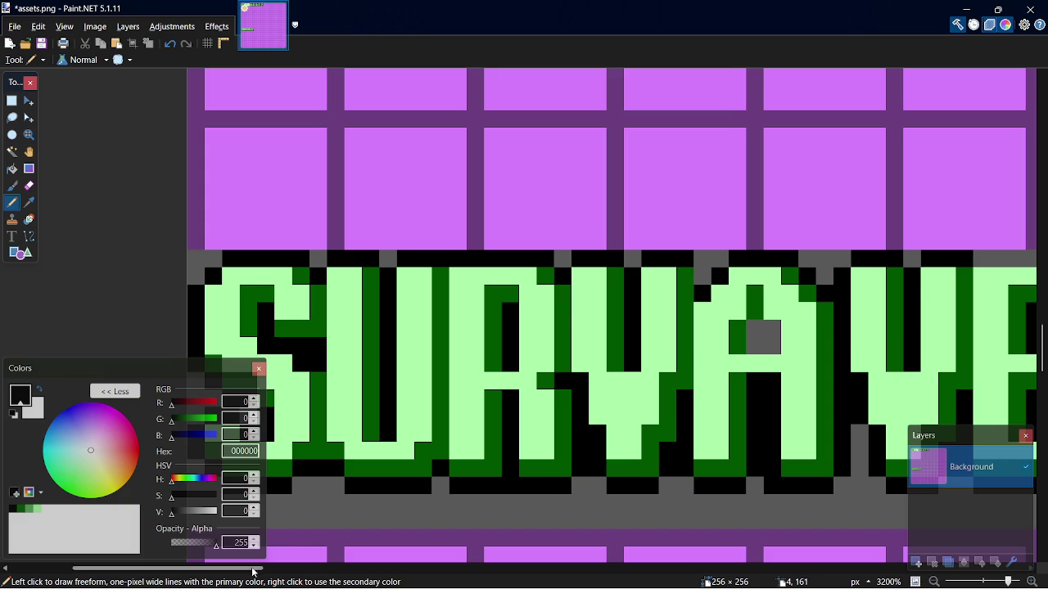
Extend the black top outline toward the I and Z, undoing an overshooting stroke
scroll(278, 553, "right", 5)
left_click_drag(644, 255, 819, 254)
left_click(883, 258)
left_click_drag(883, 257, 990, 256)
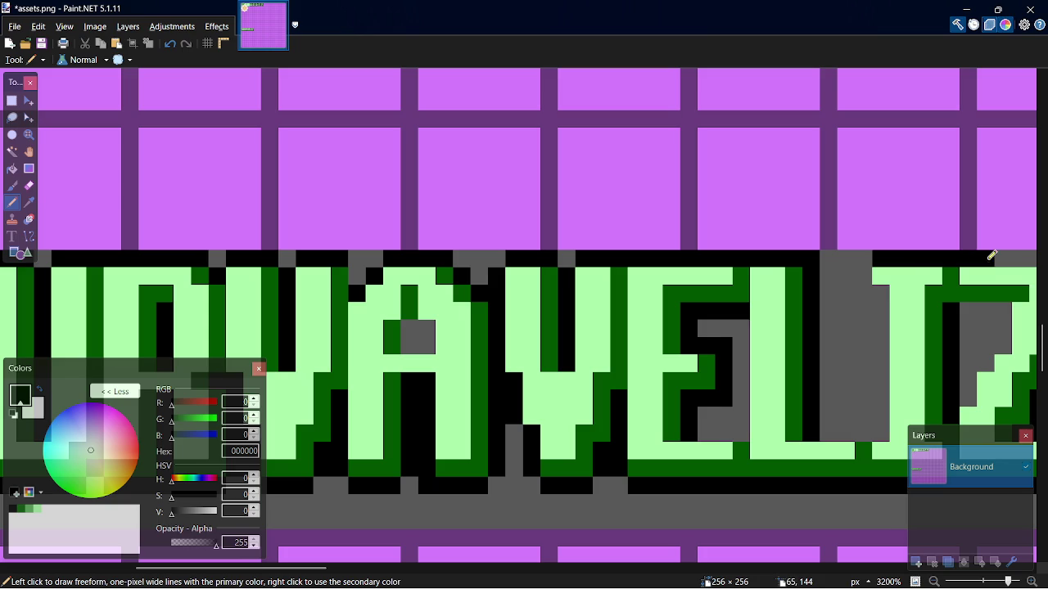
scroll(604, 521, "right", 4)
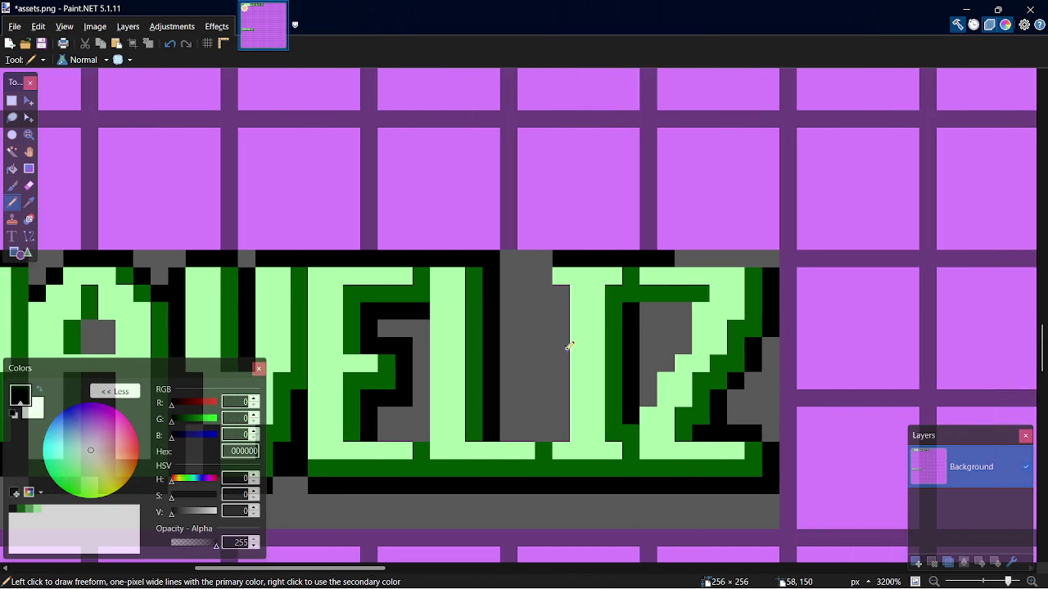
mouse_move(693, 257)
left_mouse_down()
mouse_move(789, 254)
mouse_move(690, 256)
left_mouse_up()
key("ctrl+z")
key("ctrl+z")
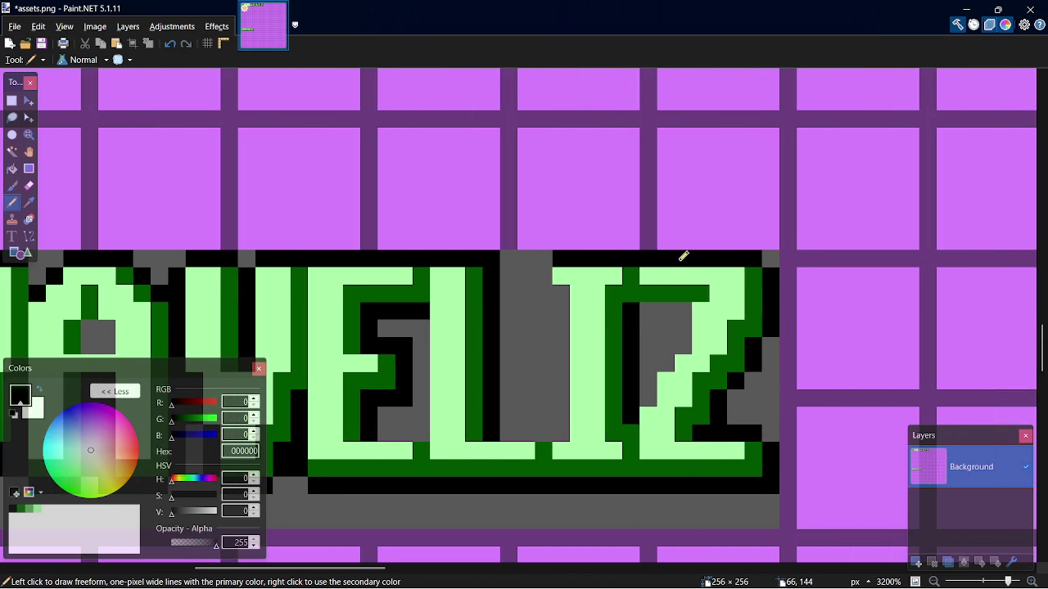
Blacken grey pixels inside the Z with a black staircase after undoing a stray stroke
mouse_move(505, 432)
left_mouse_down()
mouse_move(536, 439)
mouse_move(560, 427)
mouse_move(568, 297)
left_mouse_up()
key("ctrl+z")
left_click(548, 277)
left_click(651, 398)
left_click(648, 381)
mouse_move(665, 364)
left_mouse_down()
mouse_move(688, 309)
mouse_move(645, 310)
left_mouse_up()
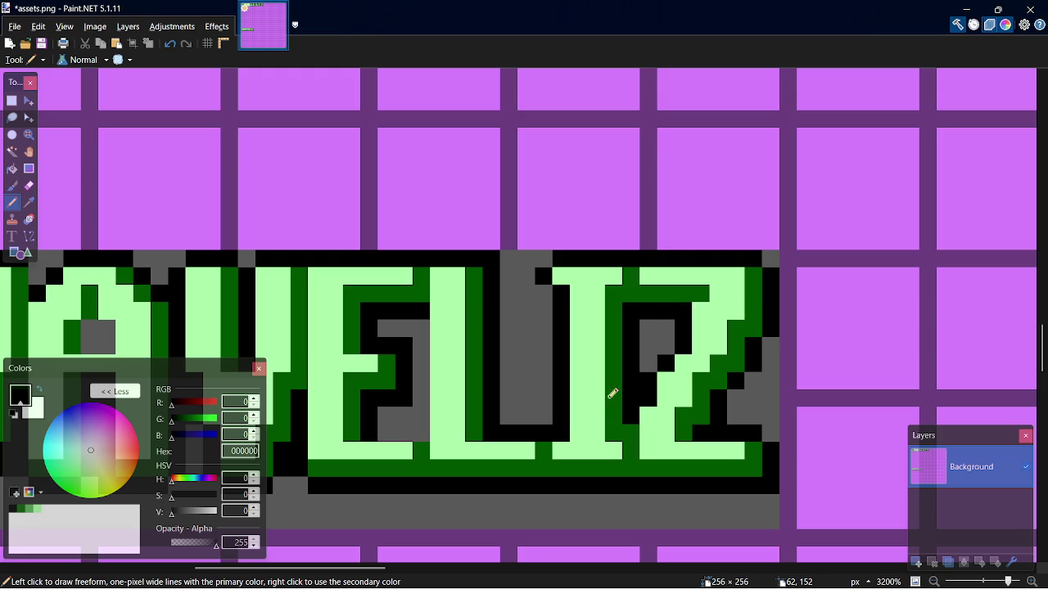
Blacken the grey column and bottom row inside the E
left_click_drag(427, 432, 431, 318)
left_click_drag(399, 427, 411, 433)
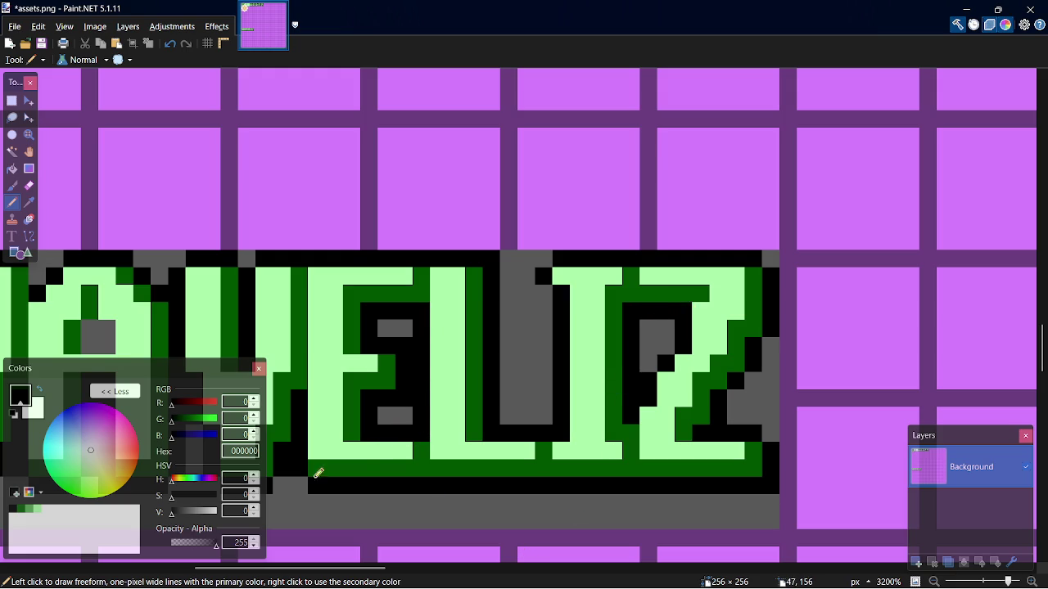
left_click_drag(307, 481, 446, 491)
scroll(568, 516, "down", 5)
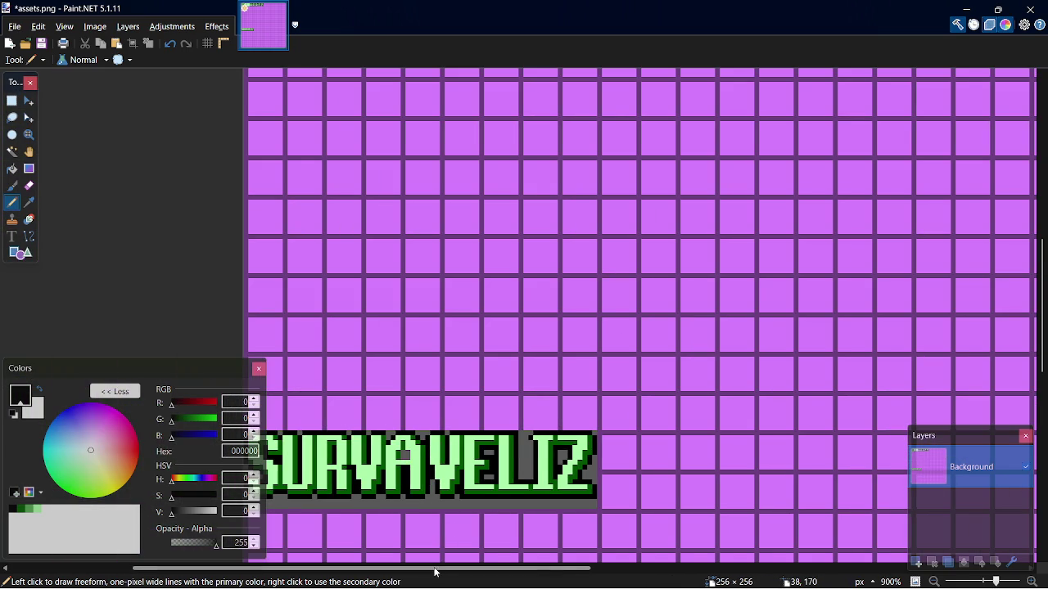
Pencil the leftover grey pixels inside the A of the logo black
left_click_drag(437, 571, 396, 571)
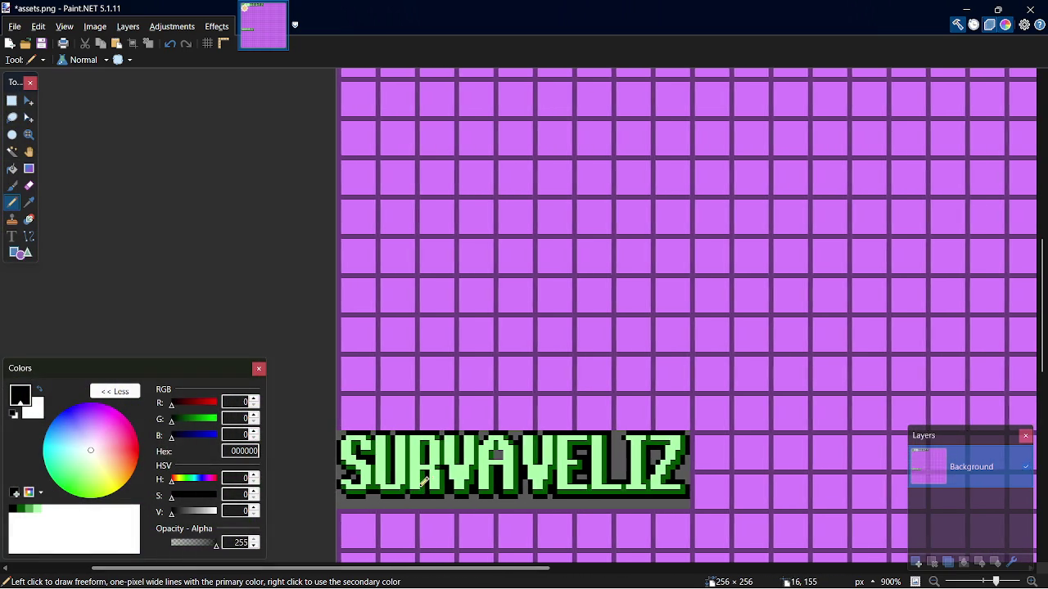
scroll(572, 463, "up", 3)
scroll(477, 433, "up", 4)
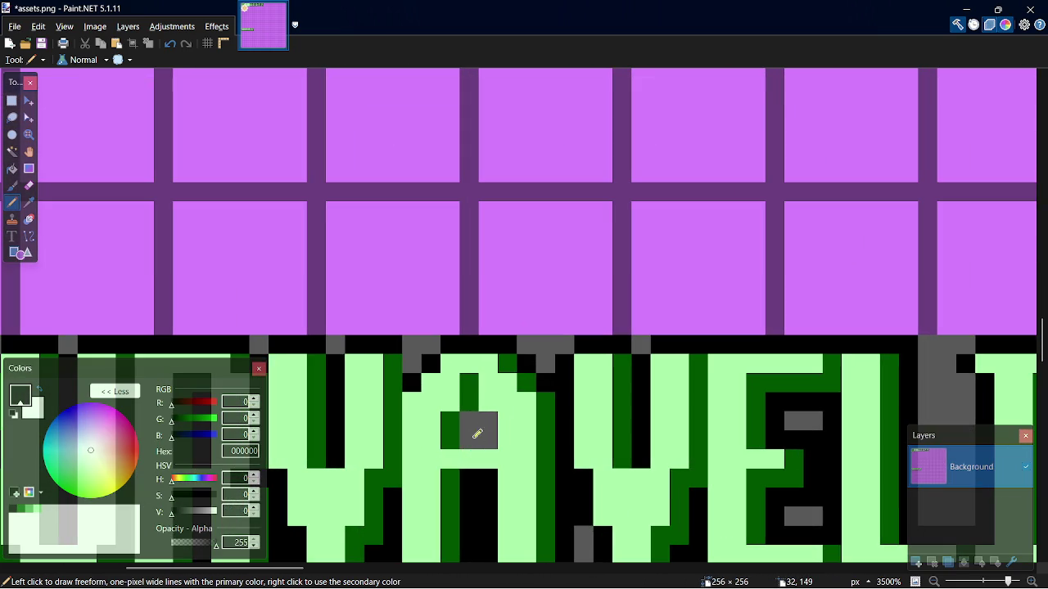
mouse_move(477, 434)
left_mouse_down()
mouse_move(467, 423)
mouse_move(482, 420)
mouse_move(498, 438)
left_mouse_up()
scroll(541, 485, "down", 2)
scroll(542, 485, "down", 1)
left_click_drag(359, 572, 306, 574)
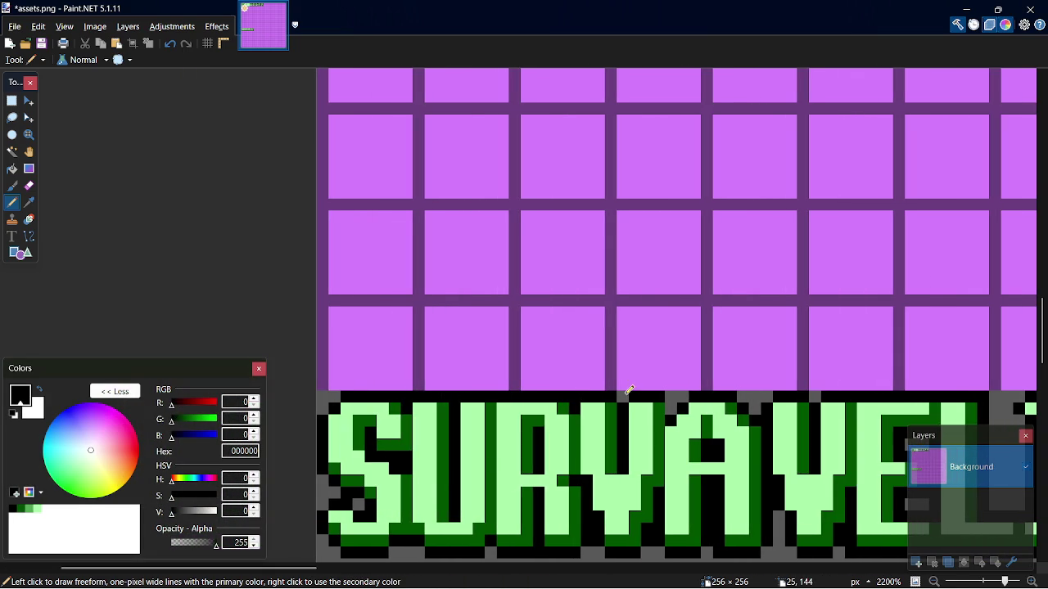
Blacken the grey pixels on the top edge, along the S's left edge and in its lower counter
left_click(675, 396)
left_click(748, 396)
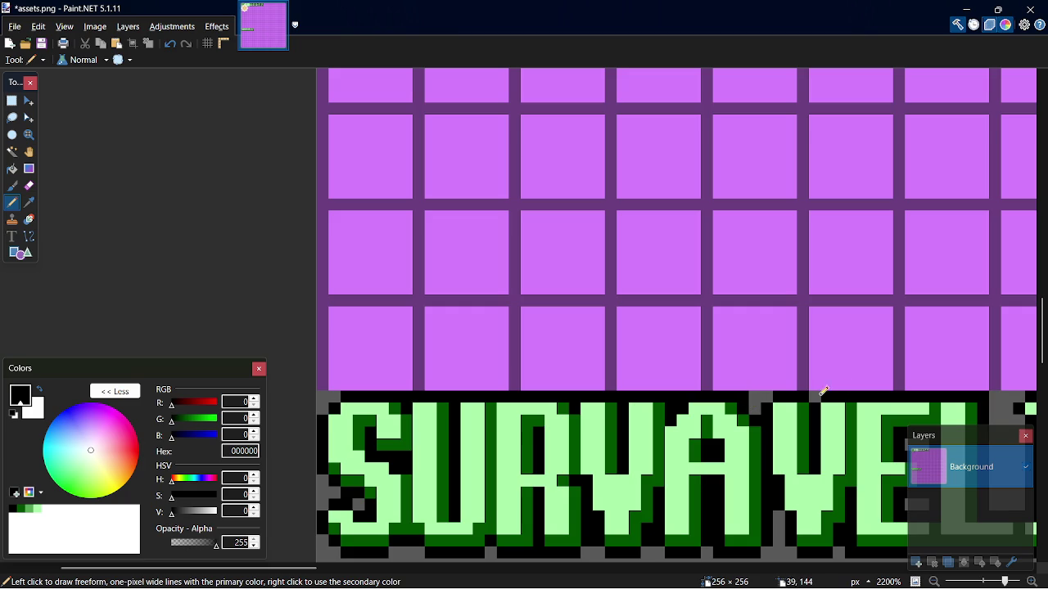
left_click(756, 410)
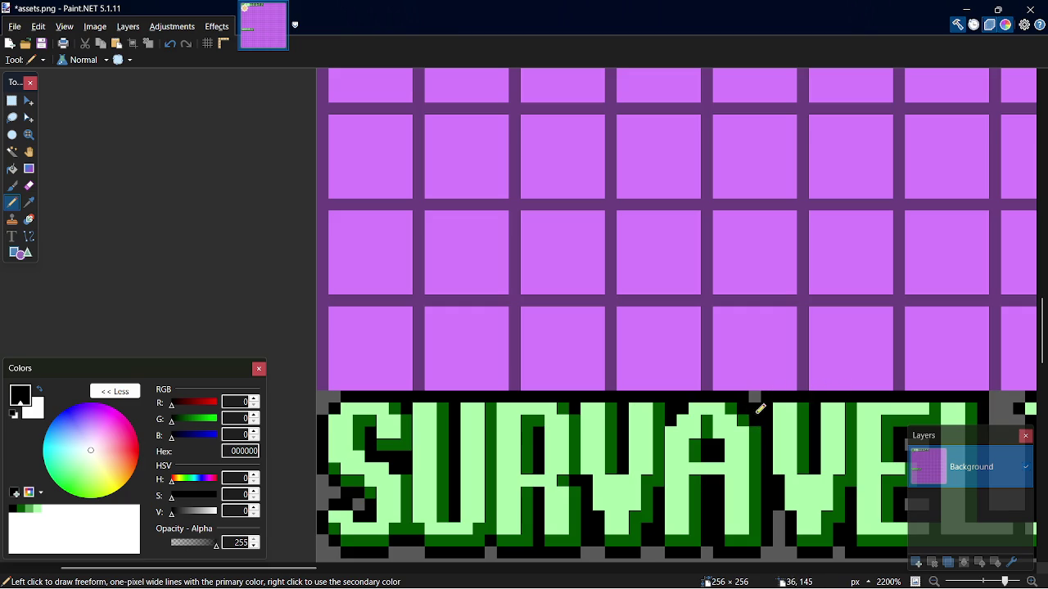
left_click(326, 411)
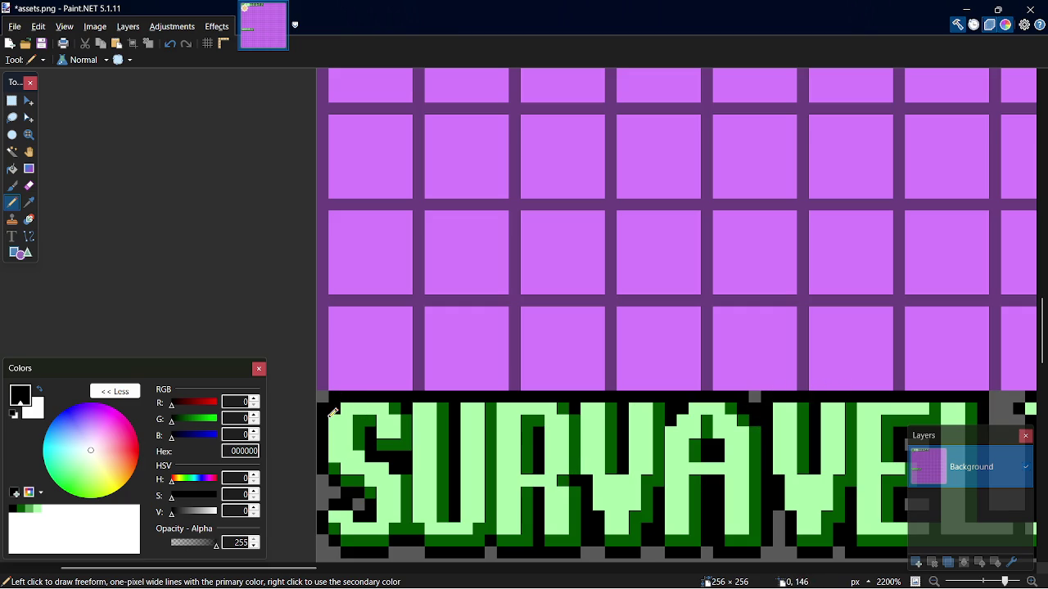
left_click(327, 479)
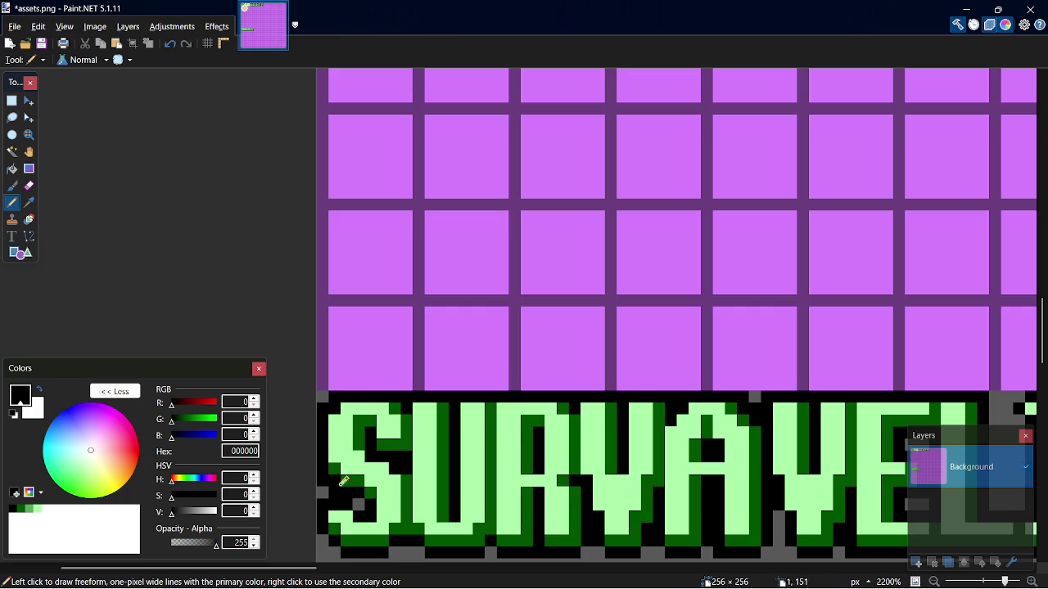
left_click(342, 550)
left_click(359, 503)
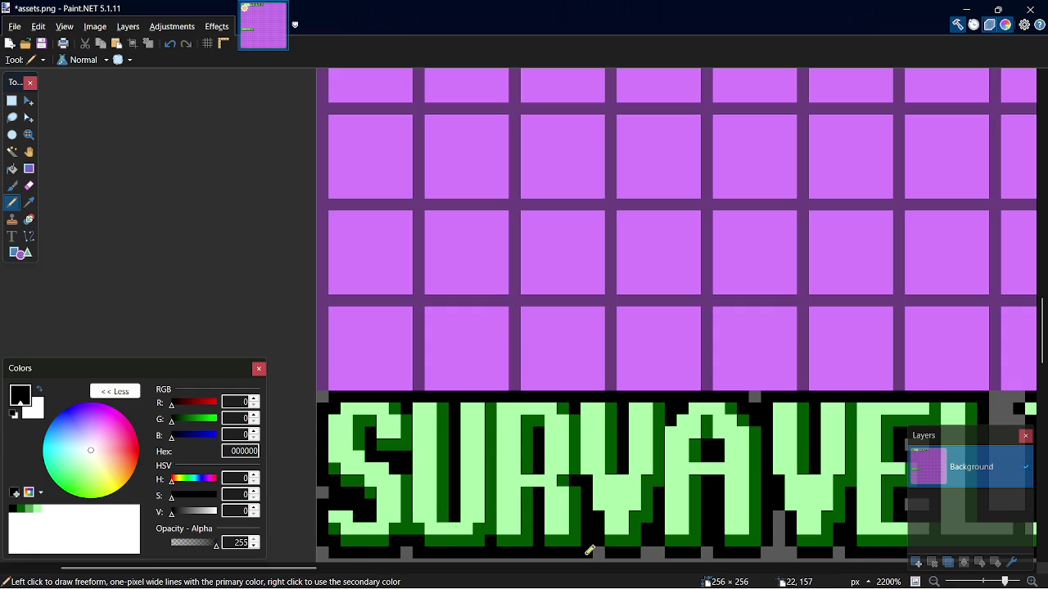
Blacken the grey bottom row and the gaps inside the Z, then save assets.png
left_click_drag(607, 546, 786, 543)
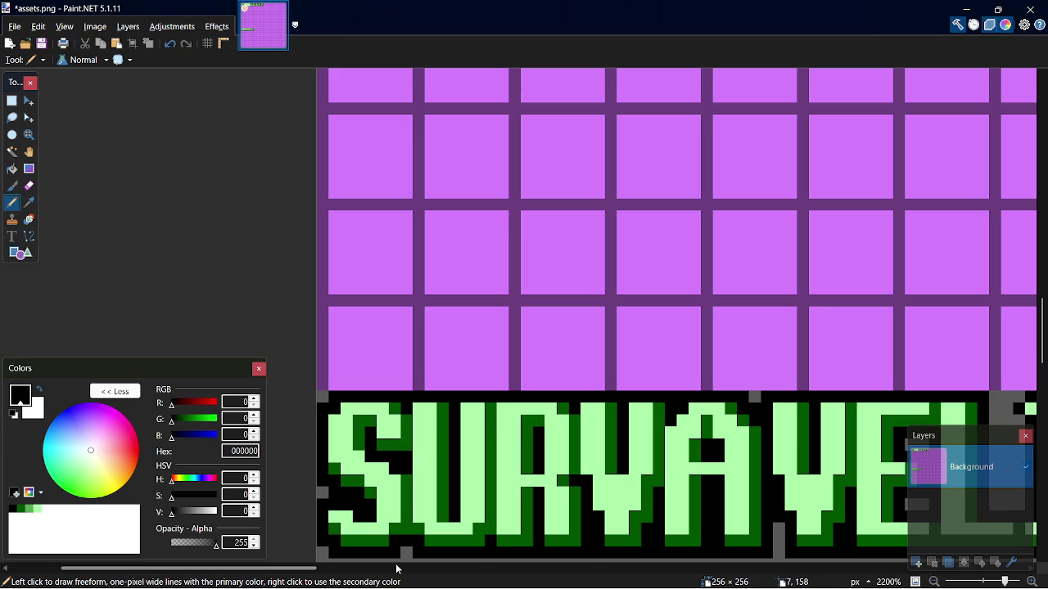
left_click_drag(298, 572, 382, 575)
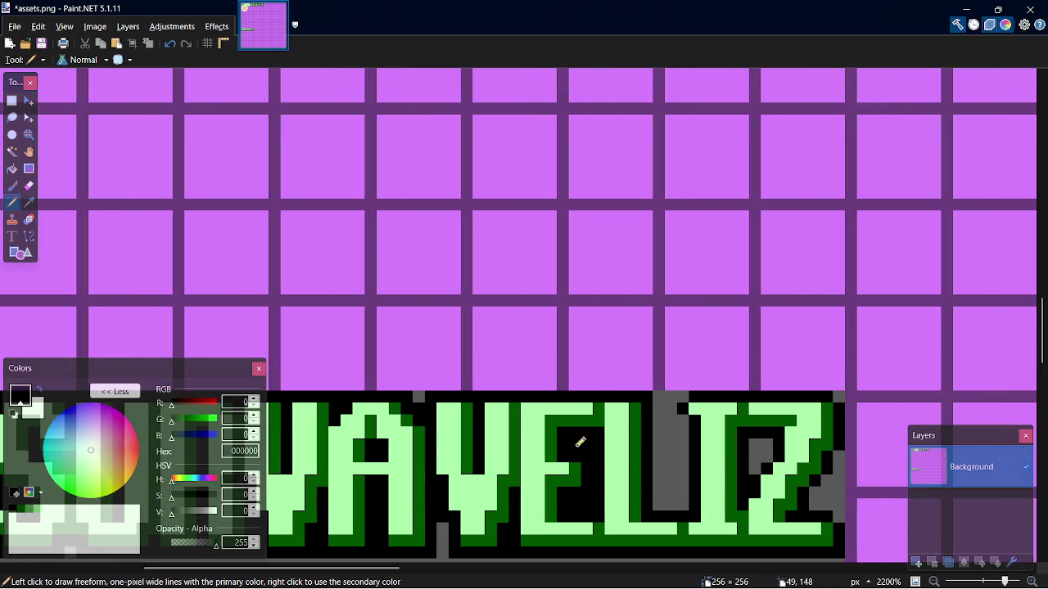
mouse_move(761, 467)
left_mouse_down()
mouse_move(753, 446)
mouse_move(777, 446)
left_mouse_up()
left_click(766, 456)
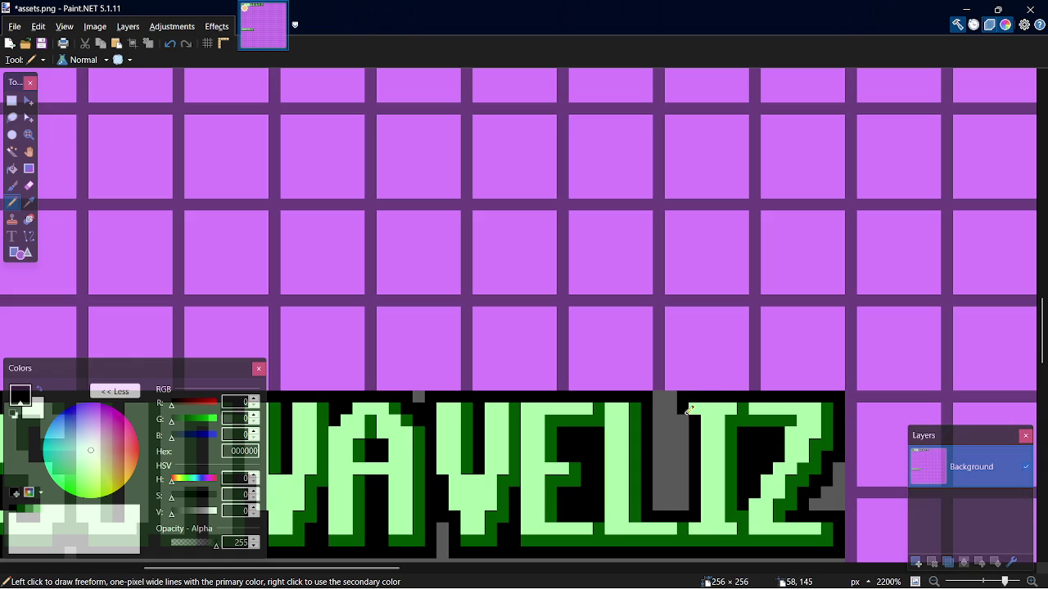
key("ctrl+s")
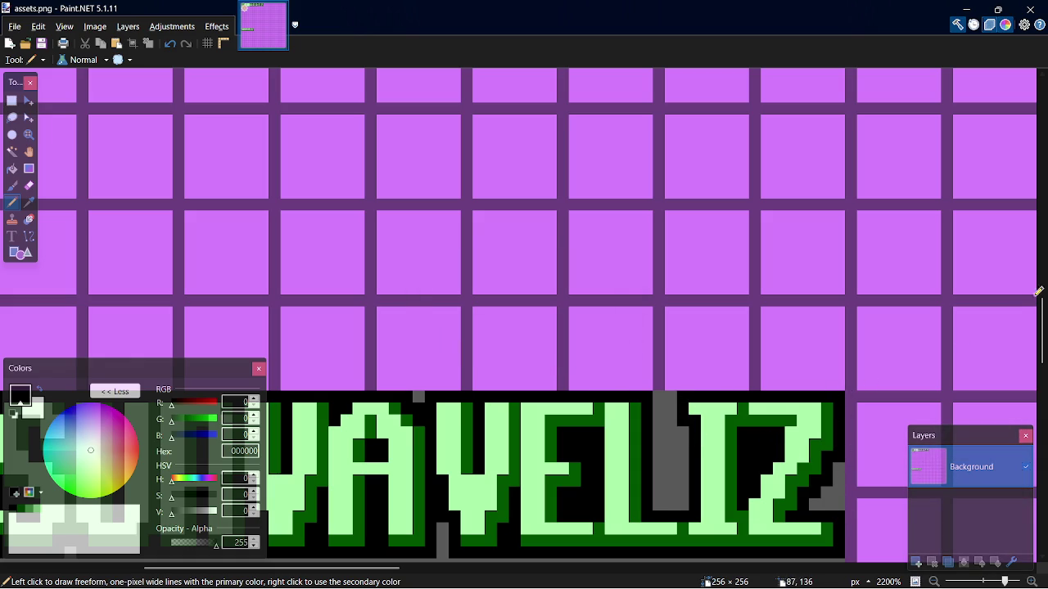
Blacken a few more grey pixels along the top edge of the lettering
scroll(442, 504, "down", 3)
scroll(442, 501, "down", 3)
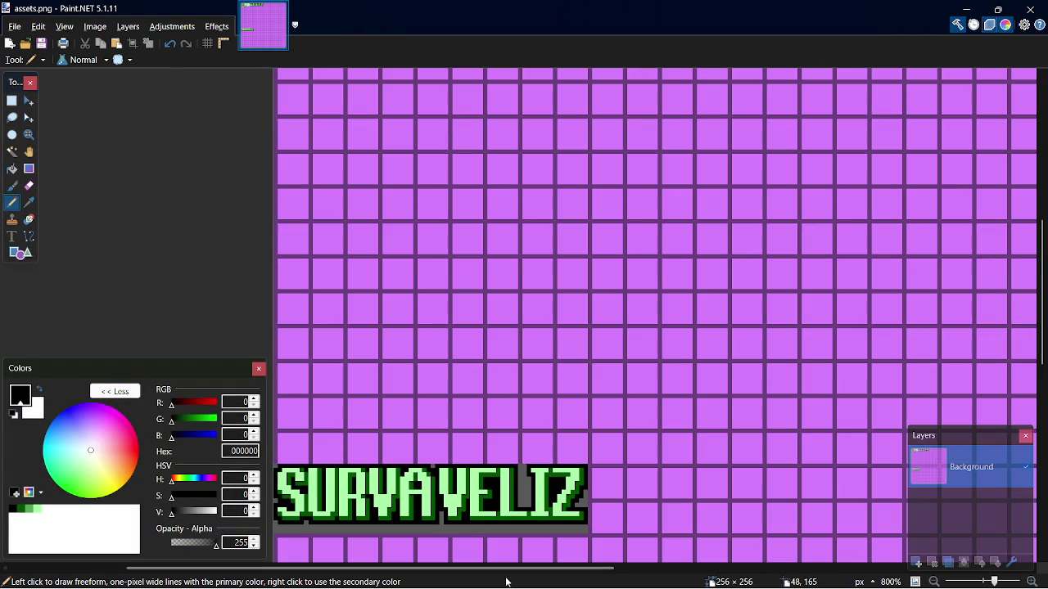
left_click_drag(496, 573, 472, 573)
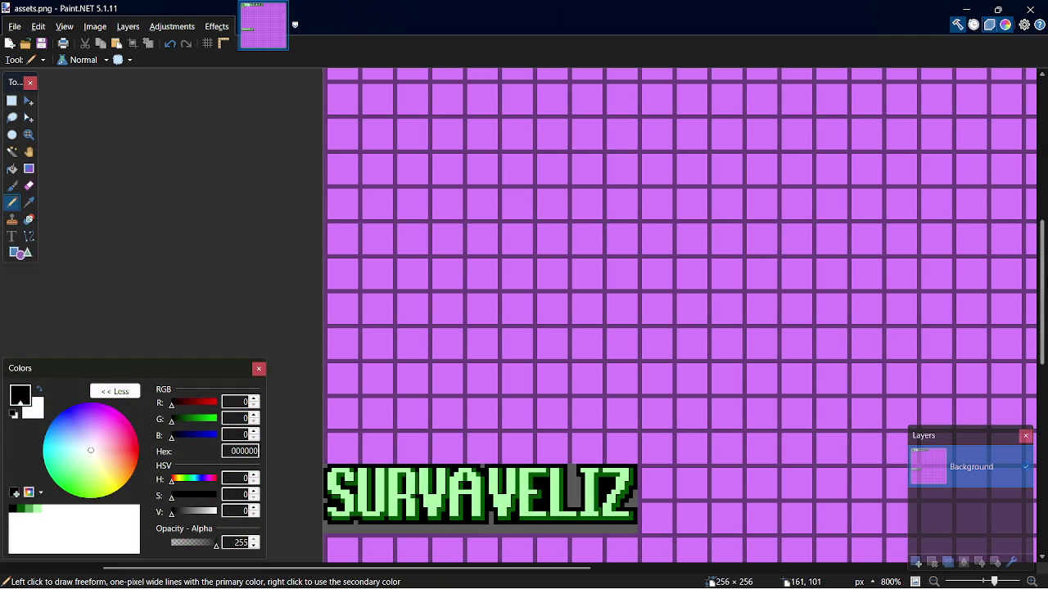
scroll(1044, 286, "down", 1)
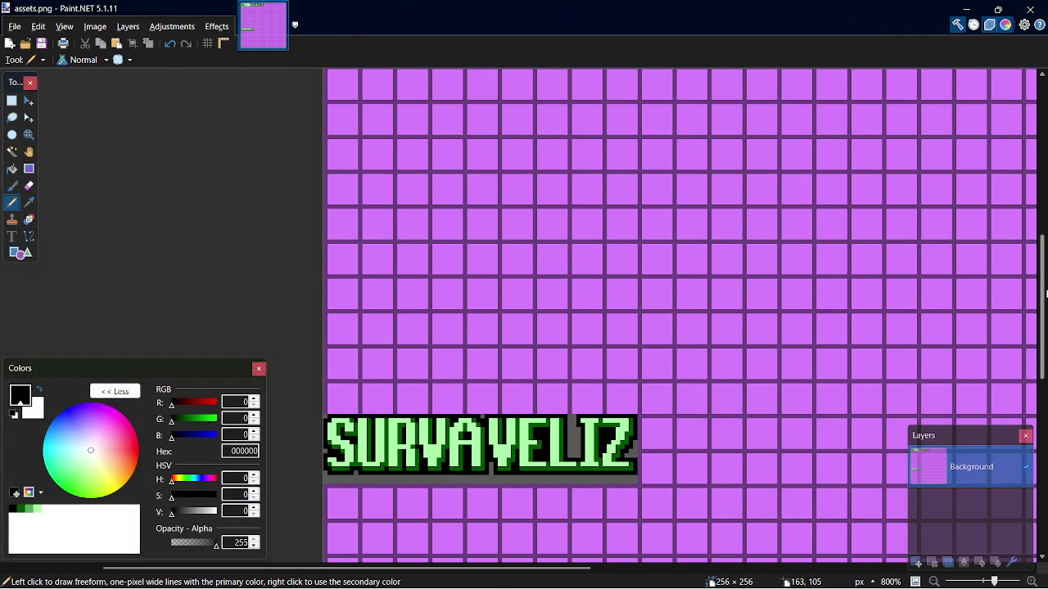
scroll(631, 396, "up", 2)
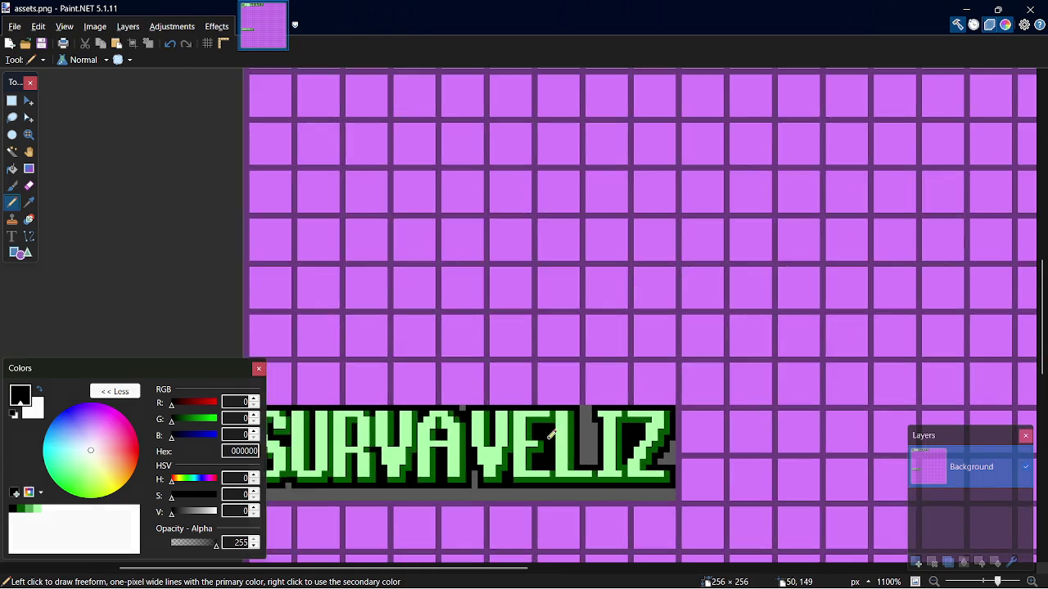
scroll(614, 433, "down", 3)
scroll(604, 465, "up", 3)
scroll(604, 465, "up", 5)
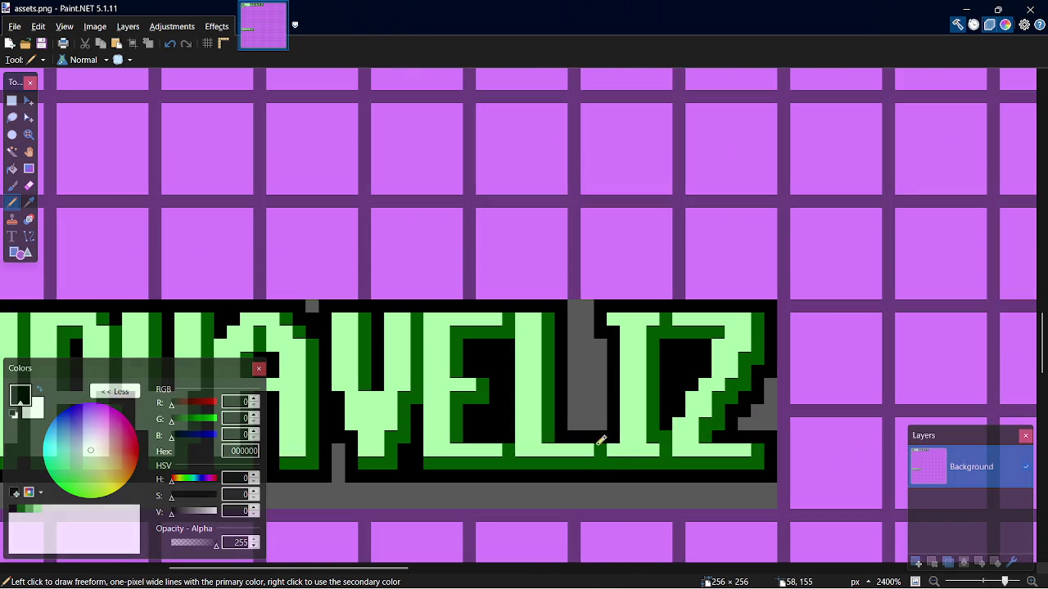
left_click_drag(572, 305, 592, 304)
Try a Paint Bucket fill on the I's column, undo it, and save assets.png
key("f")
left_click(600, 360)
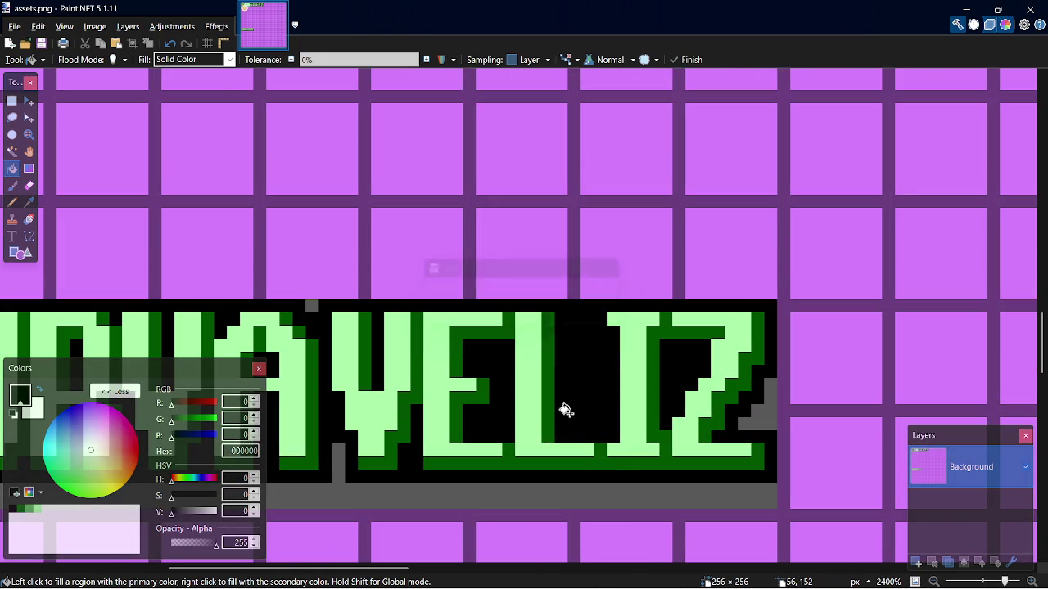
key("ctrl+z")
key("ctrl+z")
key("ctrl+z")
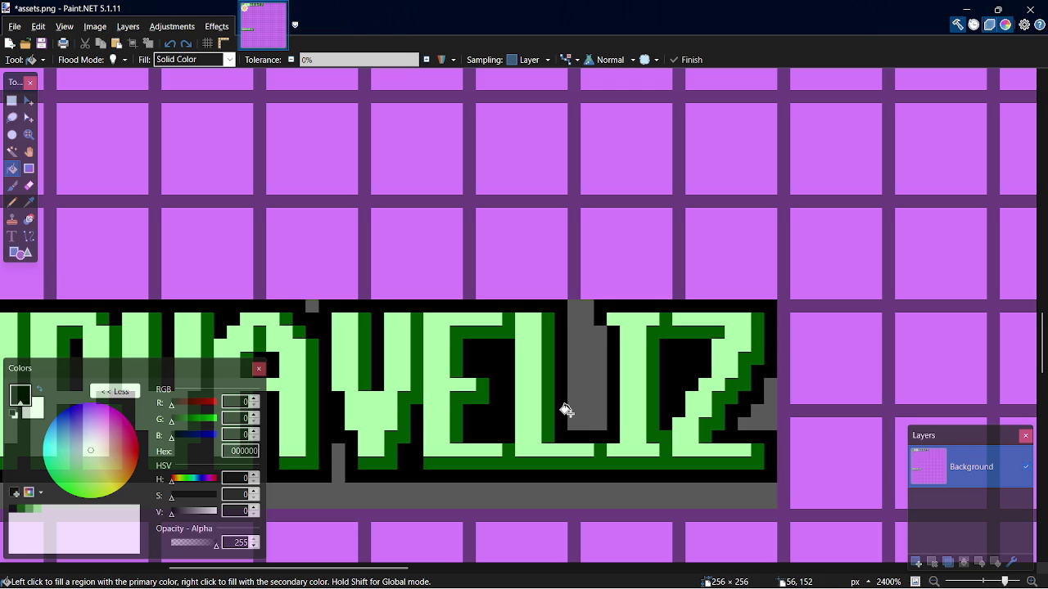
key("p")
key("ctrl+s")
In GameMaker, open spr_logo's sprite editor and start an image import
key("alt+Tab")
key("alt+Tab")
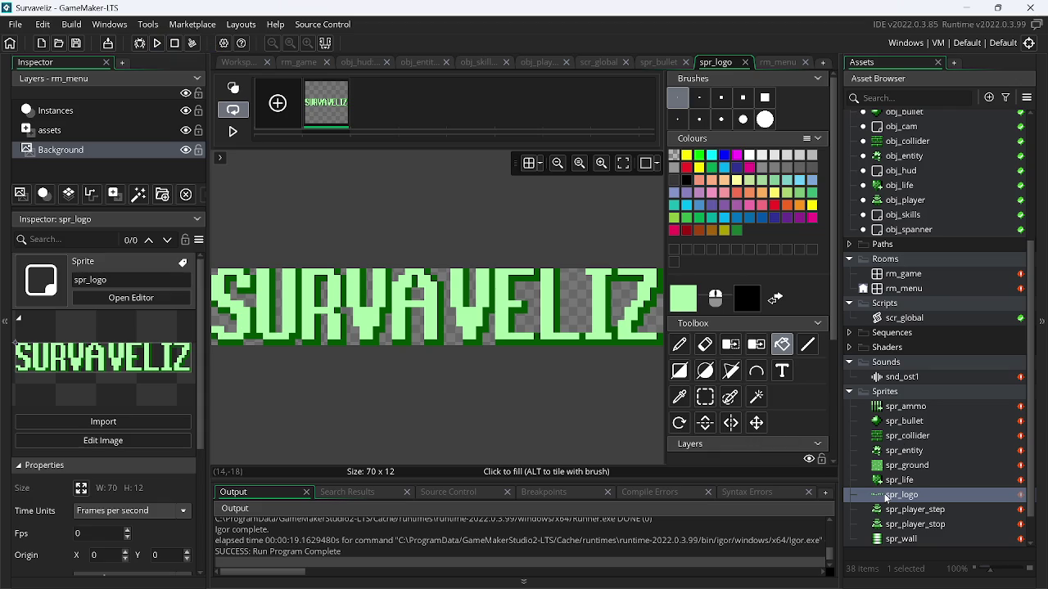
double_click(888, 499)
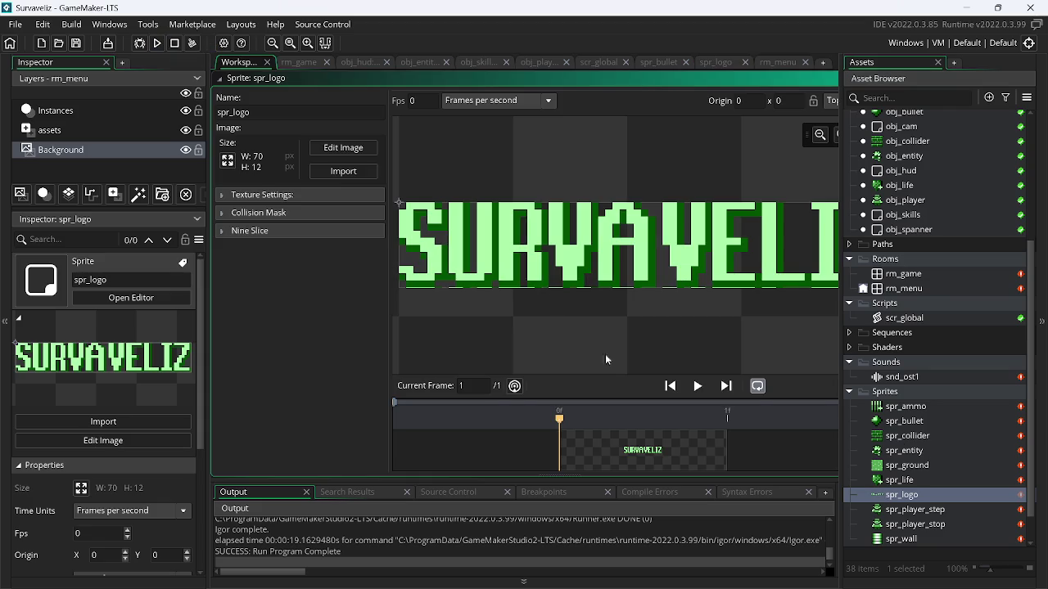
left_click(341, 171)
Import assets.png from the Desktop into spr_logo and open its image editor
mouse_move(772, 223)
left_mouse_down()
mouse_move(776, 331)
mouse_move(779, 290)
left_mouse_up()
double_click(650, 262)
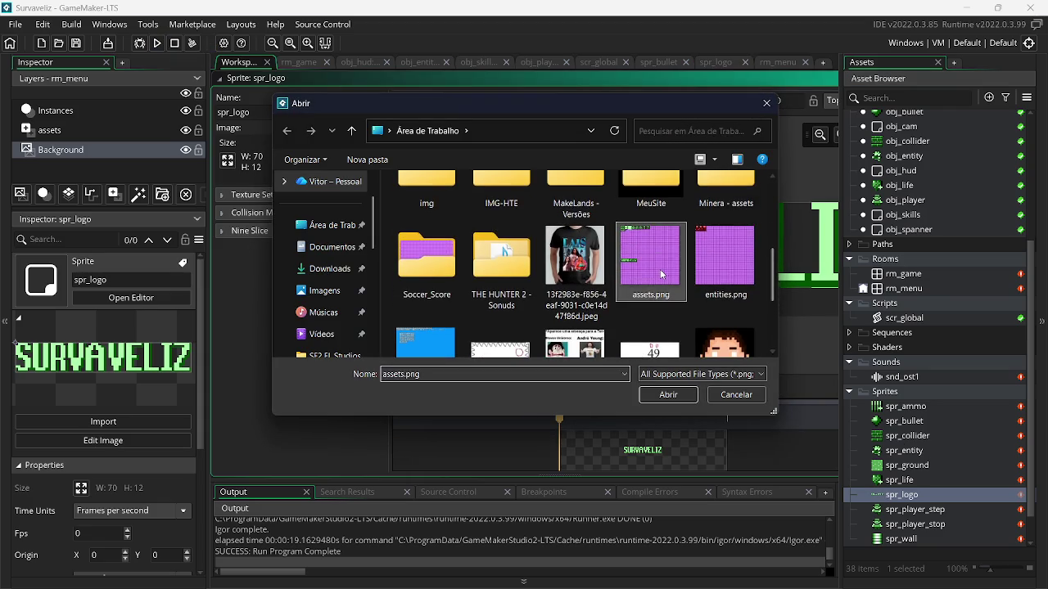
left_click(345, 149)
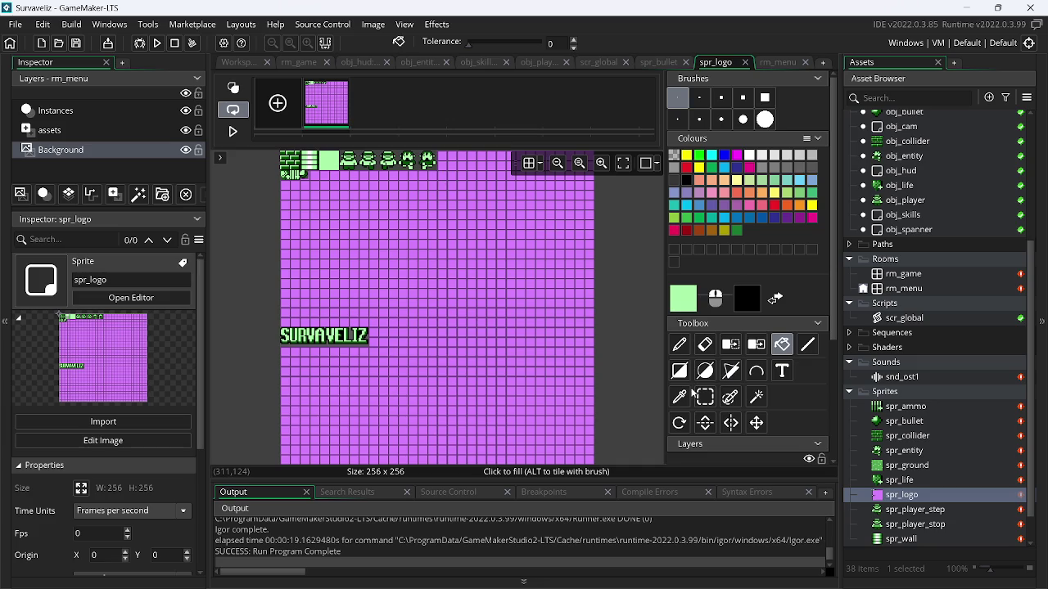
Delete the purple grid above, right of and below the SURVAVELIZ logo
left_click(706, 397)
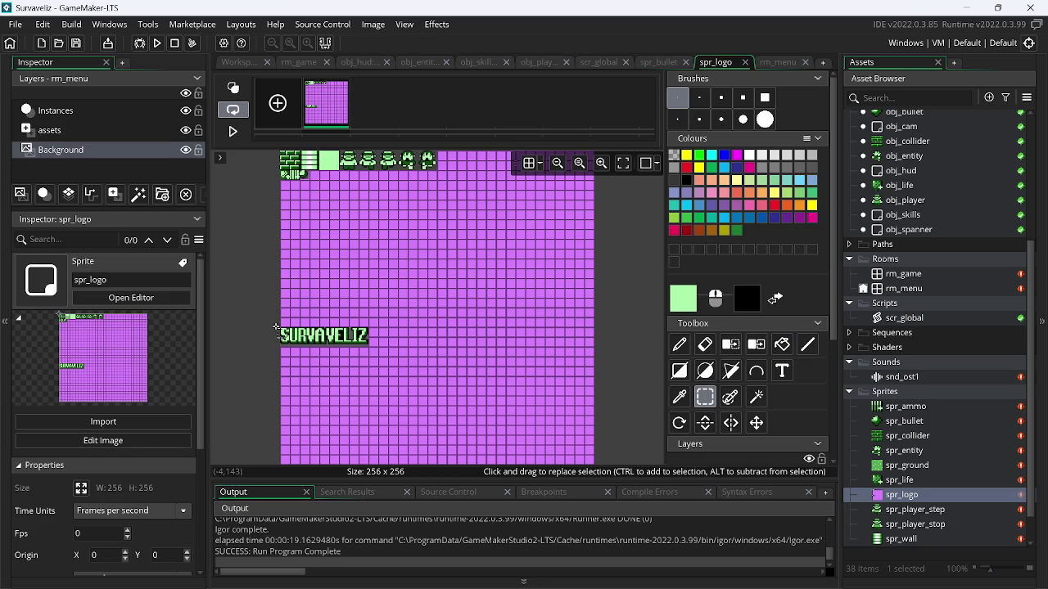
scroll(260, 325, "down", 1)
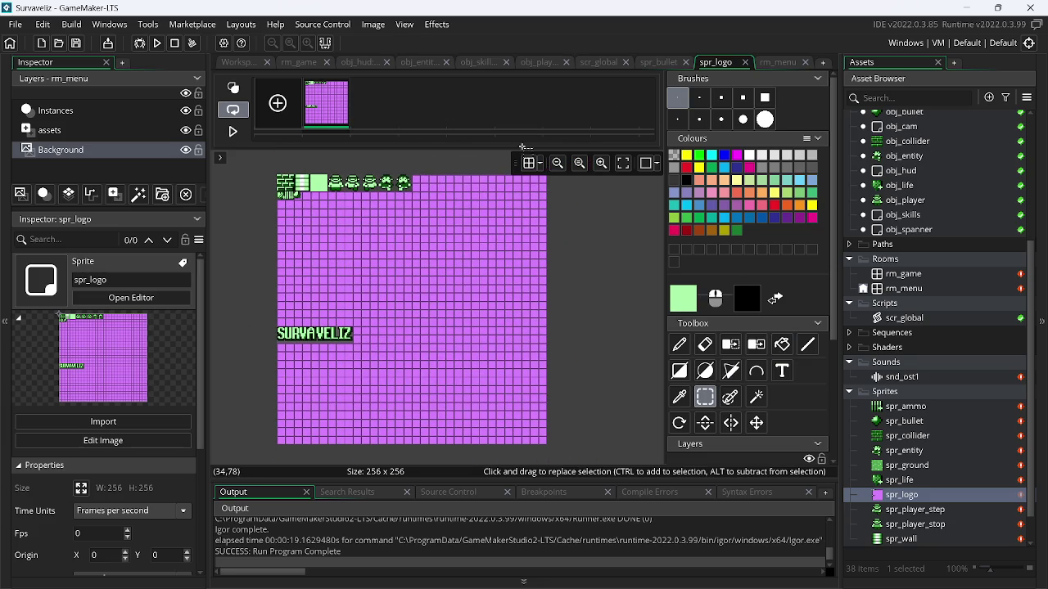
left_click(602, 163)
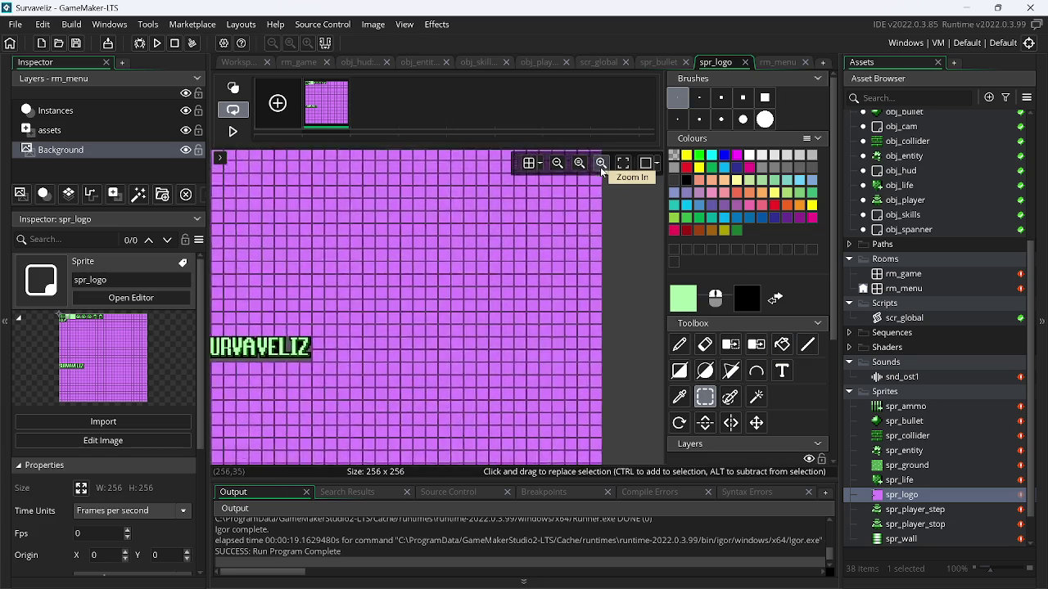
left_click(602, 164)
scroll(448, 397, "left", 5)
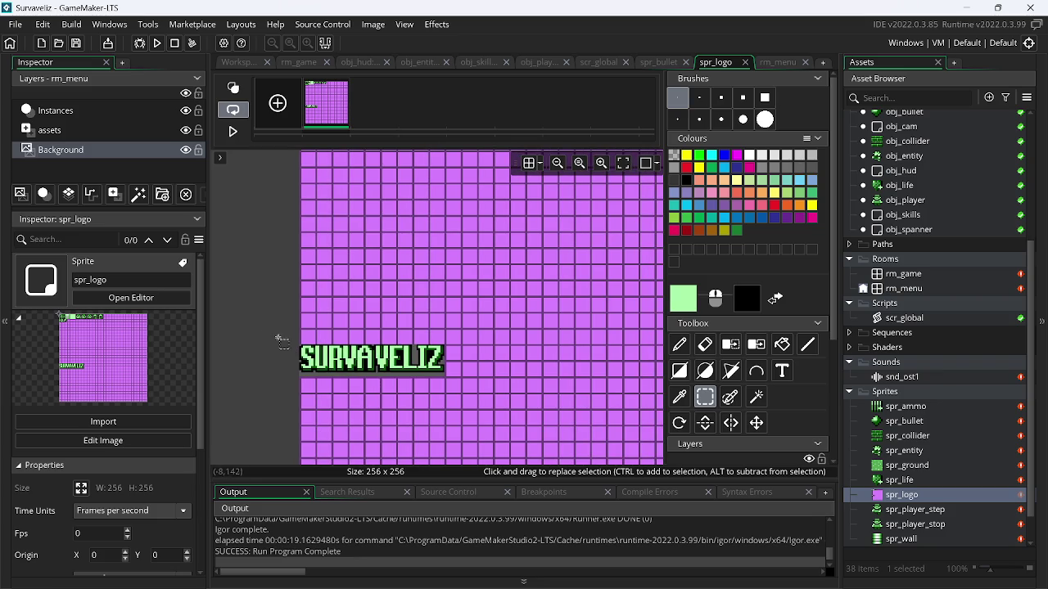
mouse_move(297, 344)
left_mouse_down()
mouse_move(409, 244)
mouse_move(907, 57)
mouse_move(916, 22)
left_mouse_up()
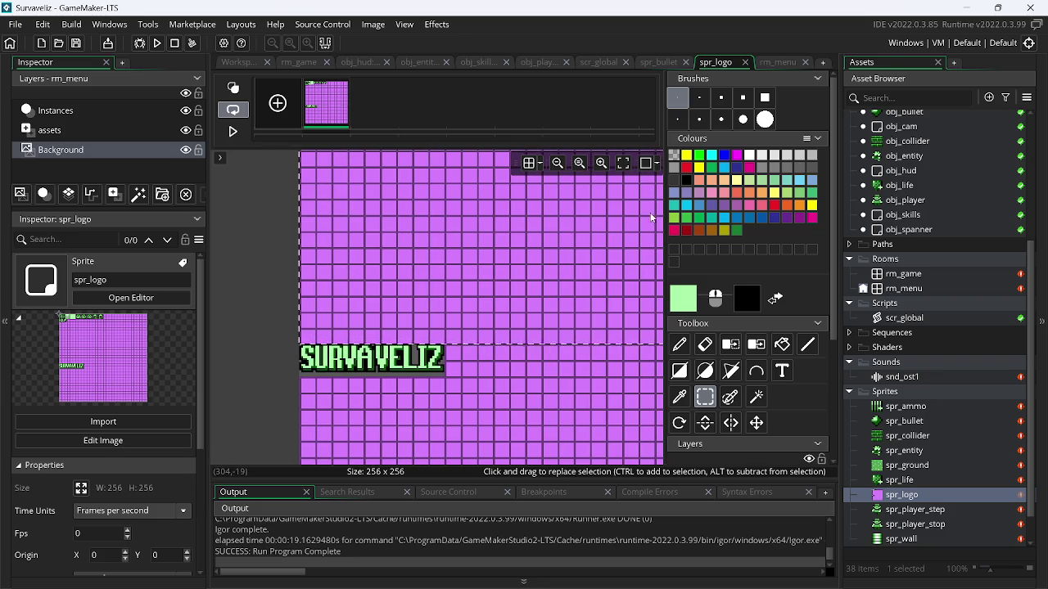
key("Delete")
mouse_move(451, 344)
left_mouse_down()
mouse_move(606, 409)
mouse_move(667, 471)
left_mouse_up()
key("Delete")
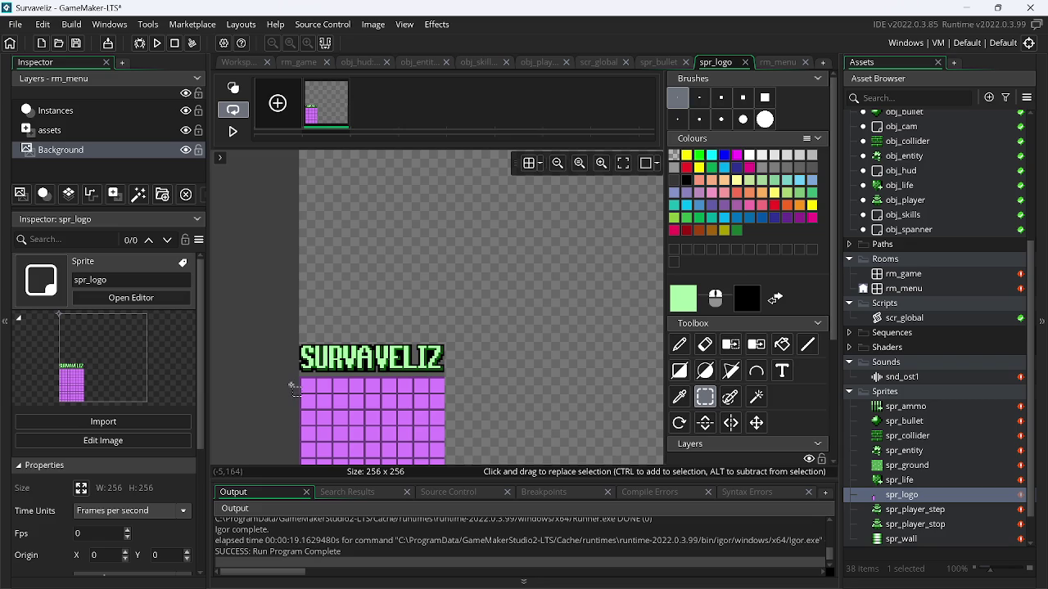
mouse_move(299, 380)
left_mouse_down()
mouse_move(319, 401)
mouse_move(648, 573)
left_mouse_up()
key("Delete")
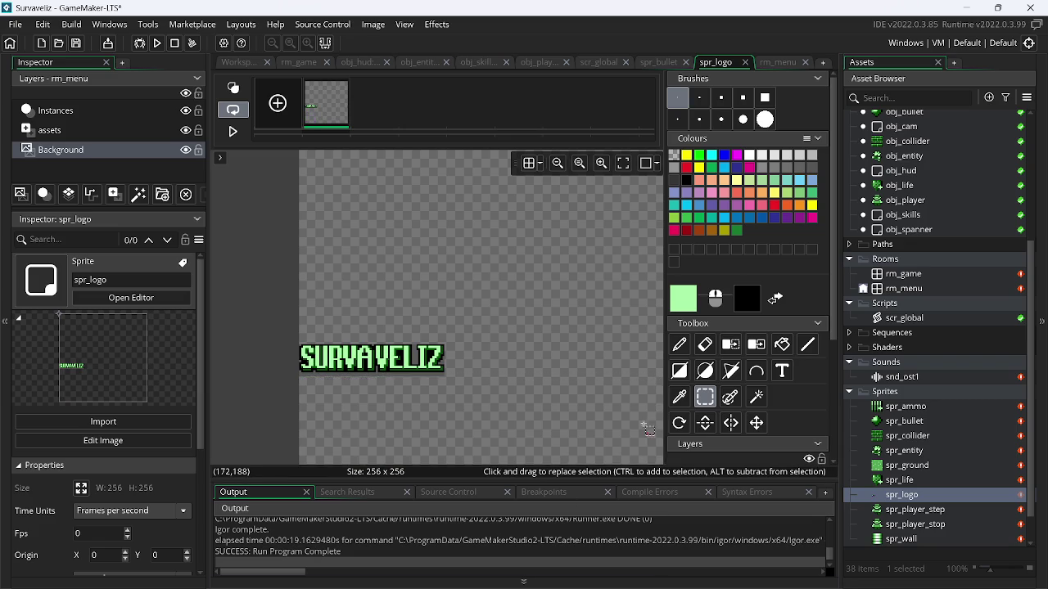
Auto Trim All Frames to crop spr_logo down to 72×16
scroll(560, 368, "down", 3)
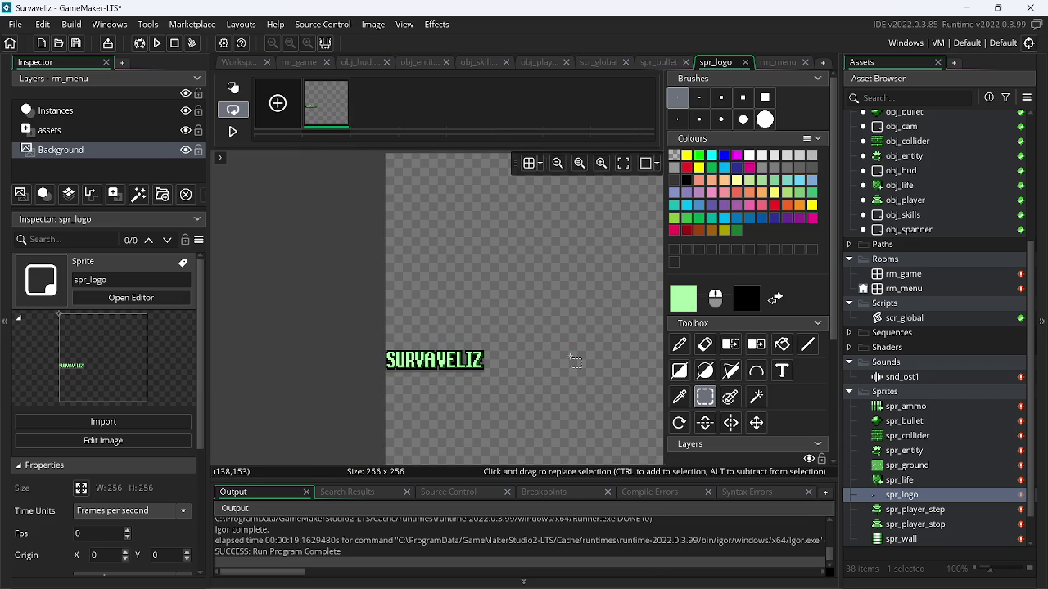
left_click(373, 24)
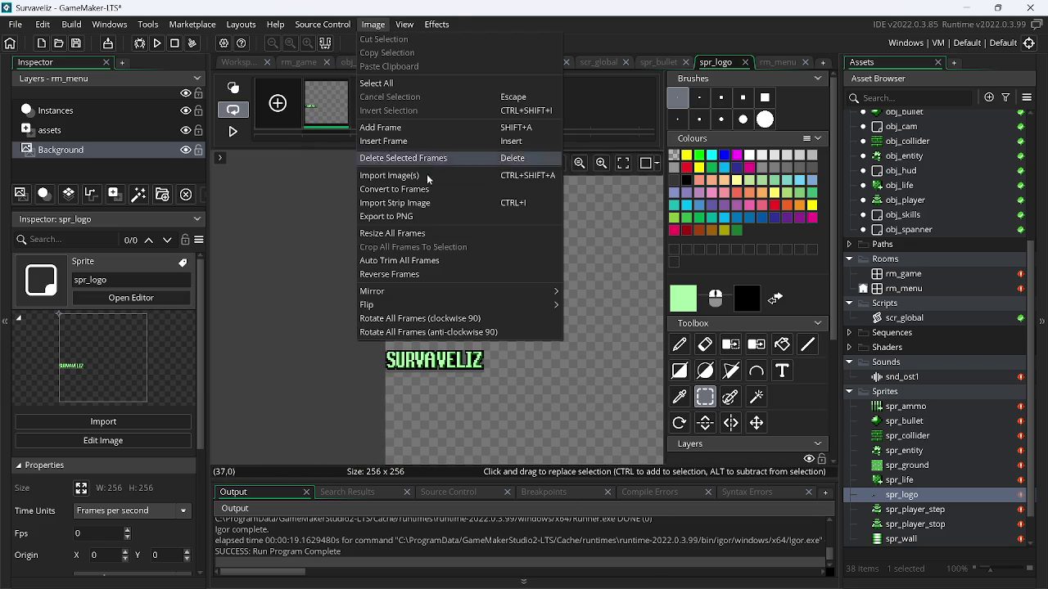
left_click(429, 262)
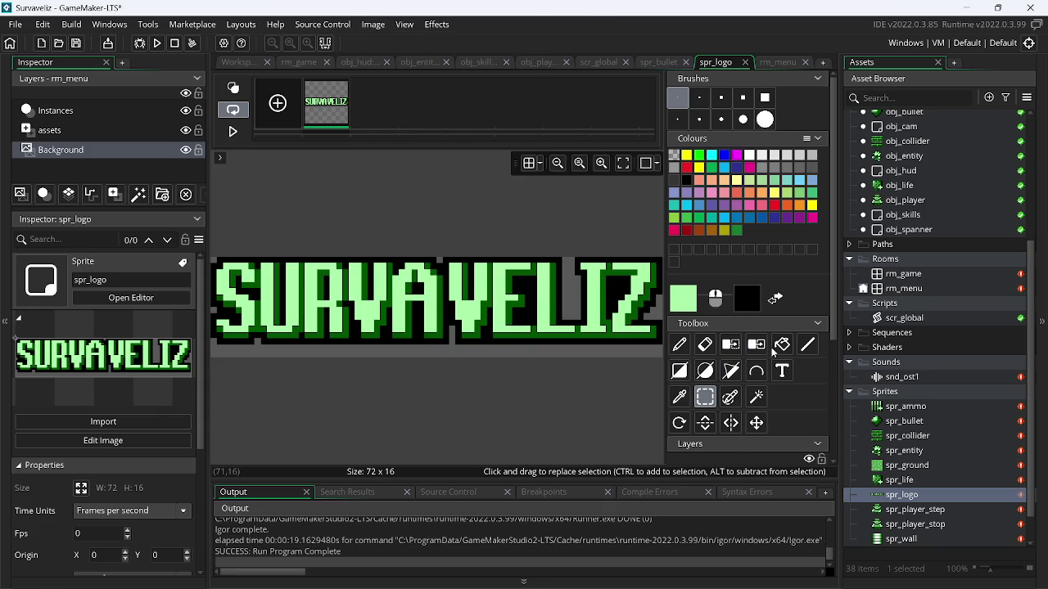
left_click(731, 345)
Remove the grey background colour, auto-trim spr_logo to 72×14, and test-run the game
left_click(572, 301)
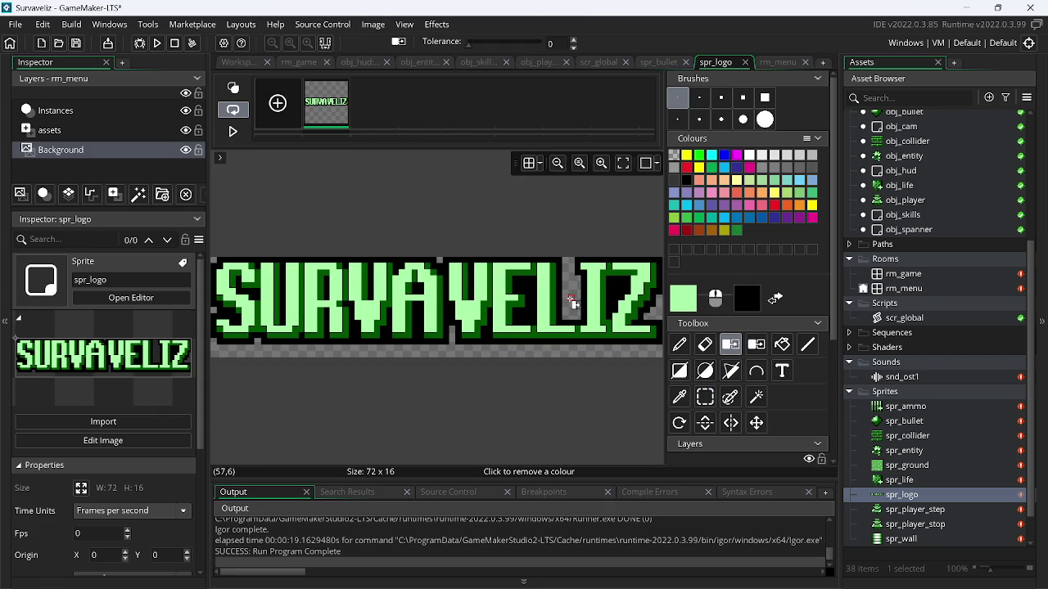
left_click(373, 25)
left_click(416, 260)
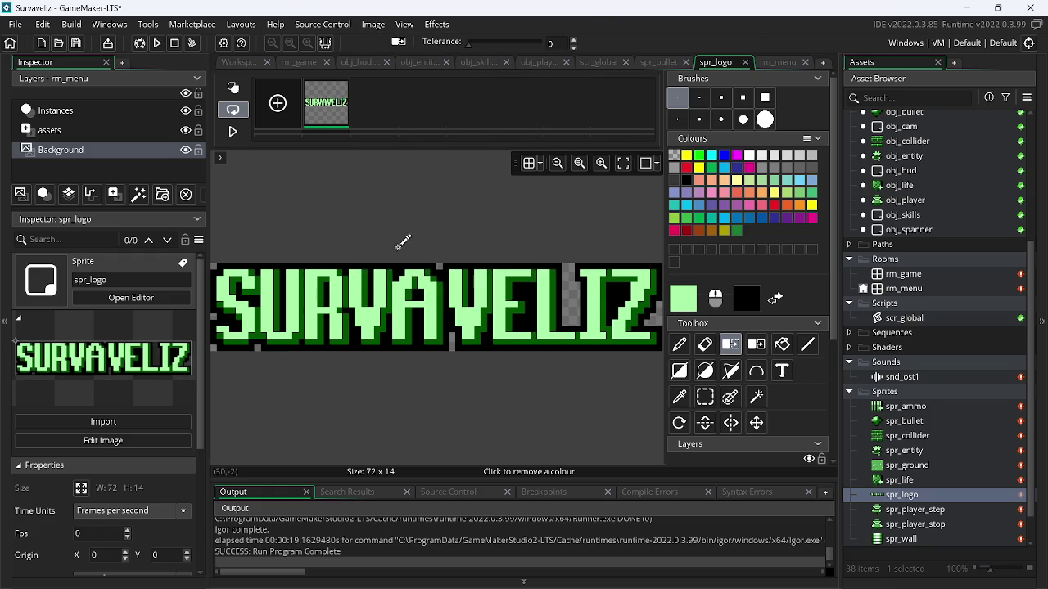
left_click(158, 43)
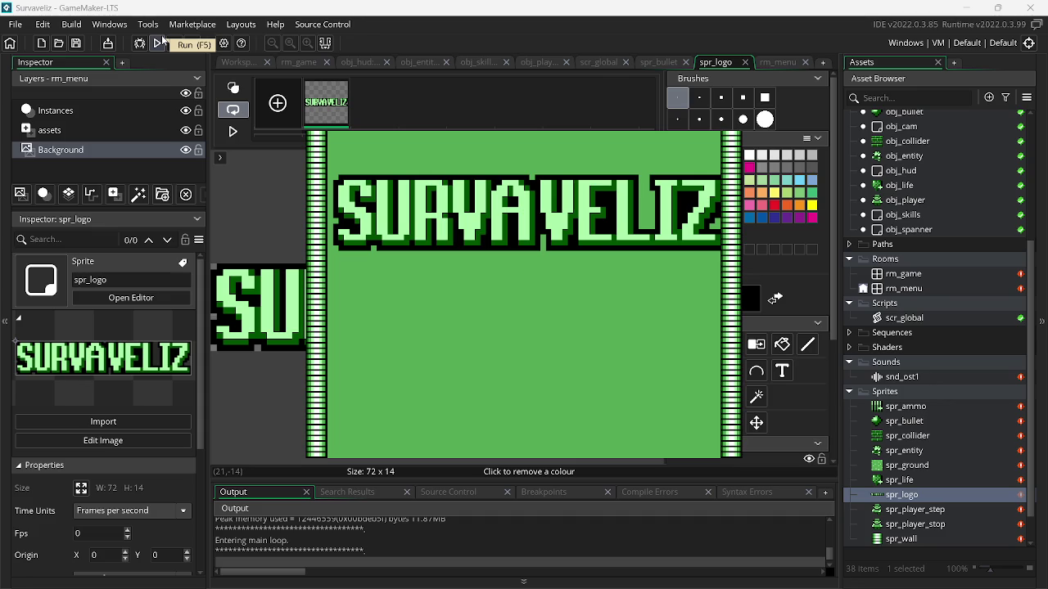
left_click(174, 43)
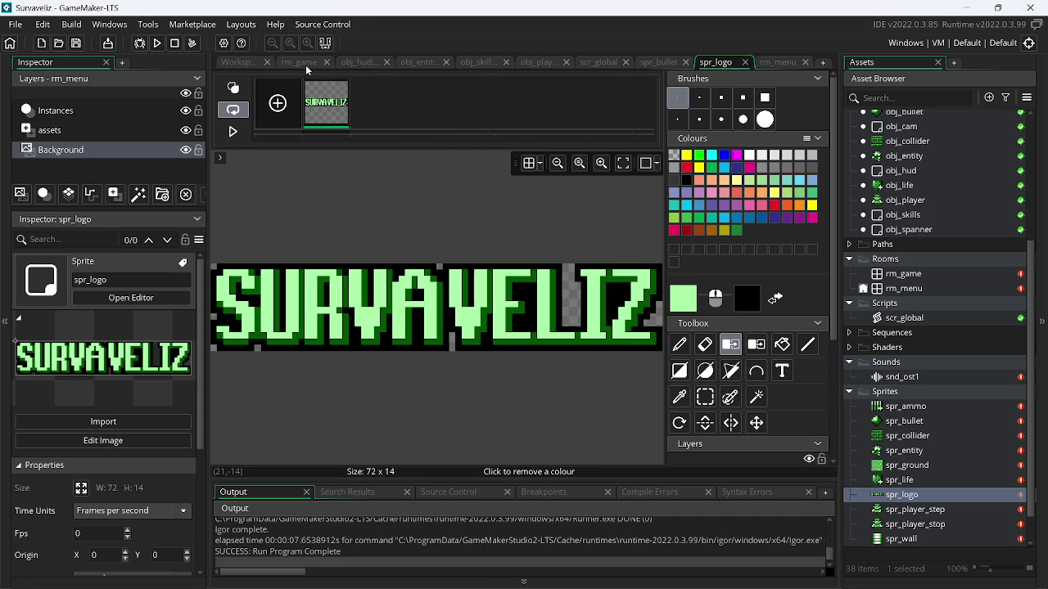
In rm_menu, select the logo on the assets layer and scale it 7×7
left_click(778, 63)
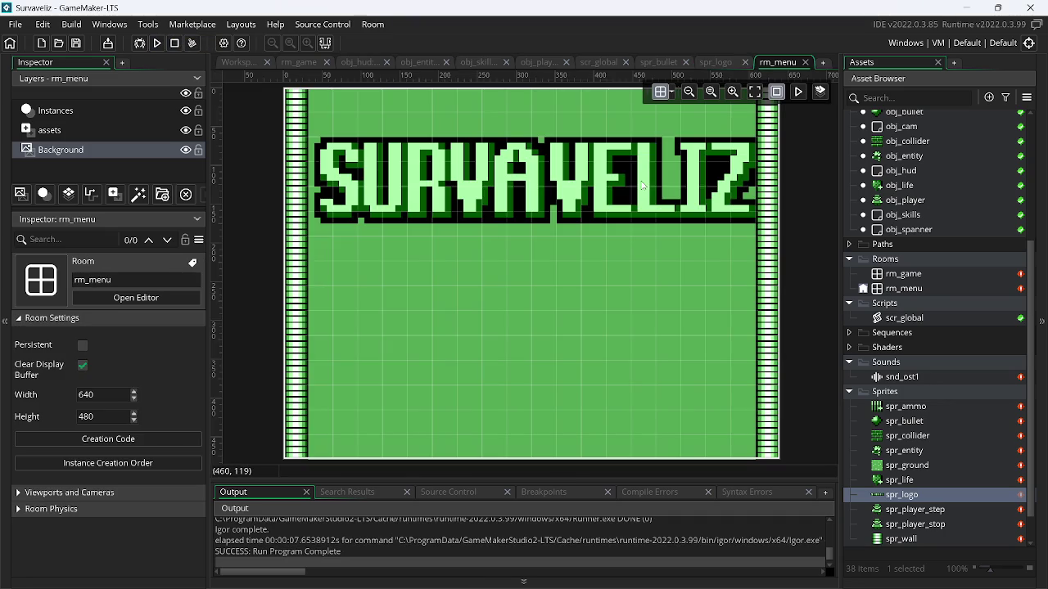
left_click(76, 129)
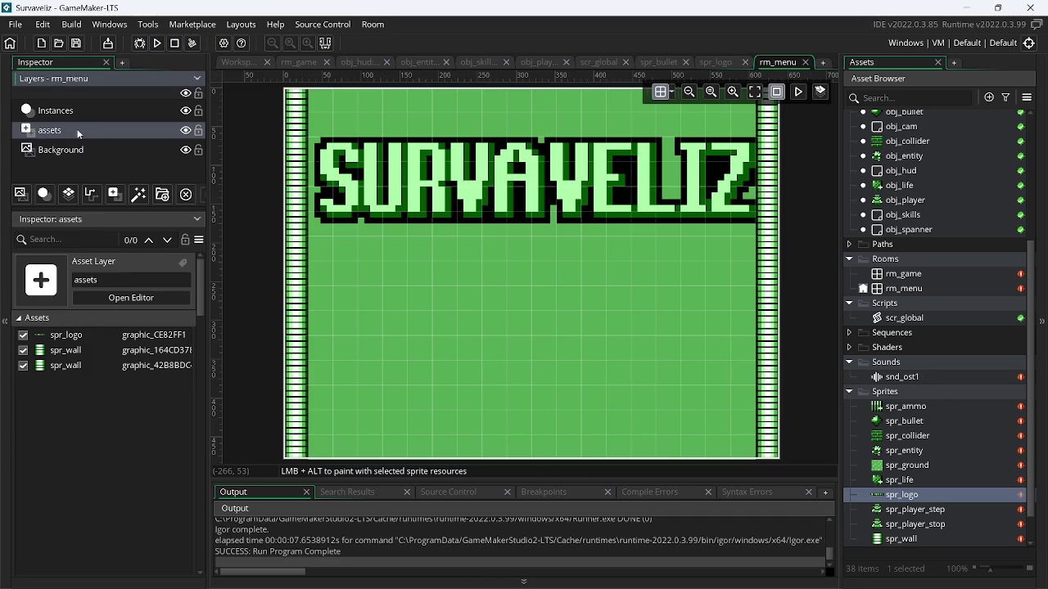
left_click(74, 400)
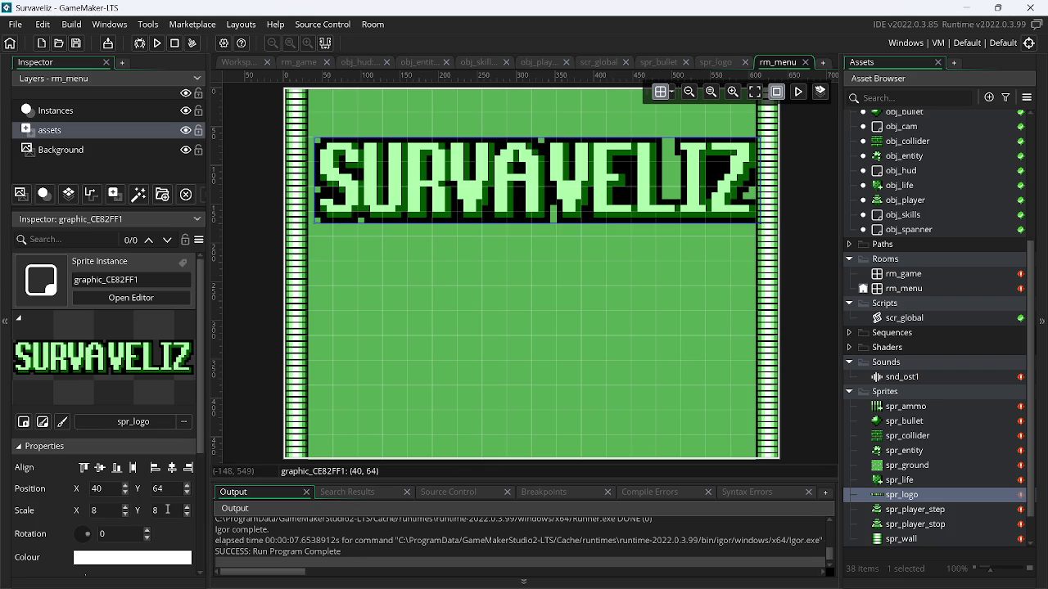
left_click(152, 512)
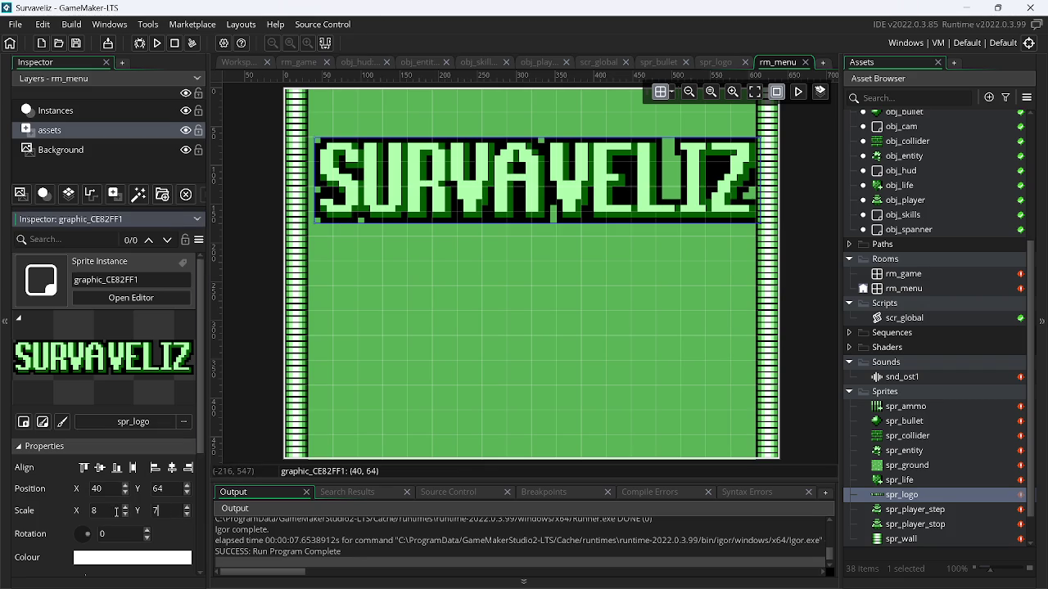
left_click(116, 511)
type("7")
key("Return")
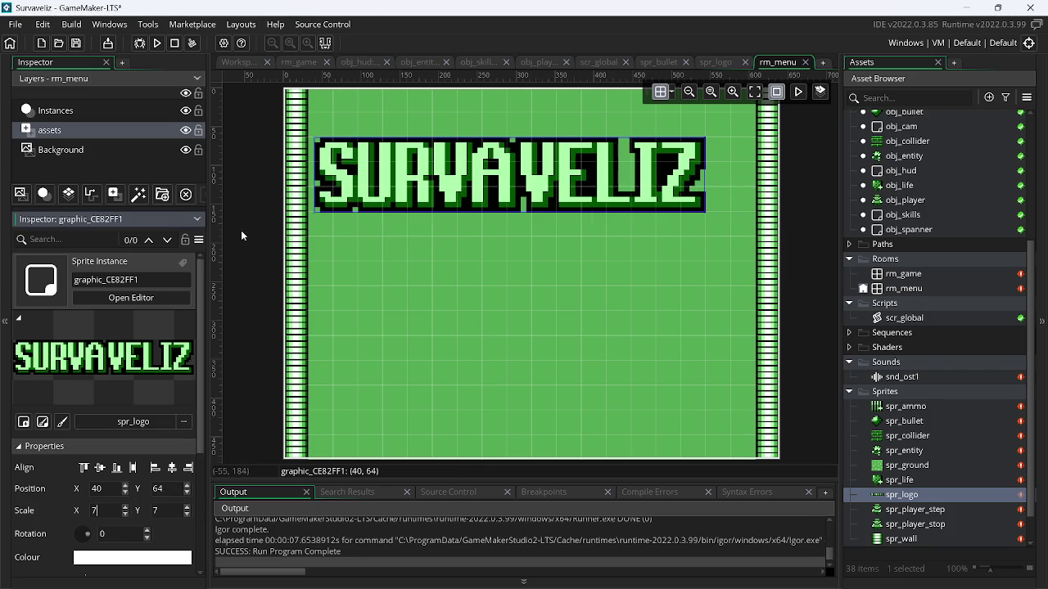
Centre the logo horizontally at the top, move it to 68, 64, and switch to Paint.NET
left_click(242, 325)
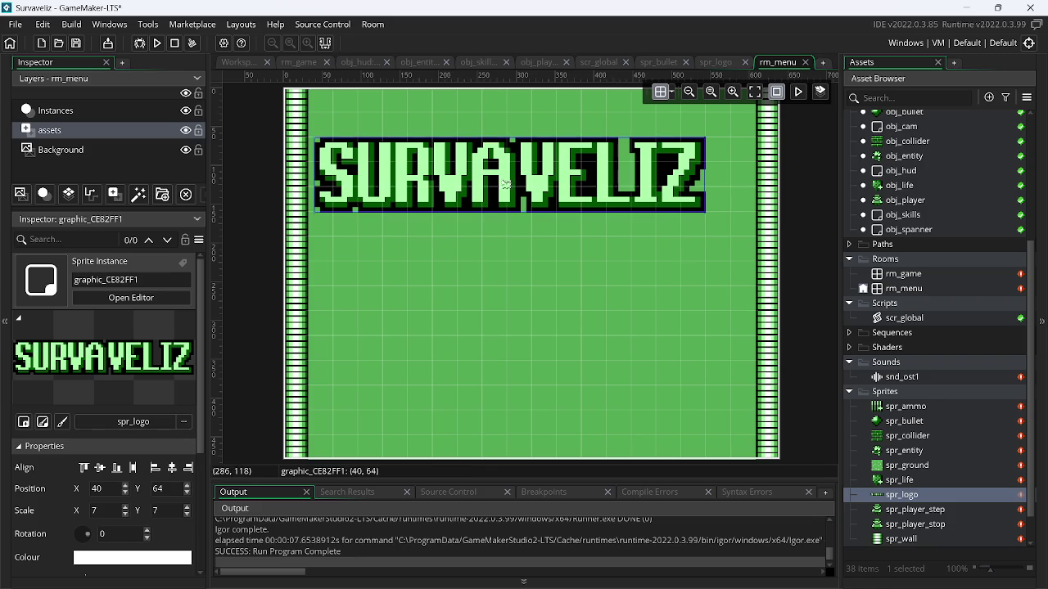
left_click(113, 471)
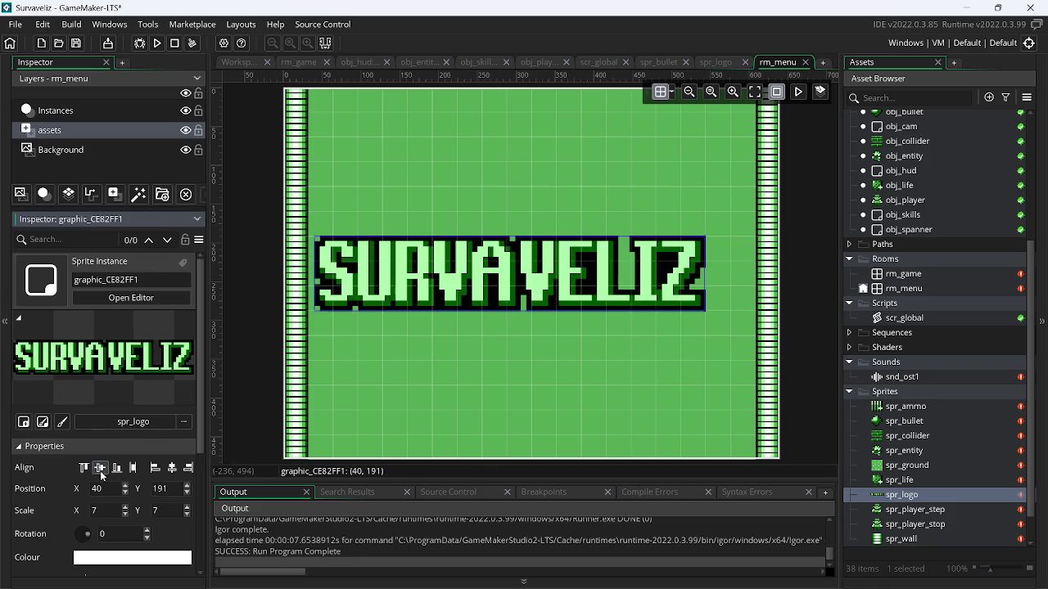
left_click(172, 468)
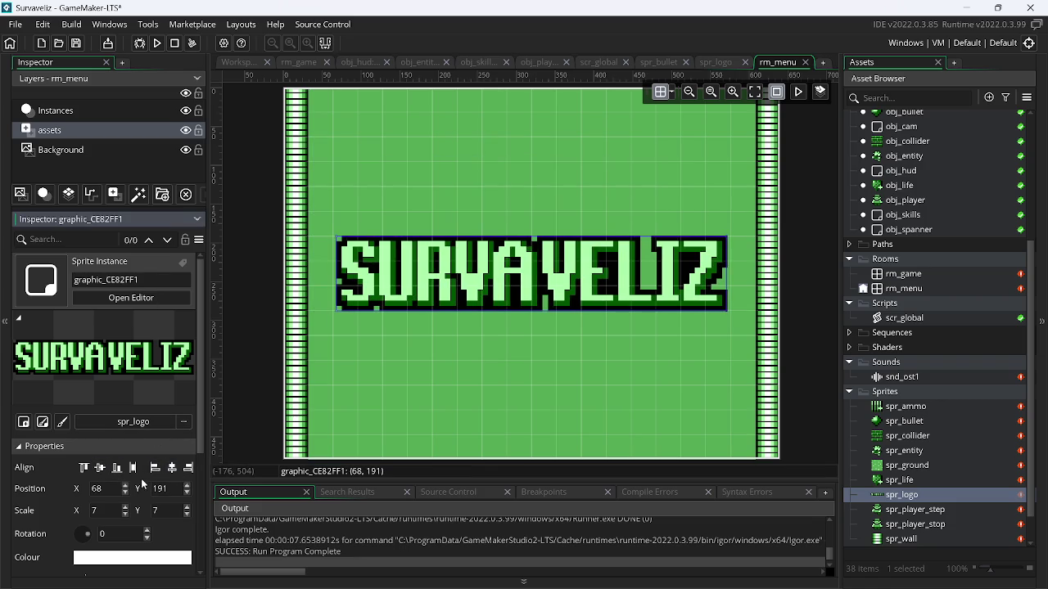
left_click(83, 468)
left_click_drag(573, 122, 573, 172)
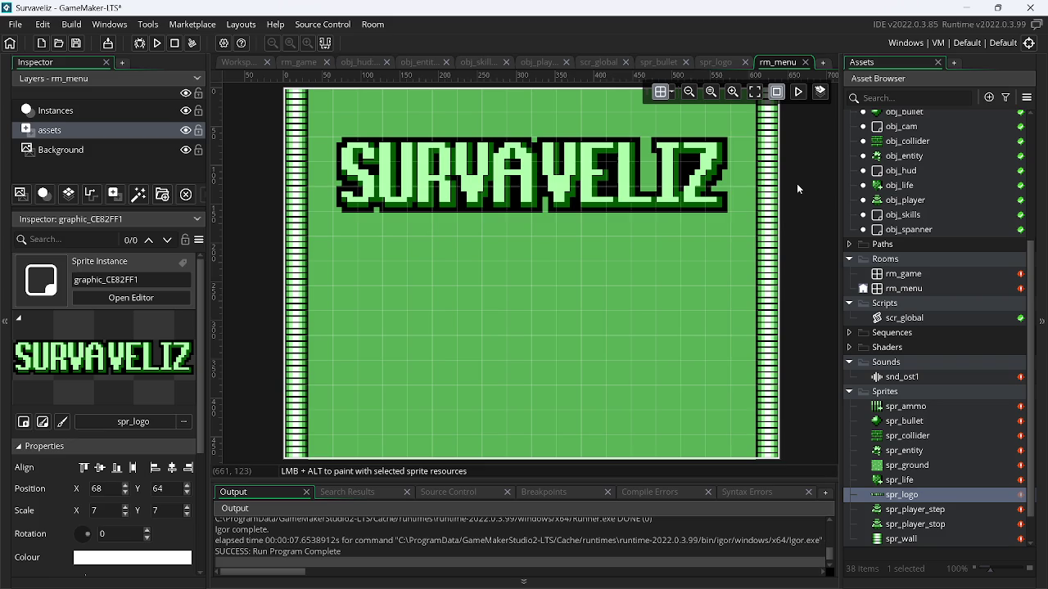
key("alt+Tab")
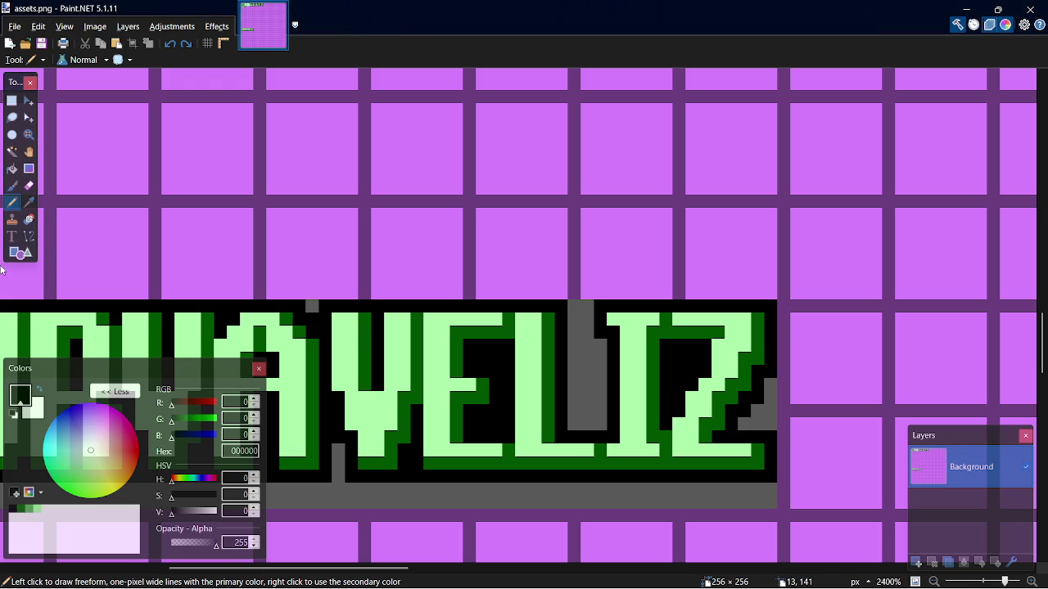
Select the logo in assets.png, bucket-fill its light-green letters with 55AA55, and copy the hex code
key("s")
mouse_move(776, 502)
left_mouse_down()
mouse_move(205, 326)
mouse_move(58, 261)
mouse_move(85, 309)
left_mouse_up()
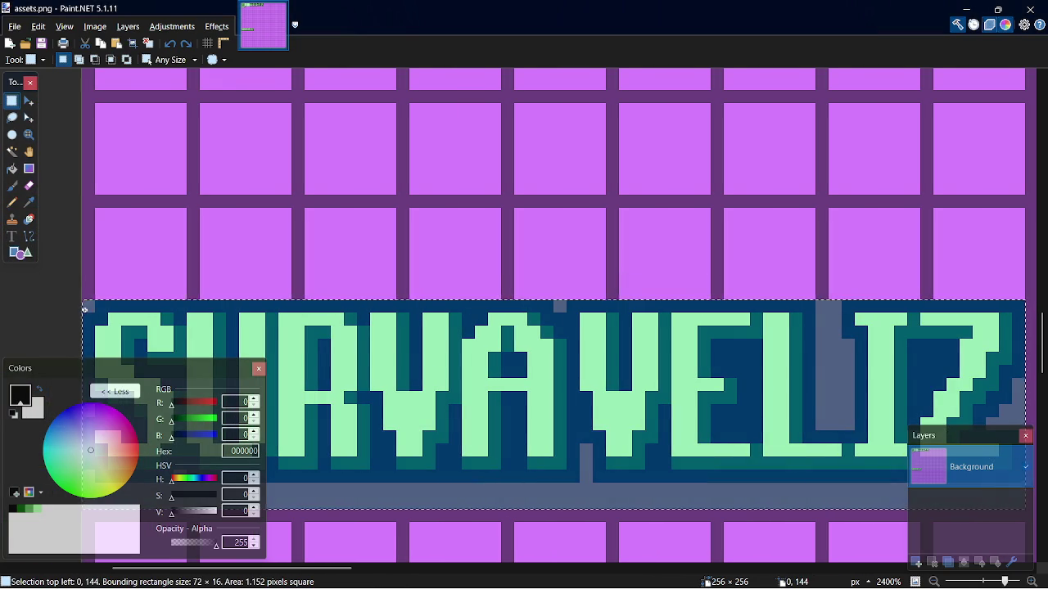
left_click(33, 510)
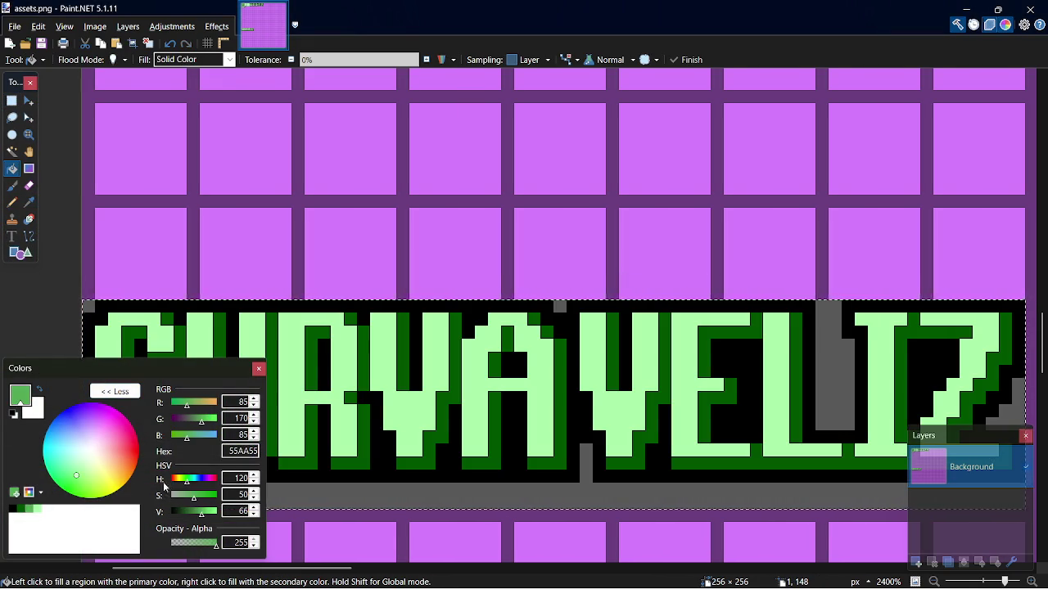
left_click(332, 379)
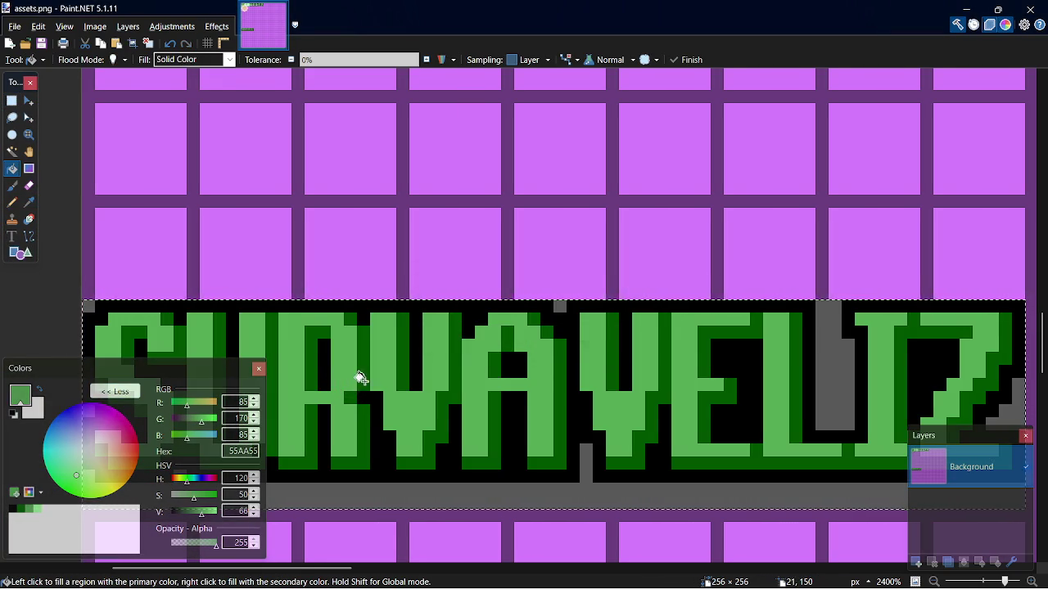
left_click(243, 451)
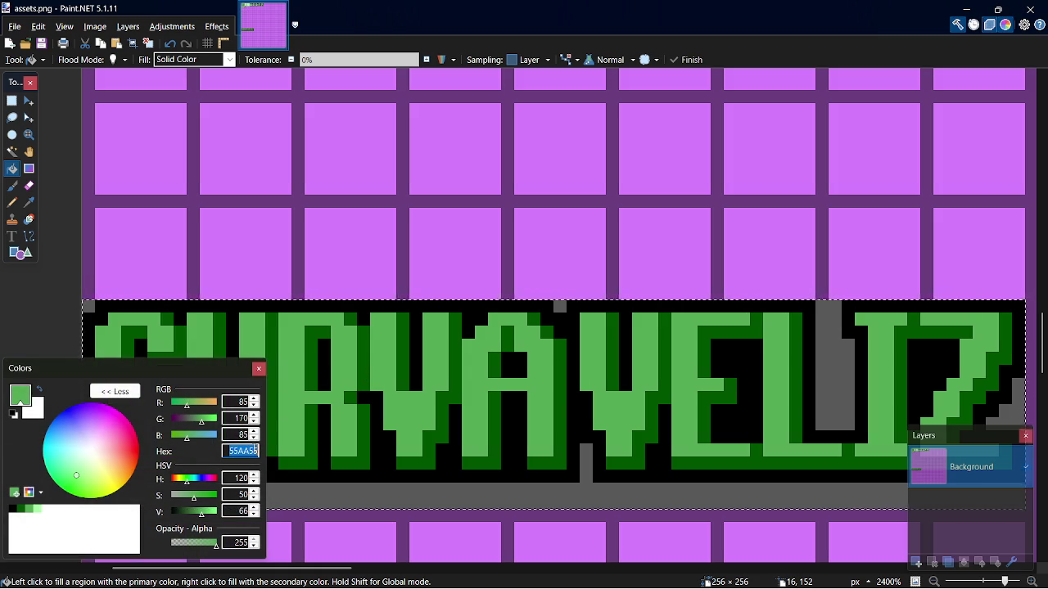
key("alt+Tab")
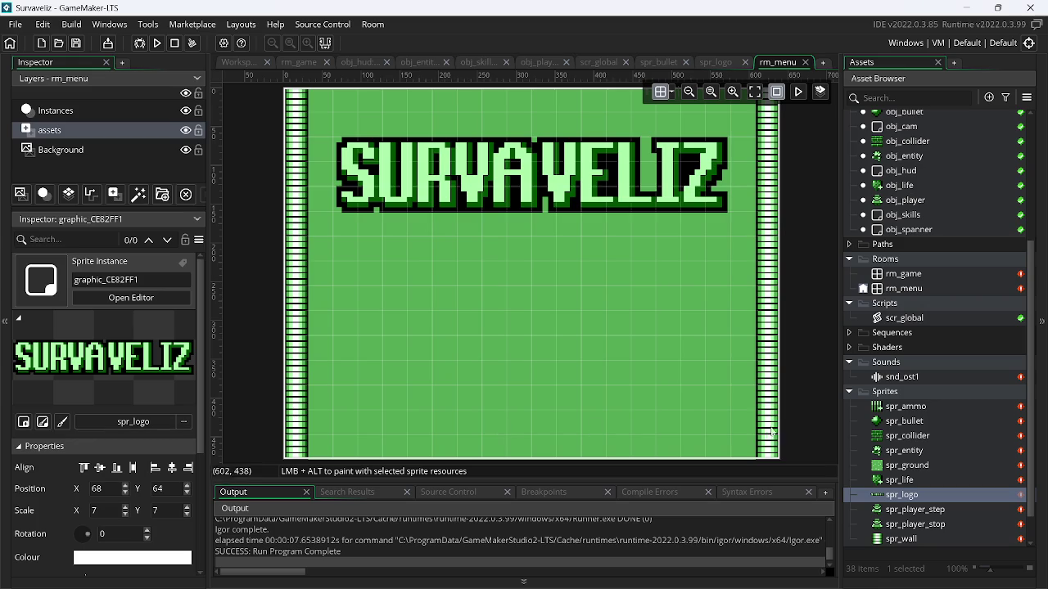
Open spr_logo's image editor and set the Fill tool colour to 55AA55
double_click(932, 491)
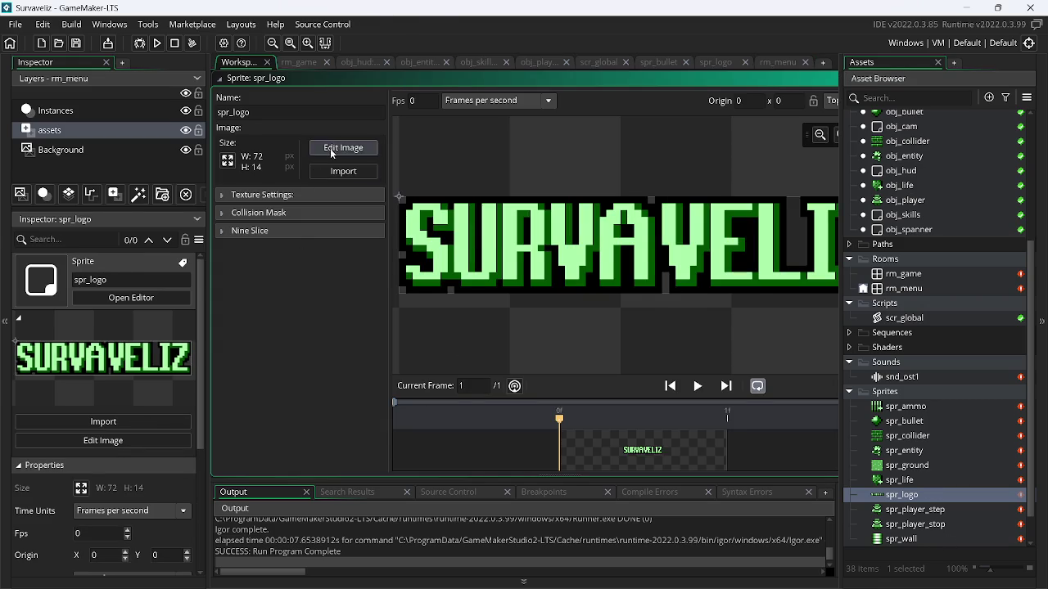
left_click(330, 148)
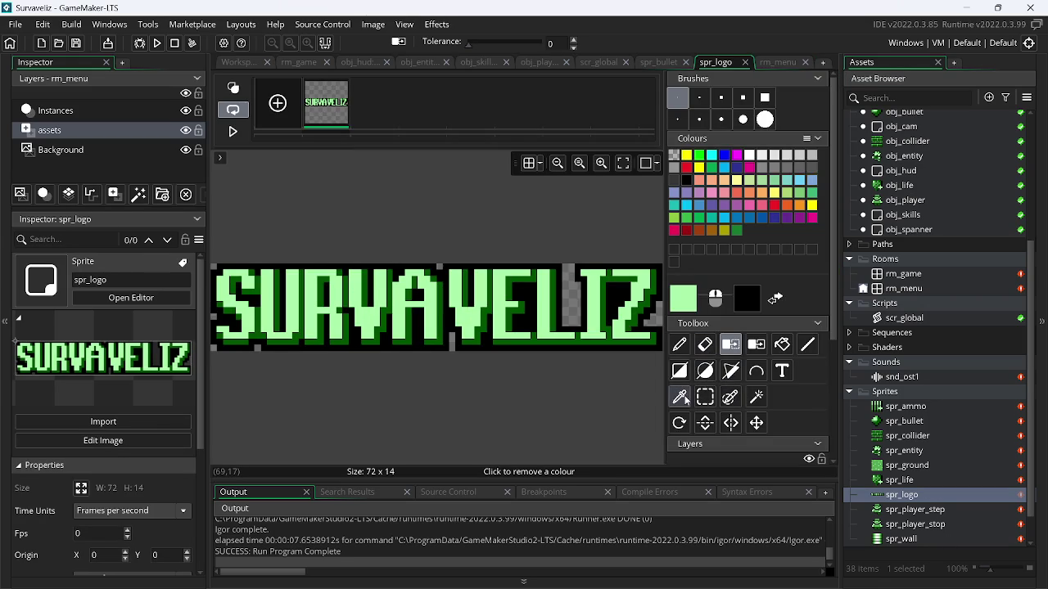
left_click(784, 344)
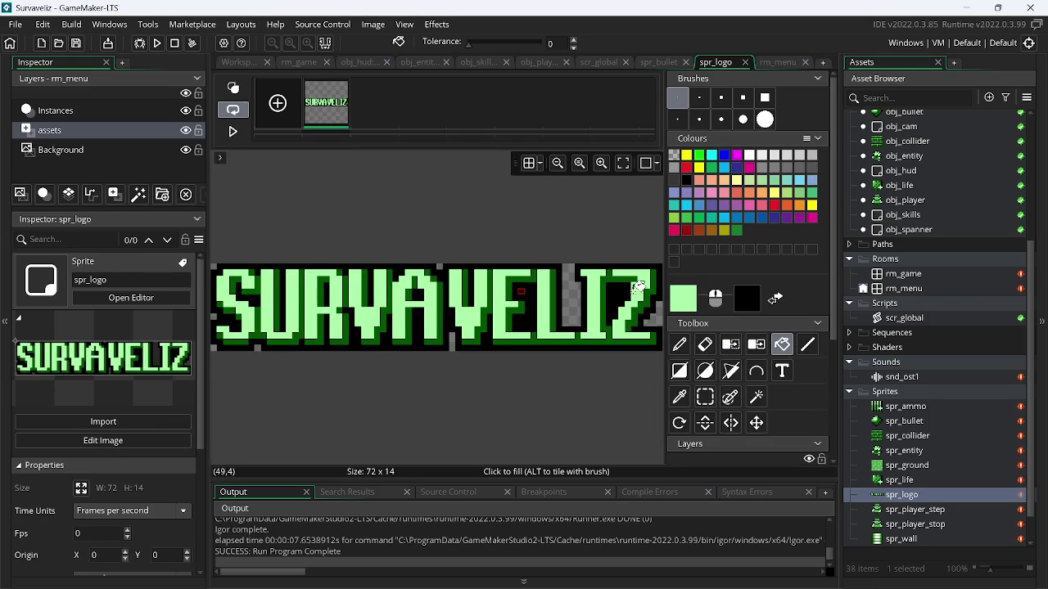
left_click(691, 300)
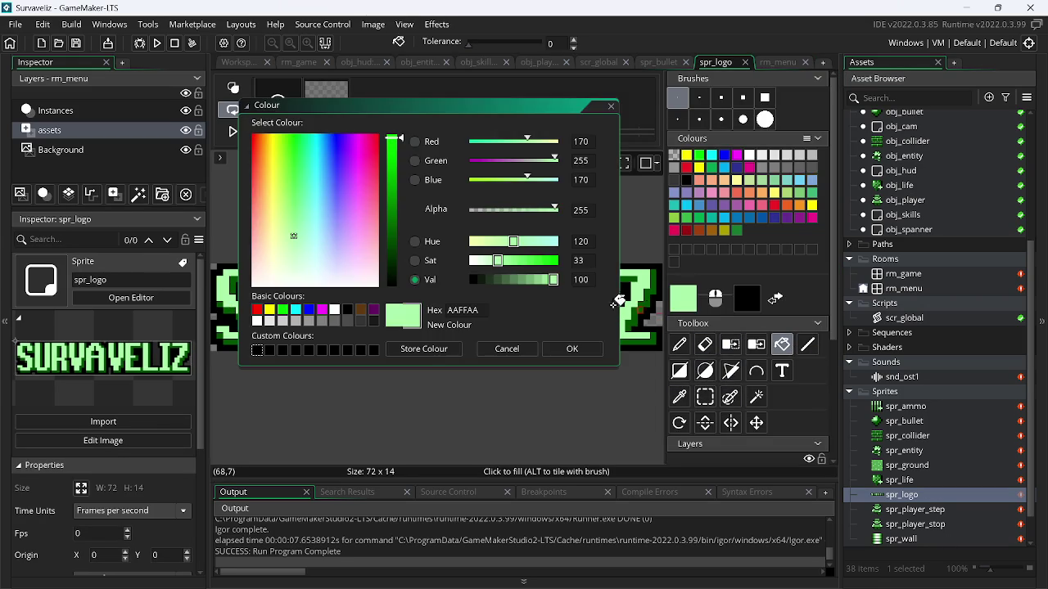
double_click(461, 310)
type("55AA55")
left_click(572, 349)
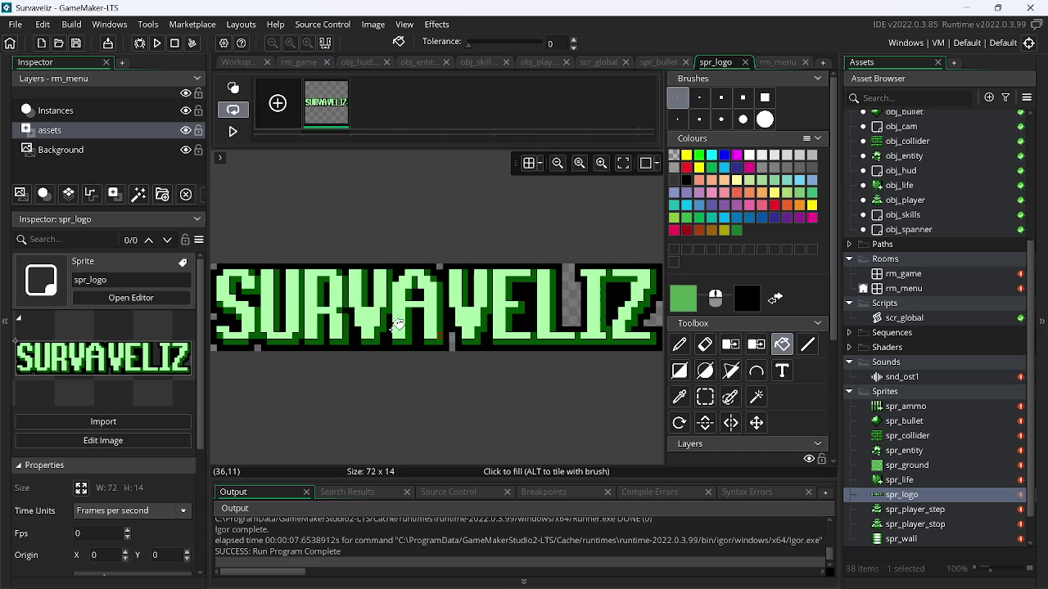
Fill each letter S, U, R, V, A, V, E, L, I, Z with the 55AA55 green
left_click(248, 305)
left_click(279, 309)
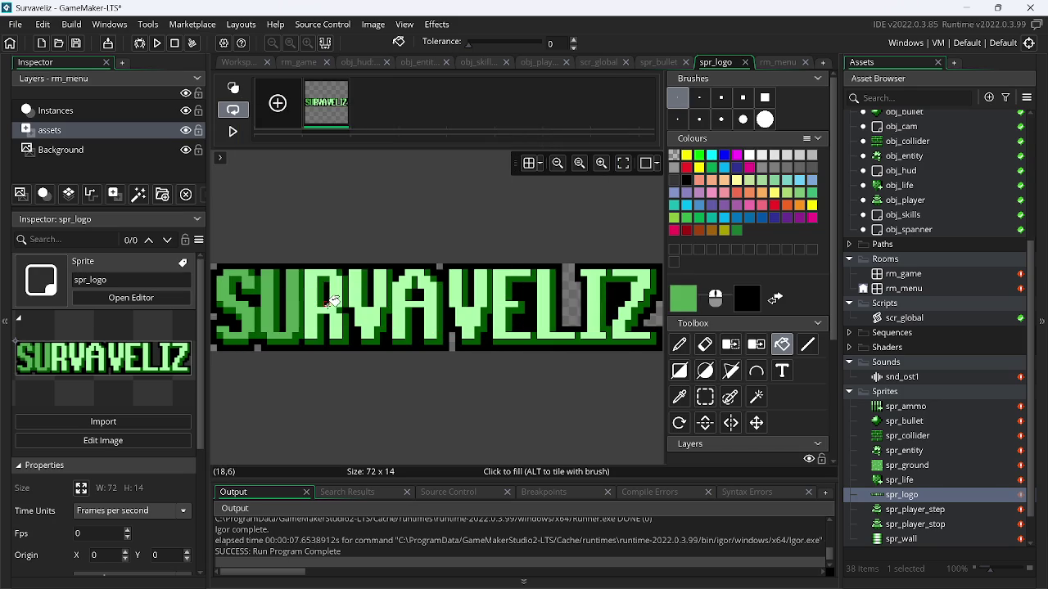
left_click(330, 310)
left_click(366, 311)
left_click(427, 311)
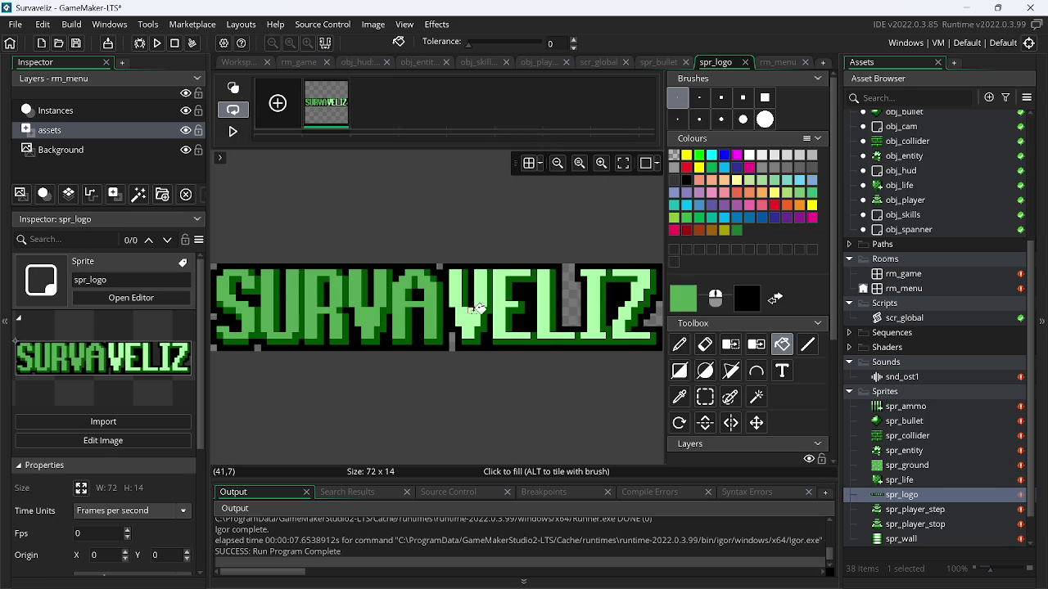
left_click(474, 309)
left_click(504, 329)
left_click(553, 333)
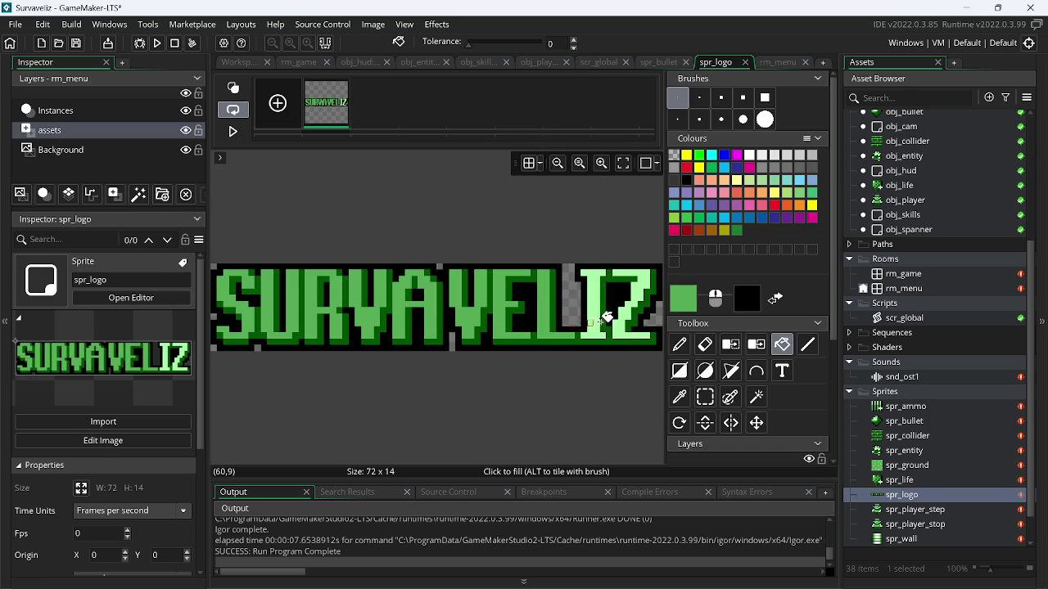
left_click(597, 316)
left_click(640, 275)
Briefly play The Mirror video in the browser, then return to GameMaker
key("alt+Tab")
key("alt+Tab")
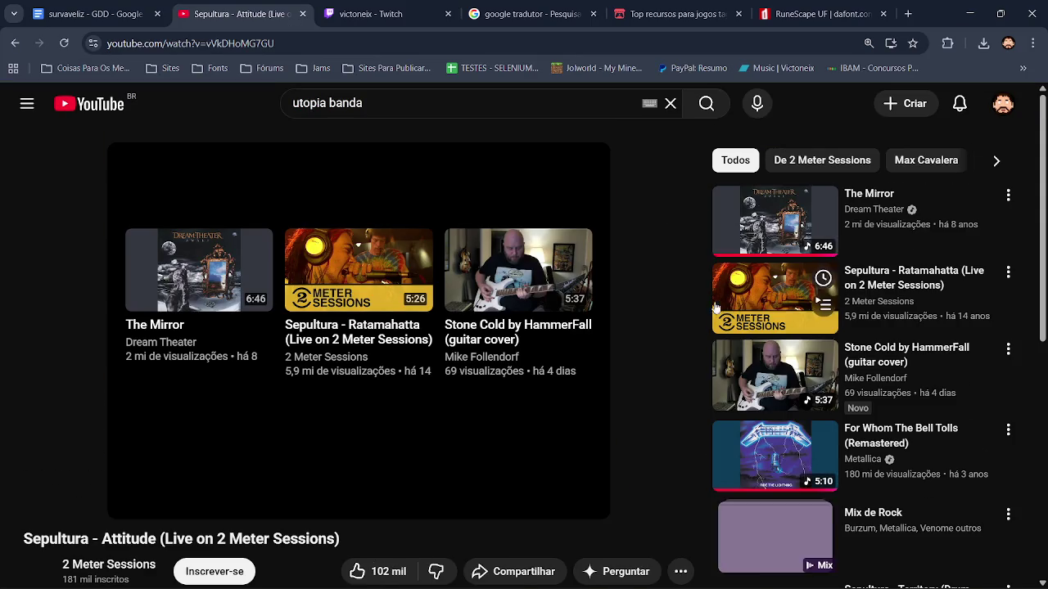
left_click(757, 234)
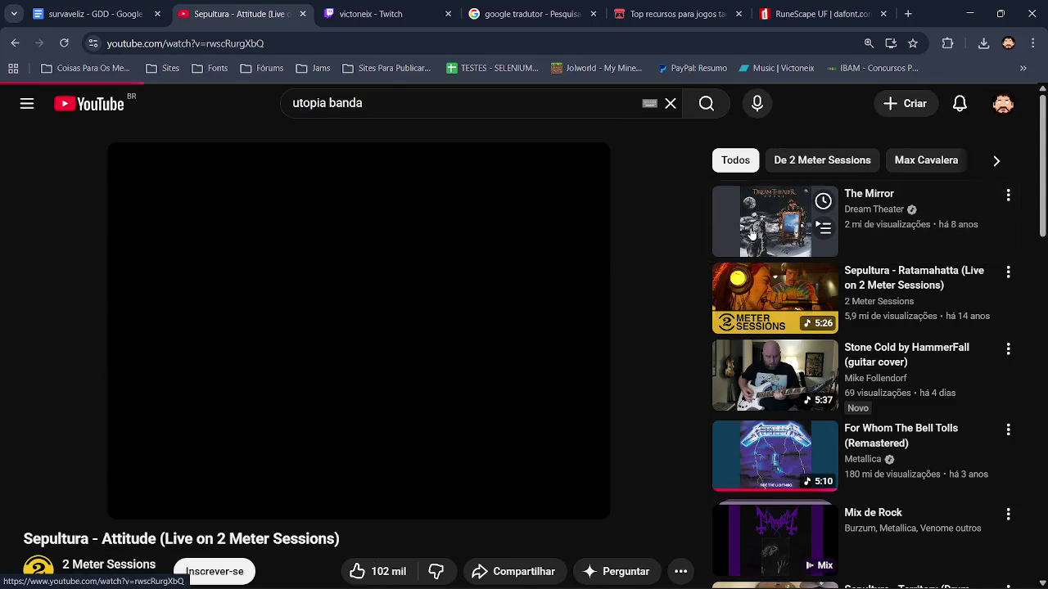
left_click(970, 14)
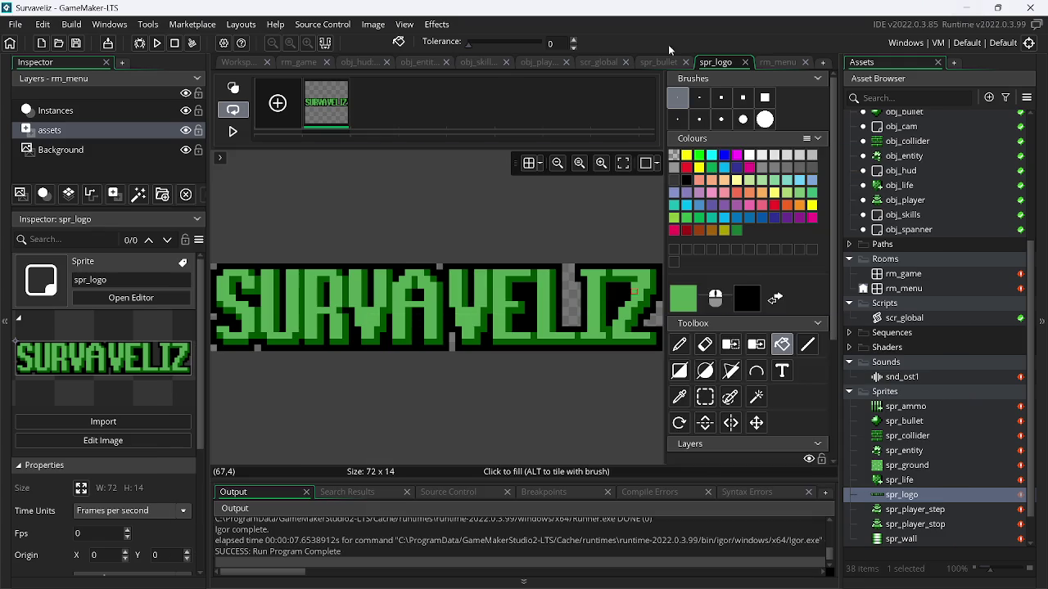
Run the game to preview the darker-green SURVAVELIZ logo on the menu
left_click(159, 43)
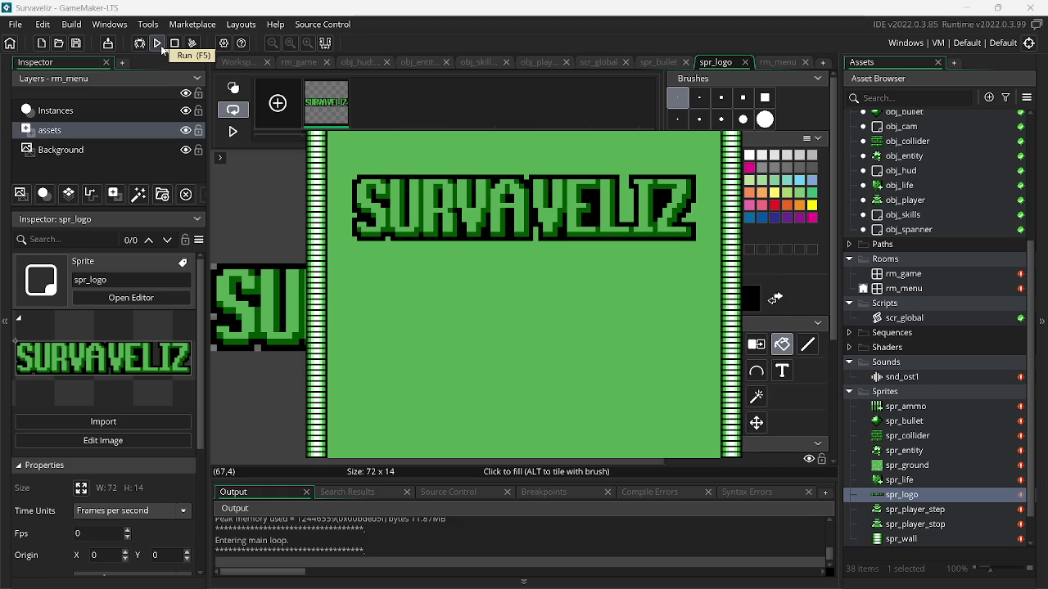
Undo the 55AA55 letter fills, then test and undo a fill inside the logo's top band
key("ctrl+y")
key("ctrl+y")
key("ctrl+y")
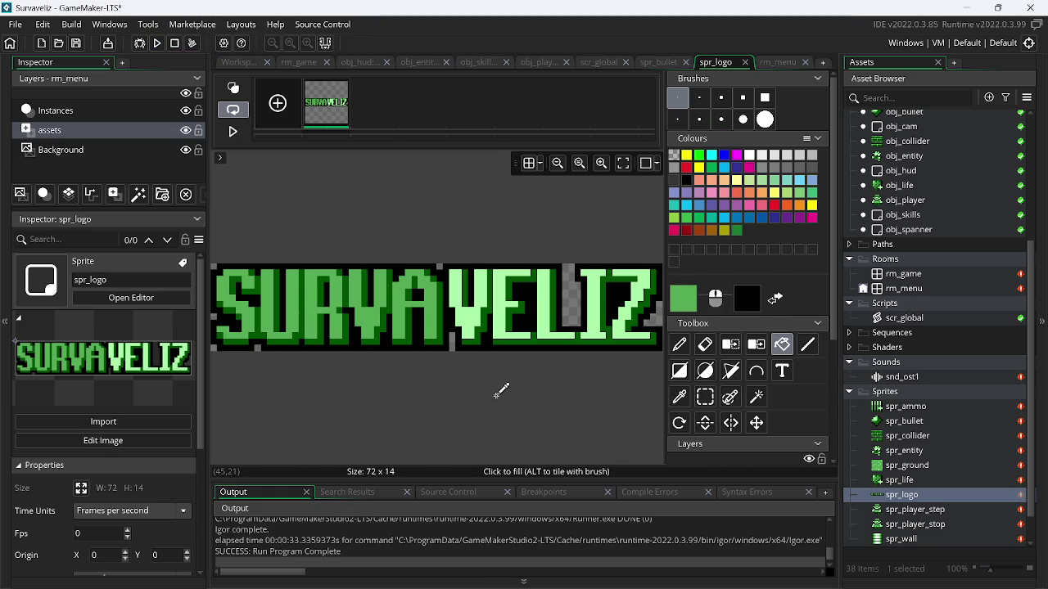
key("ctrl+z")
key("ctrl+z")
key("ctrl+z")
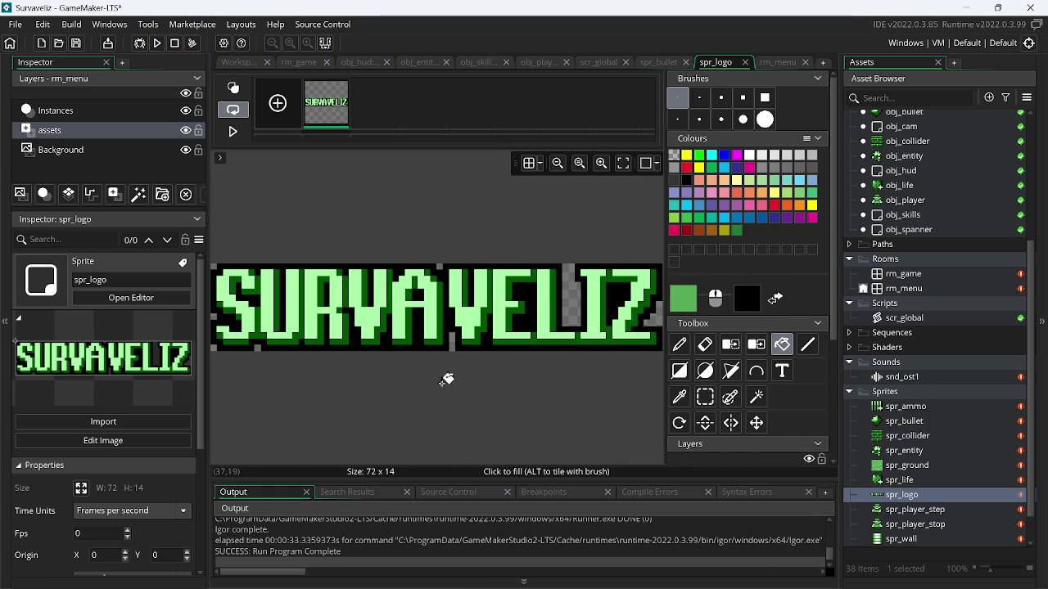
left_click(706, 397)
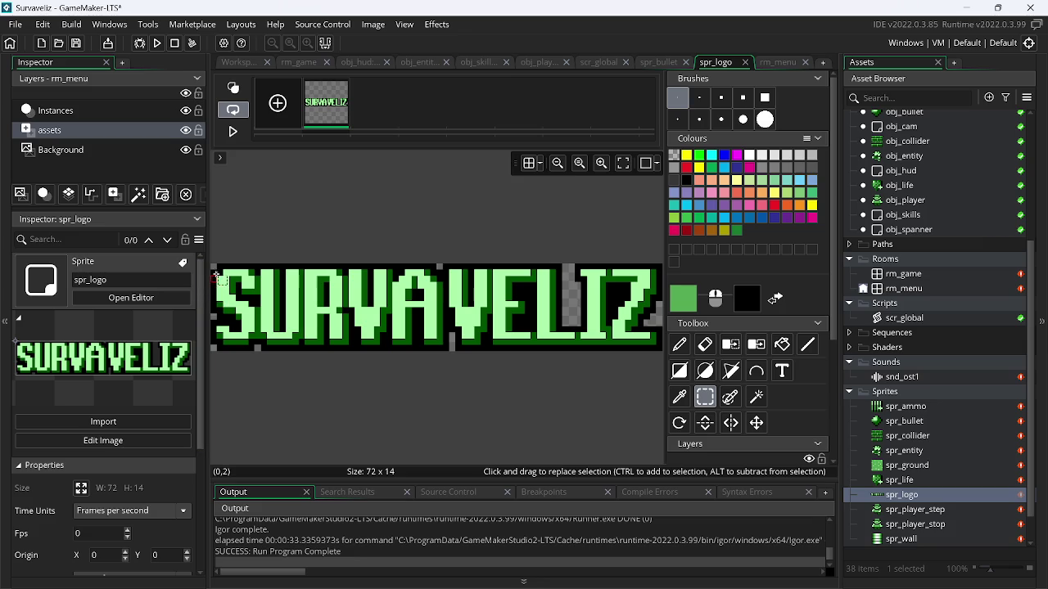
mouse_move(219, 270)
left_mouse_down()
mouse_move(233, 283)
mouse_move(676, 320)
left_mouse_up()
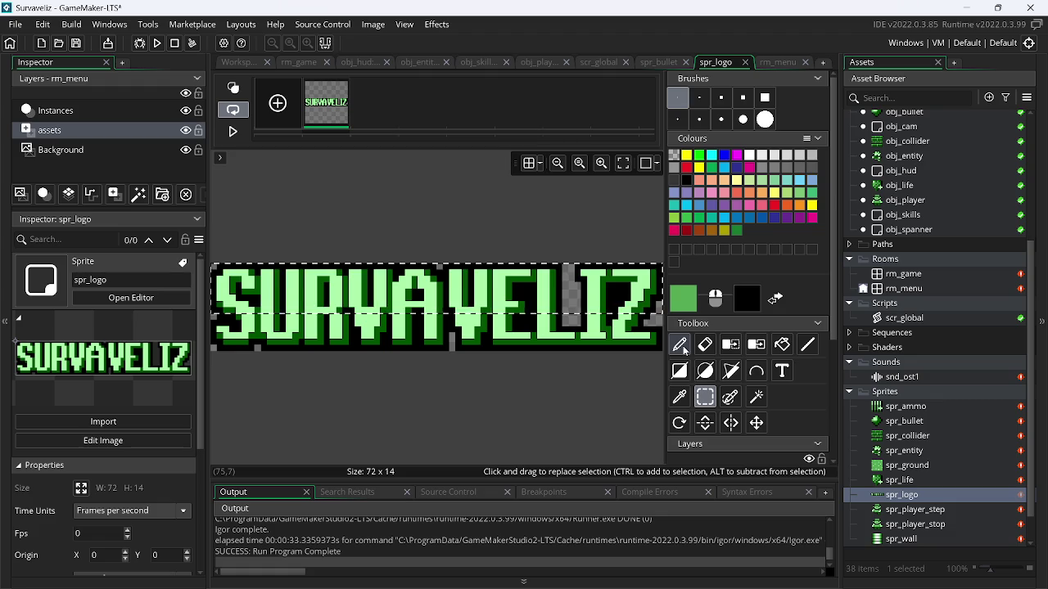
left_click(782, 345)
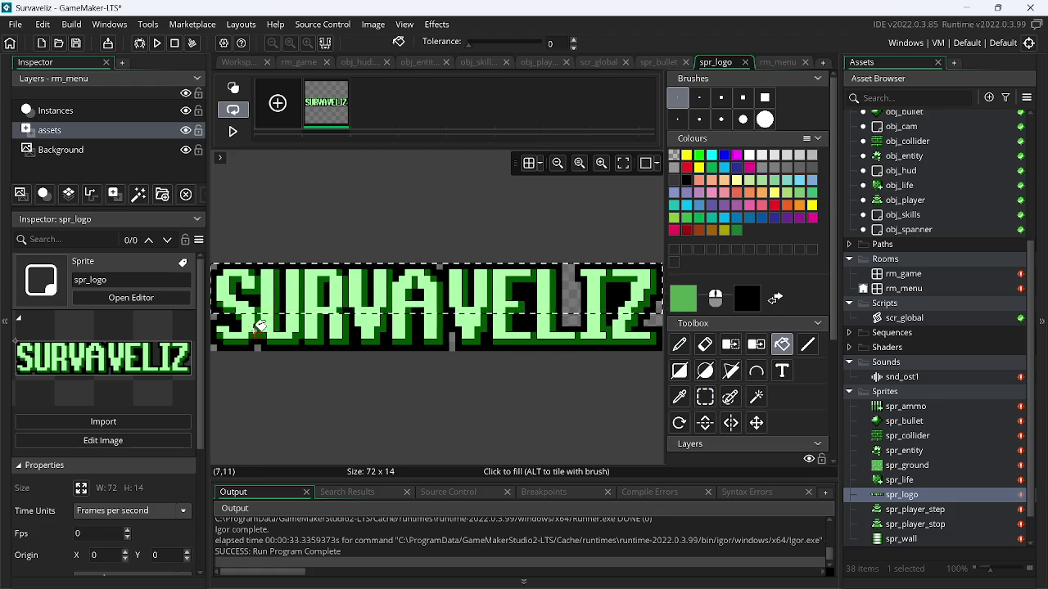
left_click(251, 302)
key("ctrl+z")
In Paint.NET, try fills on the A and V of the logo, then undo them
key("alt+Tab")
key("Tab")
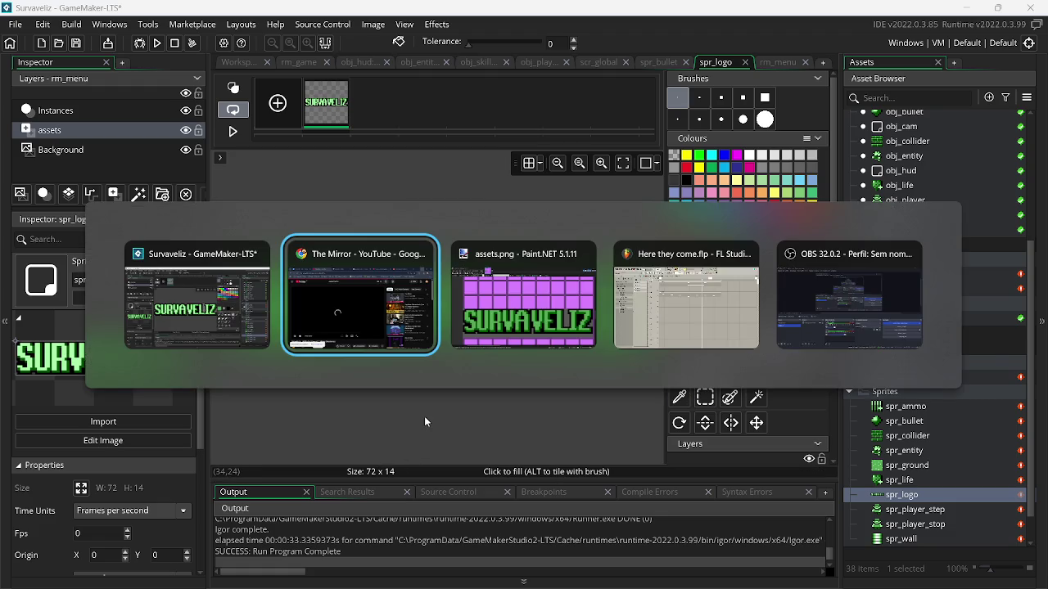
left_click(459, 435)
mouse_move(465, 436)
left_mouse_down()
mouse_move(492, 450)
mouse_move(638, 411)
left_mouse_up()
key("ctrl+z")
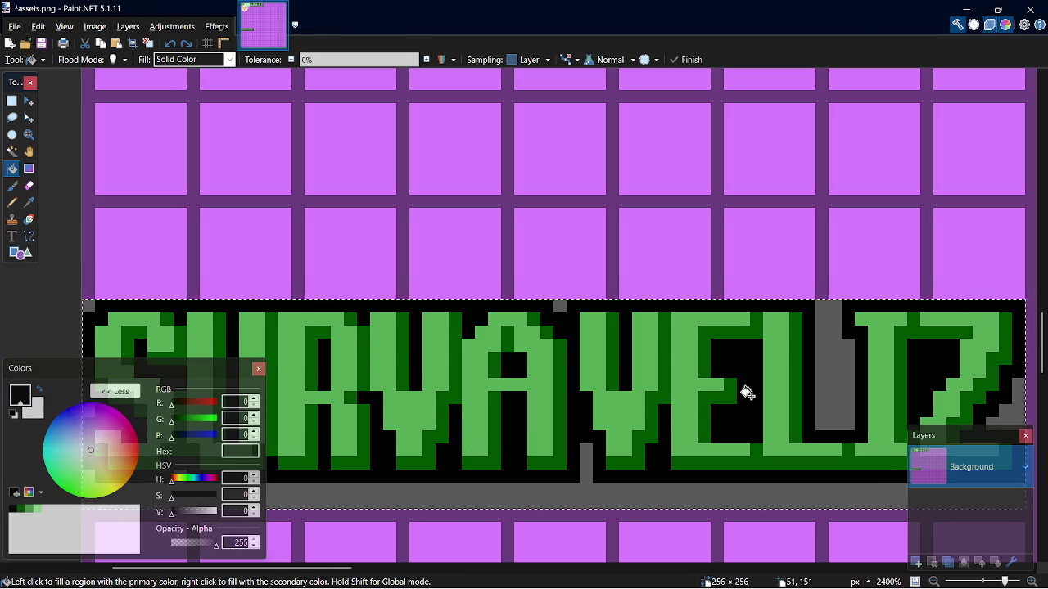
Rectangle-select the upper half of the SURVAVELIZ letters
key("s")
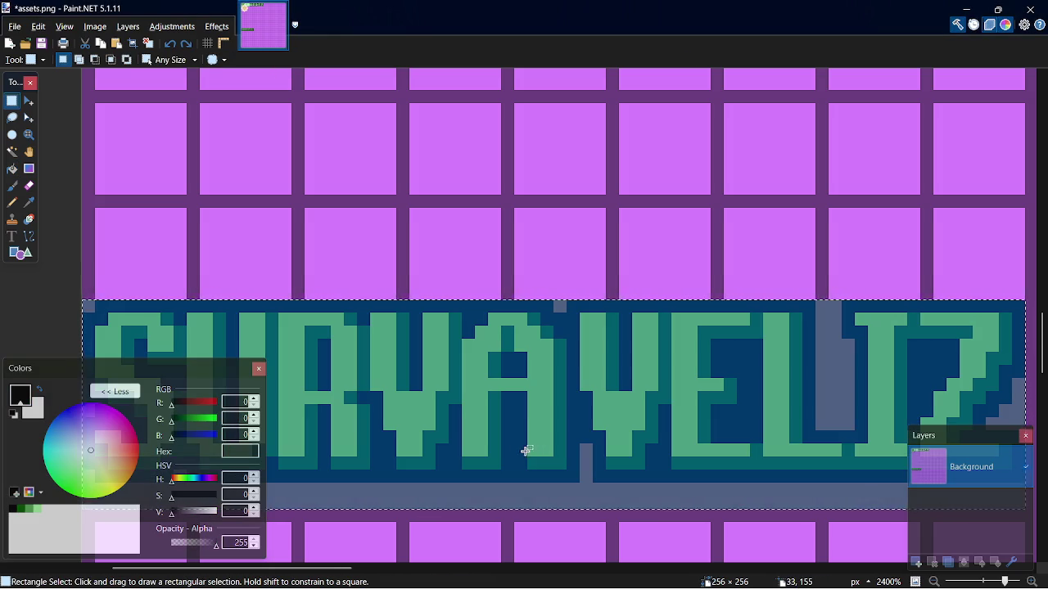
key("ctrl+d")
left_click_drag(315, 569, 253, 569)
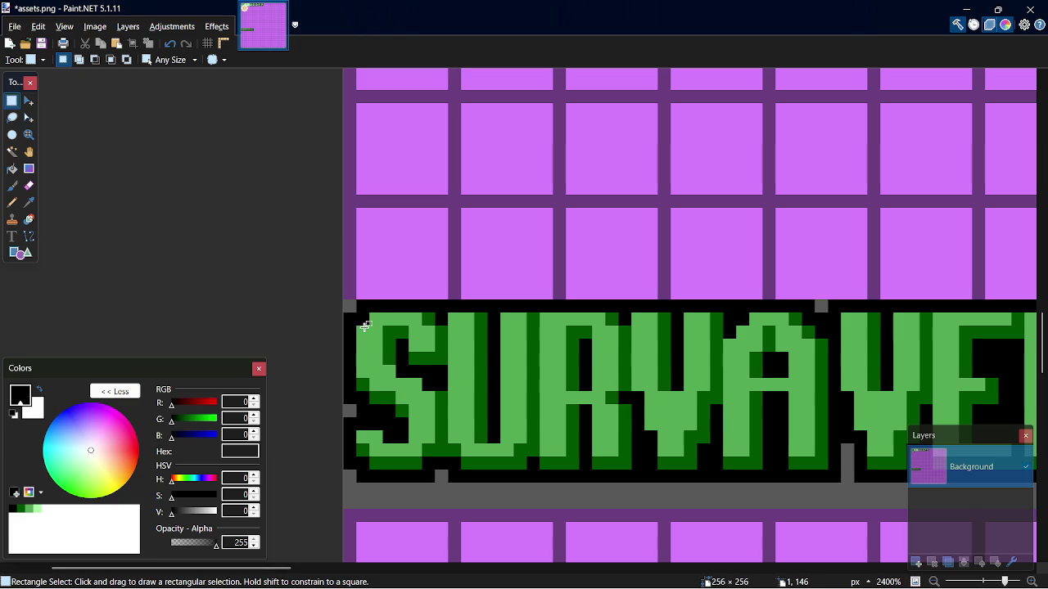
mouse_move(361, 321)
left_mouse_down()
mouse_move(463, 342)
mouse_move(994, 382)
mouse_move(727, 390)
left_mouse_up()
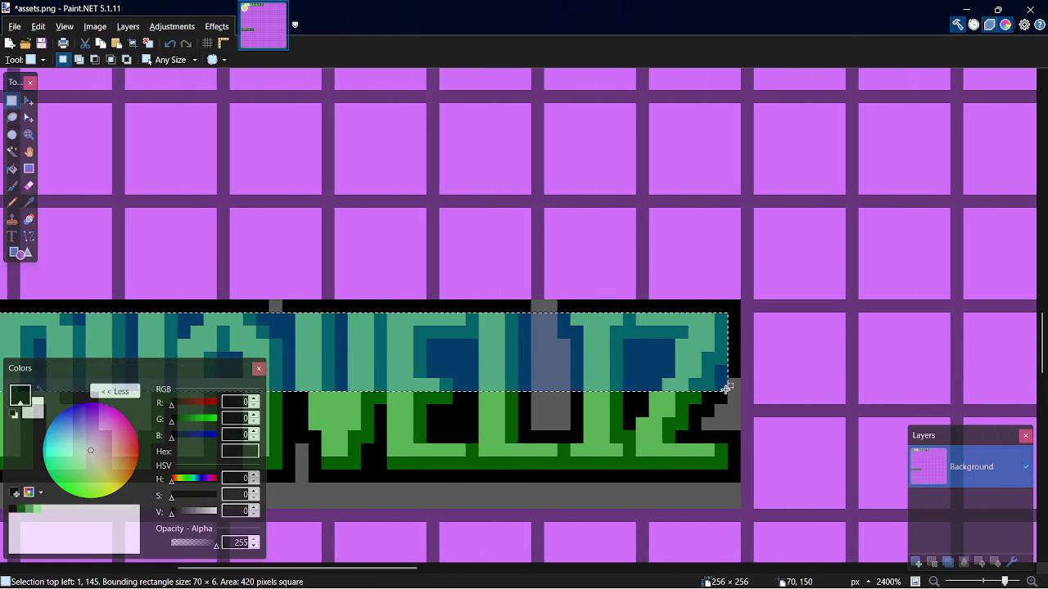
left_click_drag(344, 569, 172, 573)
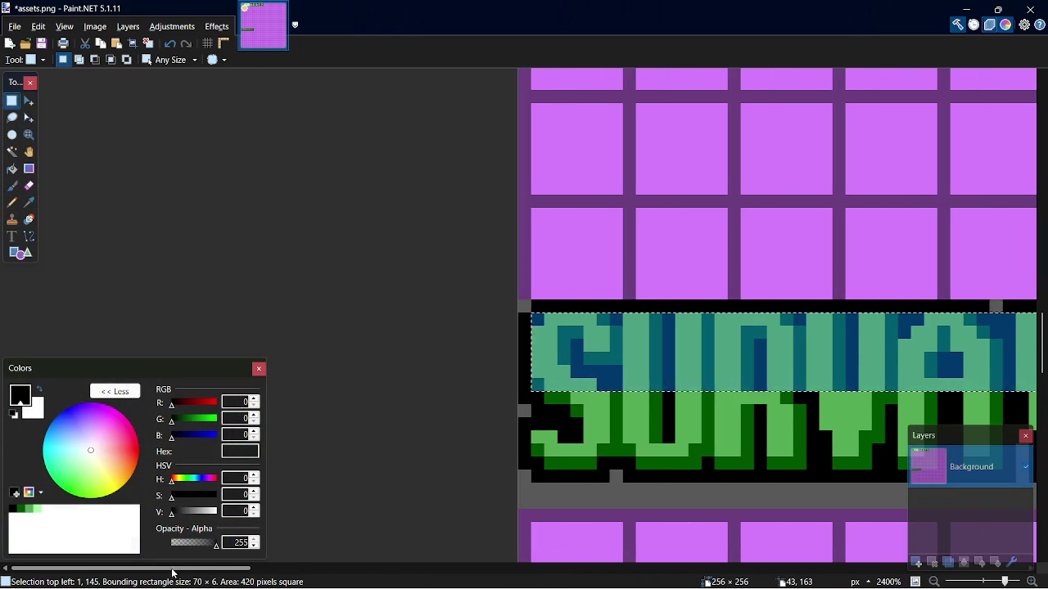
Bucket-fill the selected upper half with AAFFAA, save assets.png, and return to GameMaker
key("f")
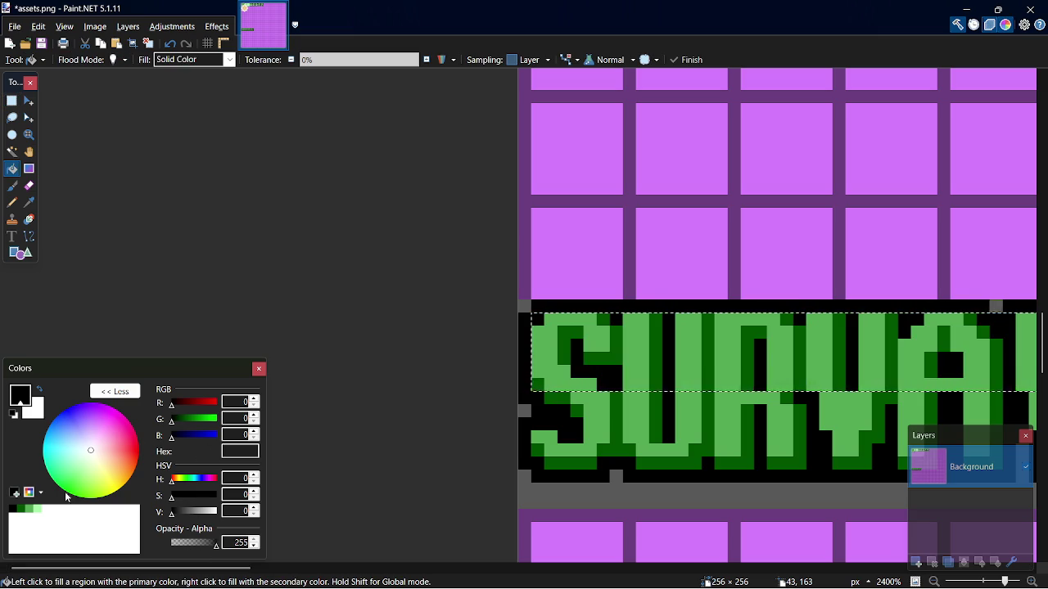
left_click(35, 509)
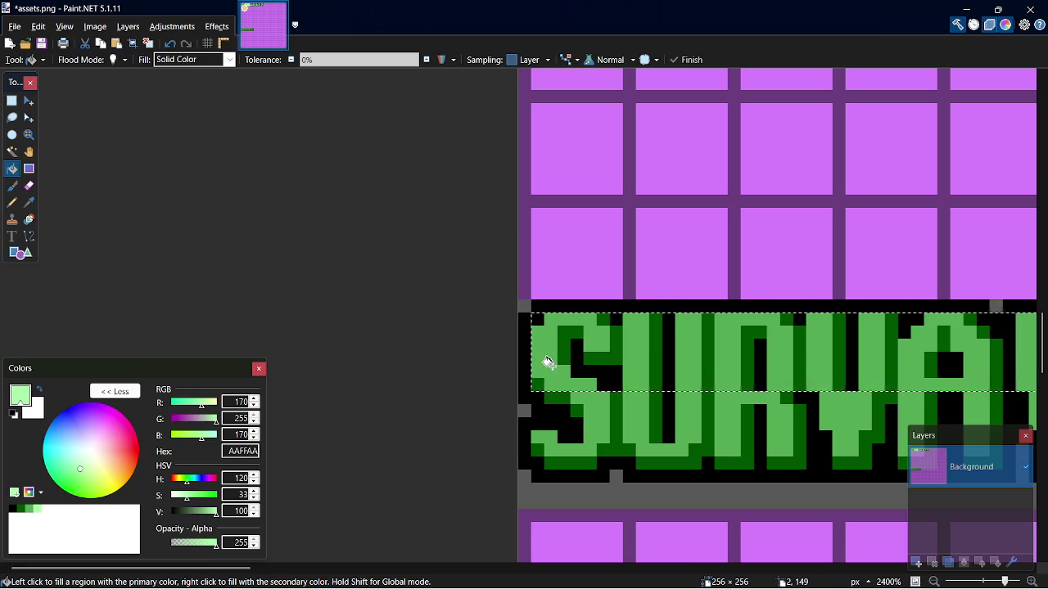
left_click(550, 372)
key("ctrl+s")
key("s")
left_click(491, 351)
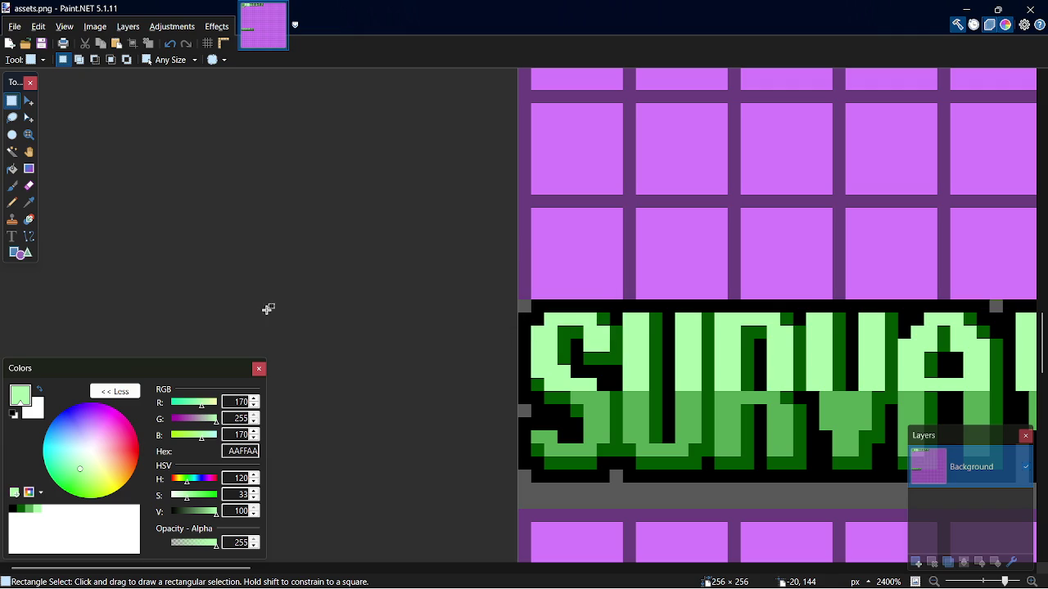
key("alt+Tab")
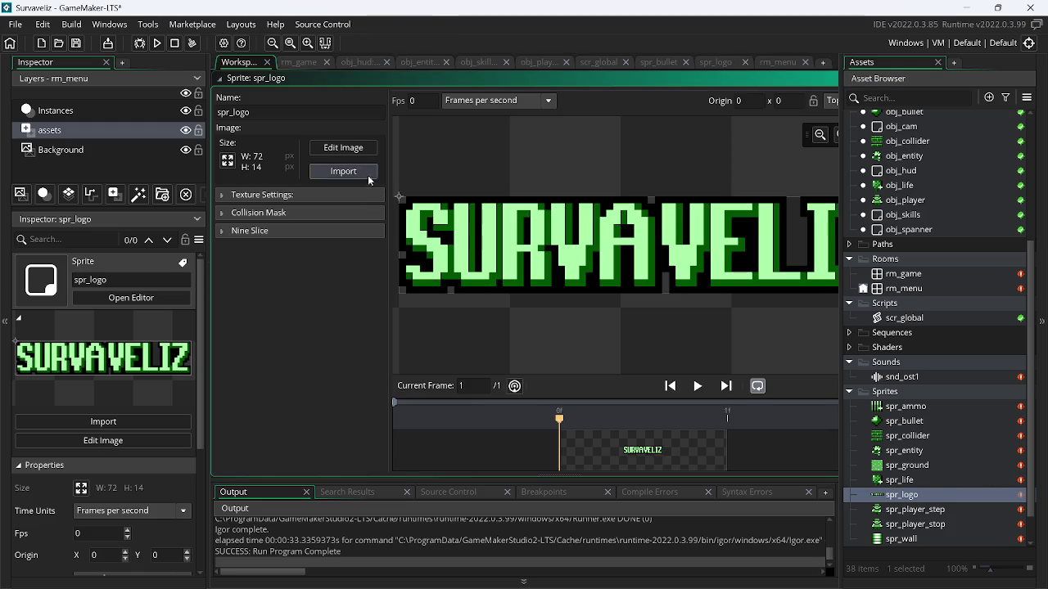
Re-import the full purple assets.png sprite sheet into spr_logo and open it for image editing
left_click(343, 171)
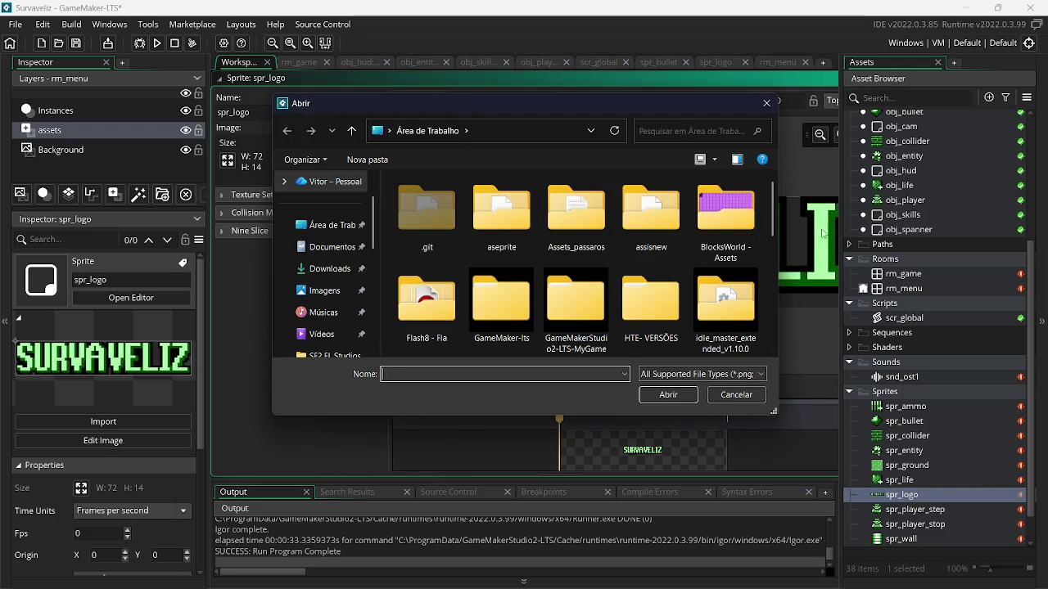
scroll(773, 209, "down", 3)
double_click(667, 246)
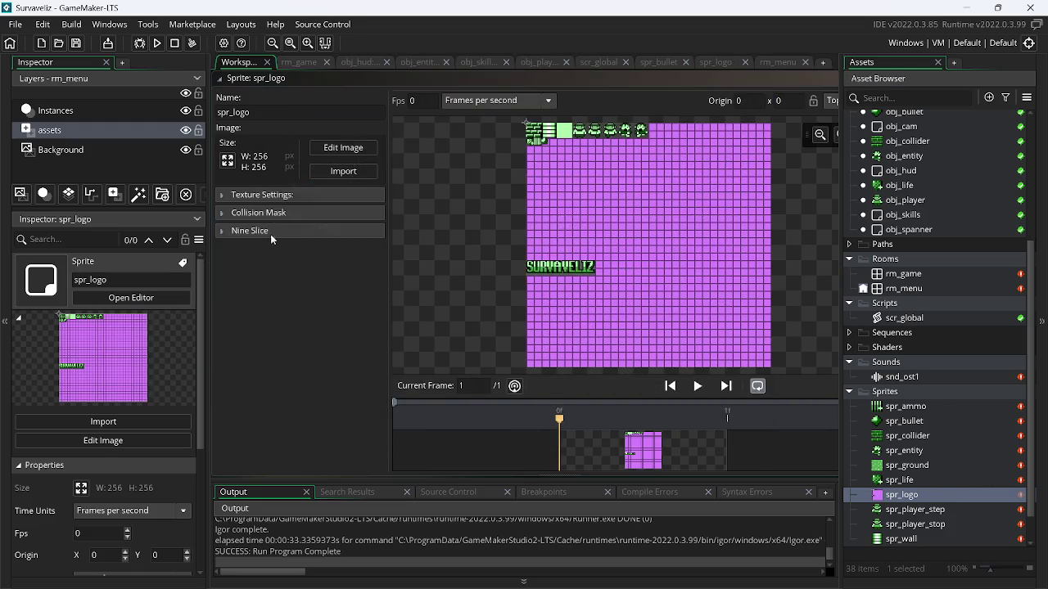
left_click(367, 150)
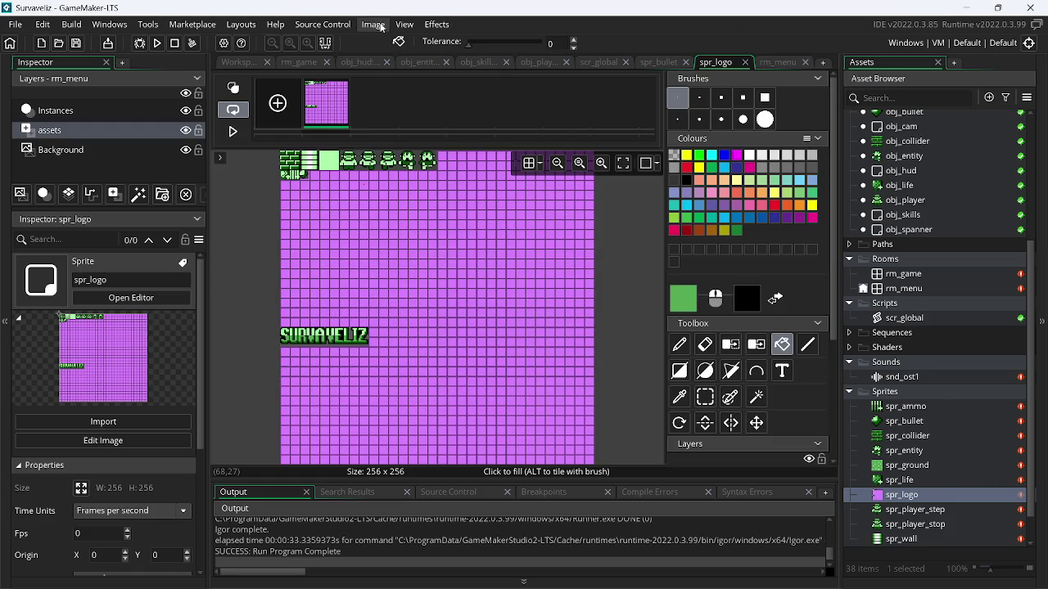
left_click(378, 25)
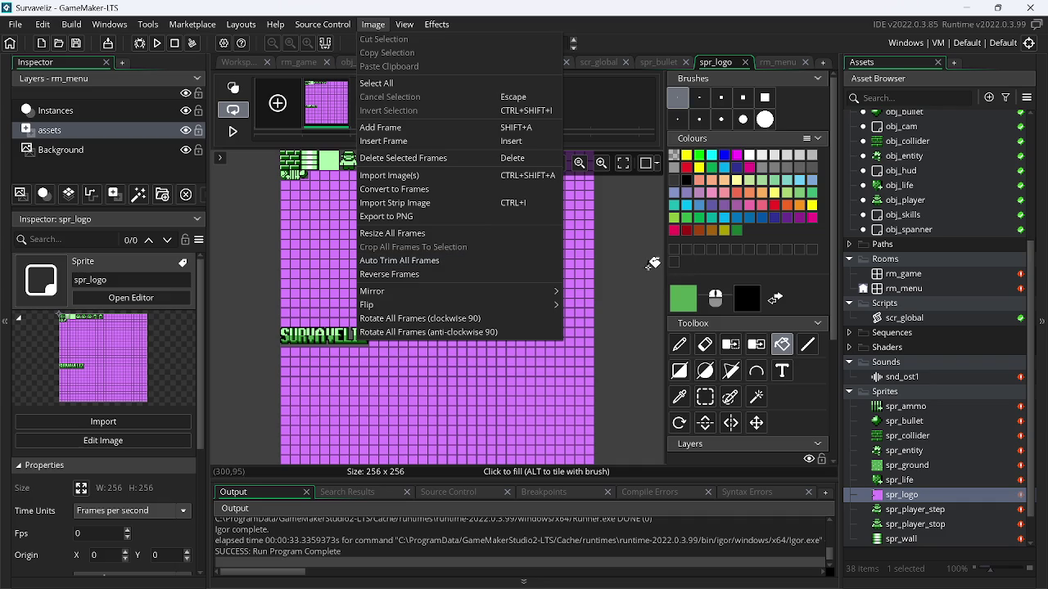
left_click(640, 264)
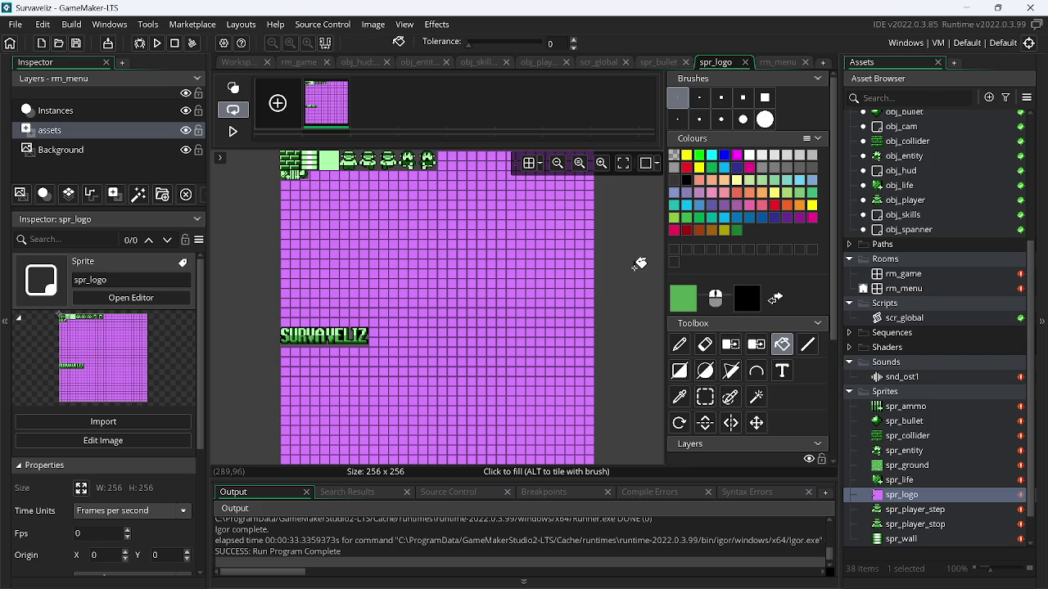
In Paint.NET, sample the light green and paint highlight pixels into the S and nearby letters
key("alt+Tab")
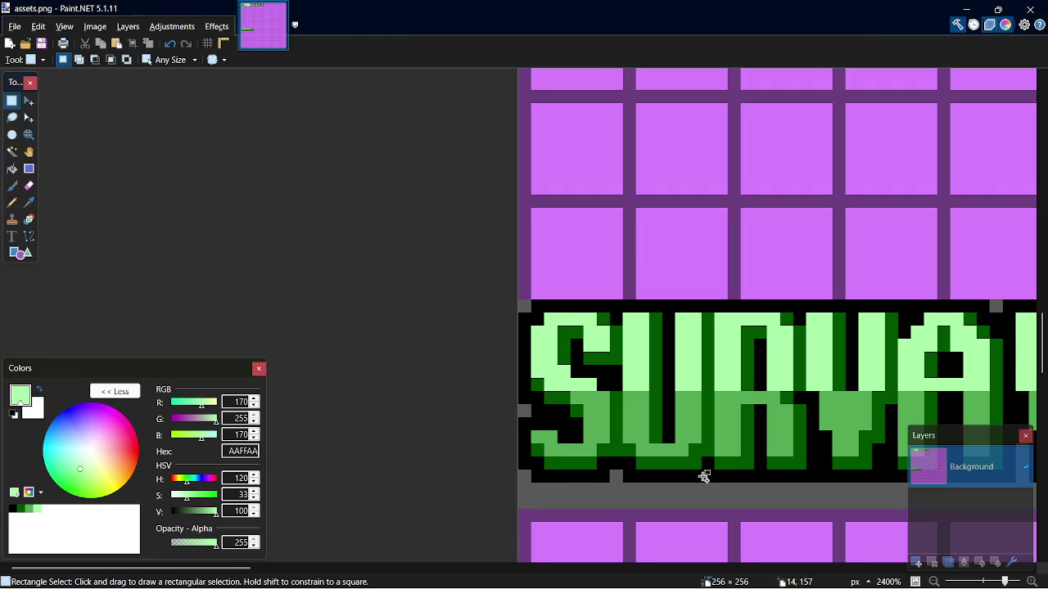
scroll(655, 451, "down", 1)
key("k")
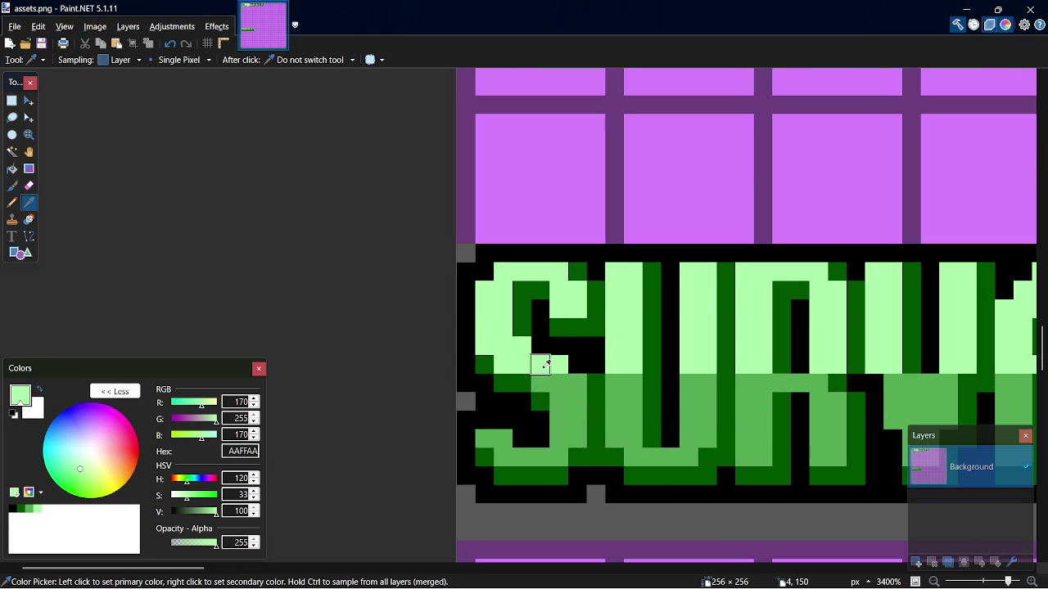
key("p")
left_click(543, 382)
left_click(634, 382)
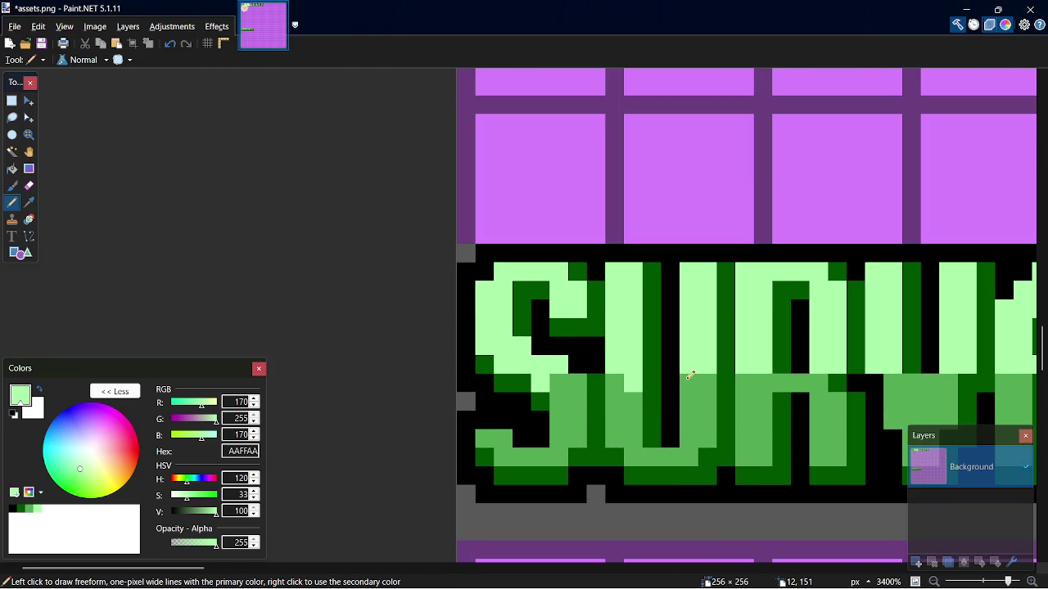
left_click_drag(700, 379, 696, 399)
left_click(752, 391)
left_click(749, 385)
left_click(782, 383)
left_click(821, 402)
left_click(822, 383)
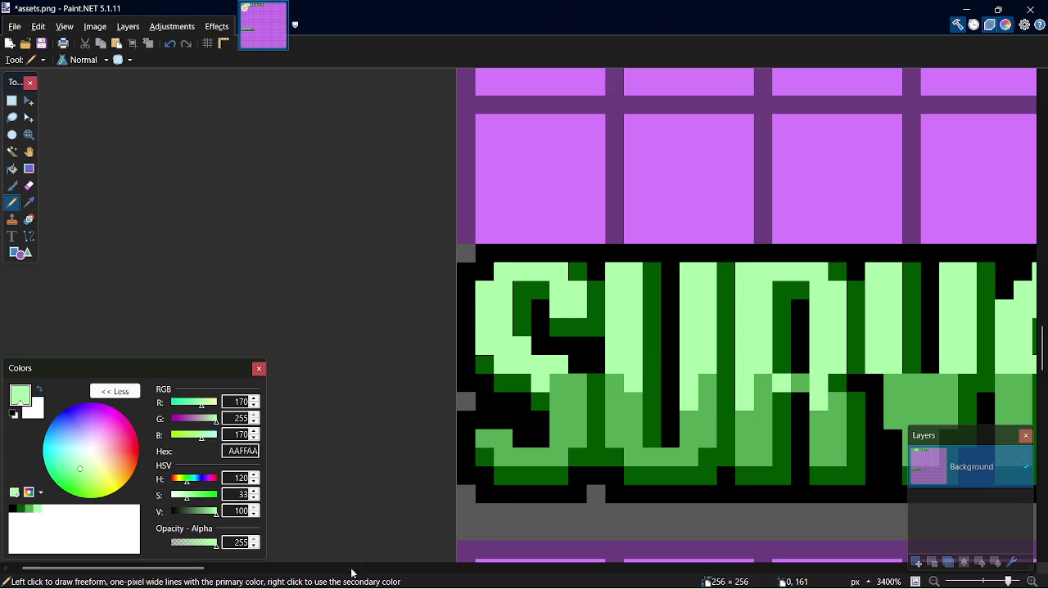
scroll(205, 577, "right", 2)
scroll(204, 577, "right", 5)
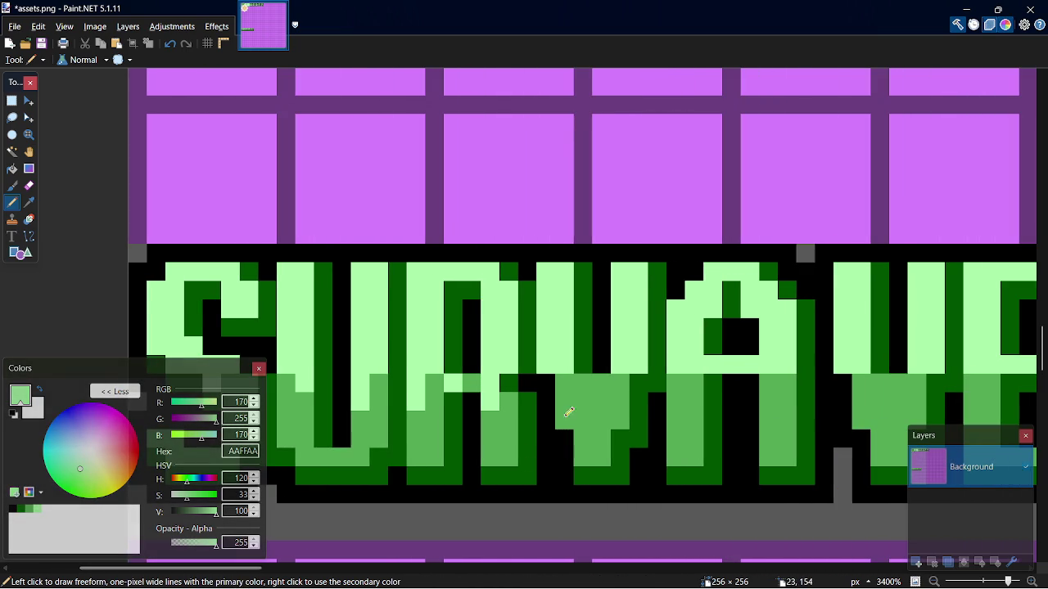
Sample the medium green and shade several logo pixels and a column of the V
key("k")
left_click(585, 382)
left_click(638, 364)
left_click(638, 343)
left_click(620, 365)
left_click(564, 365)
left_click_drag(553, 352, 547, 326)
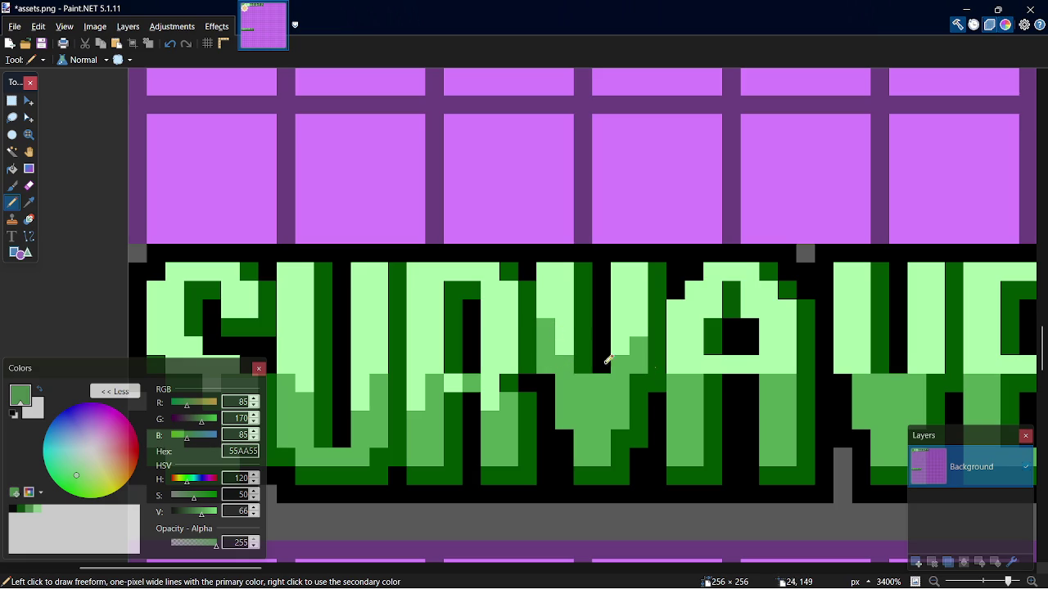
Add more light-green pixels to the A's leg, the V and down the E
key("k")
left_click(692, 346)
key("p")
left_click_drag(693, 380, 702, 392)
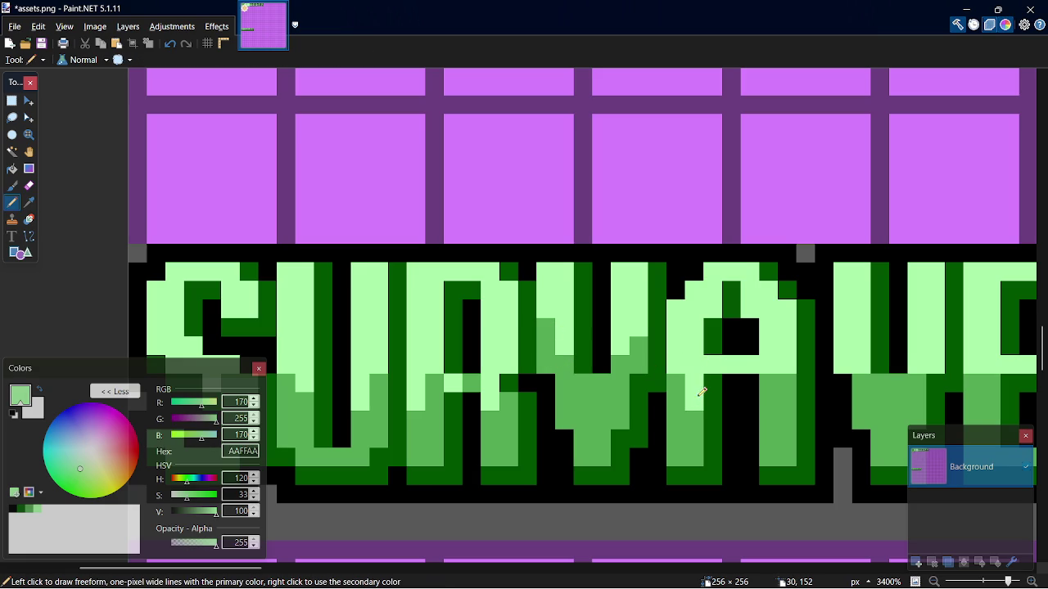
left_click(764, 382)
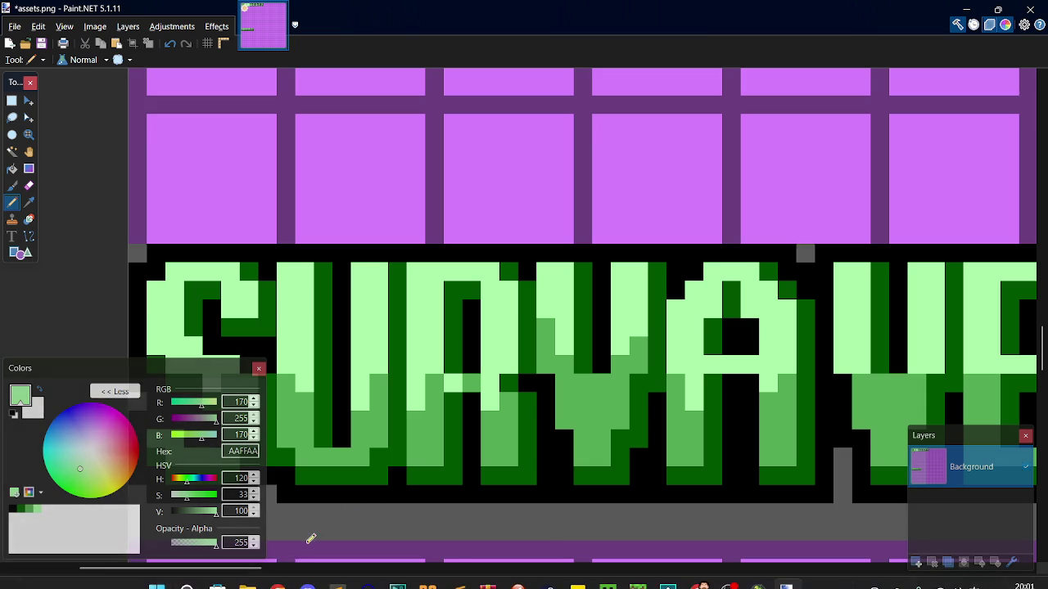
left_click_drag(257, 571, 312, 576)
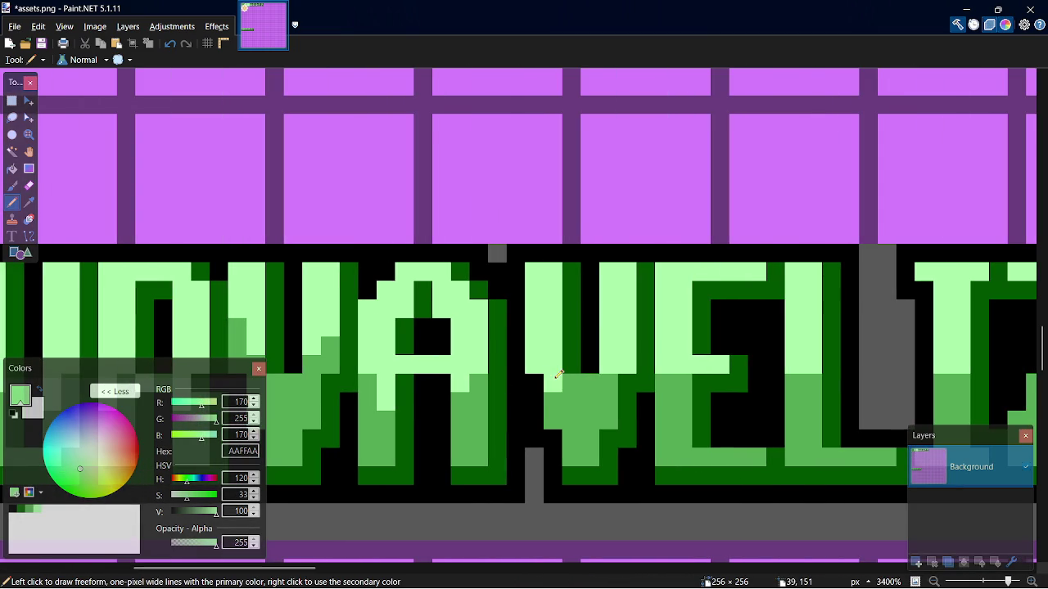
left_click(590, 383)
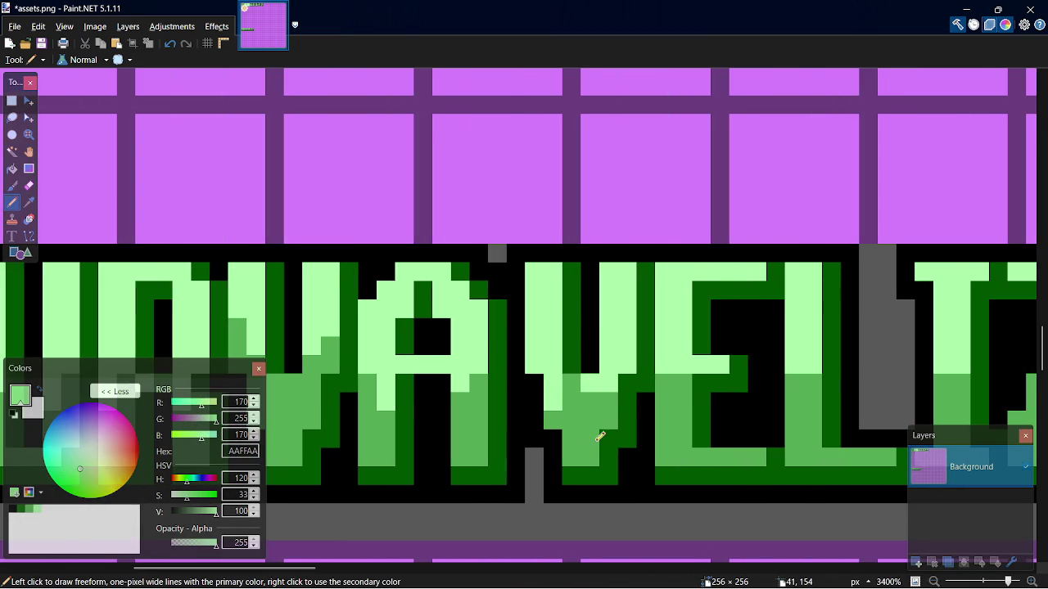
left_click_drag(669, 382, 669, 395)
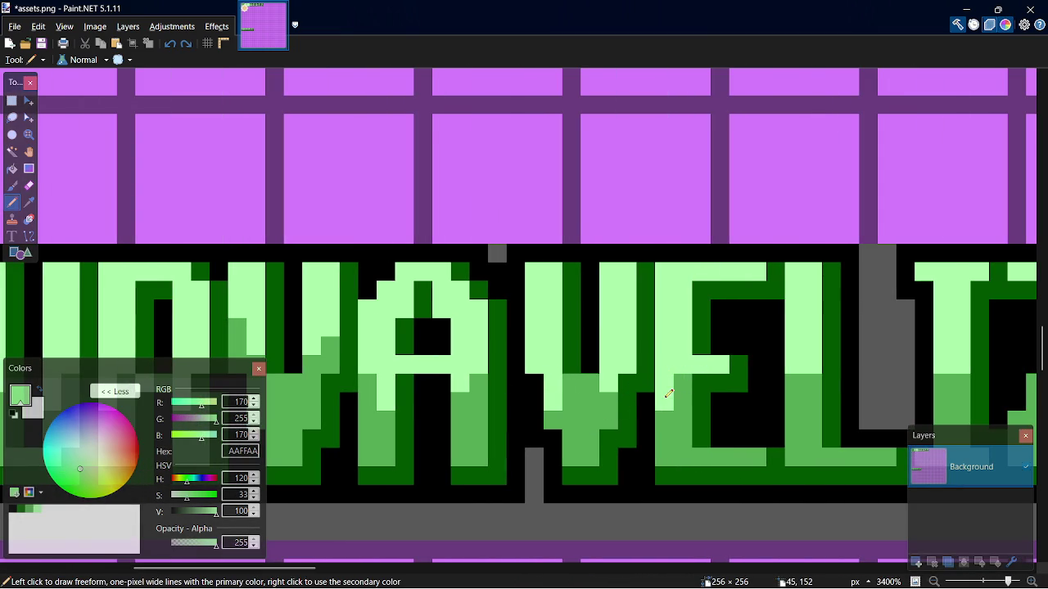
left_click_drag(815, 369, 814, 419)
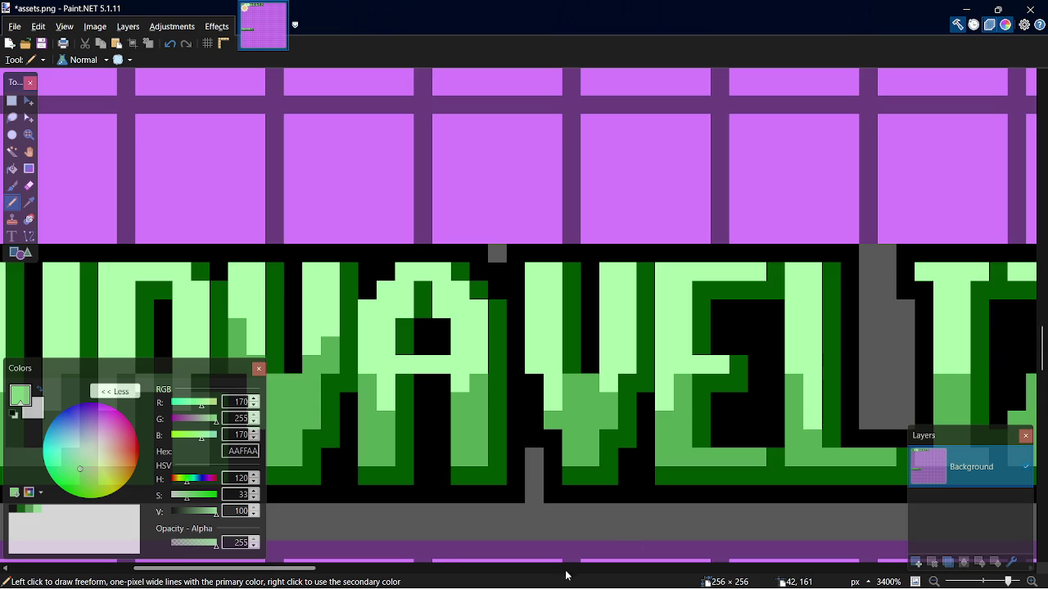
left_click(330, 568)
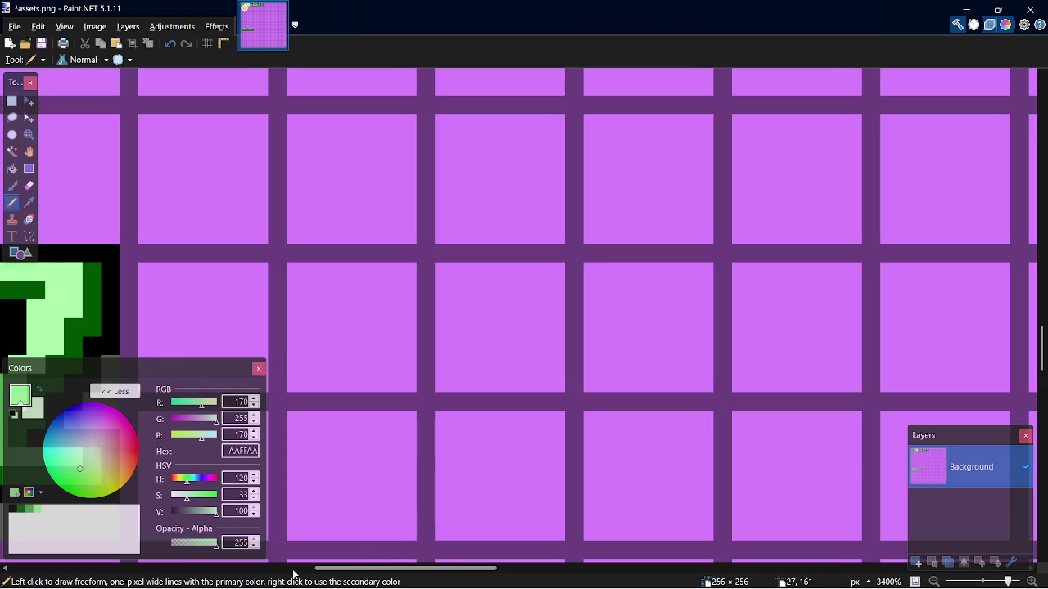
scroll(293, 573, "left", 5)
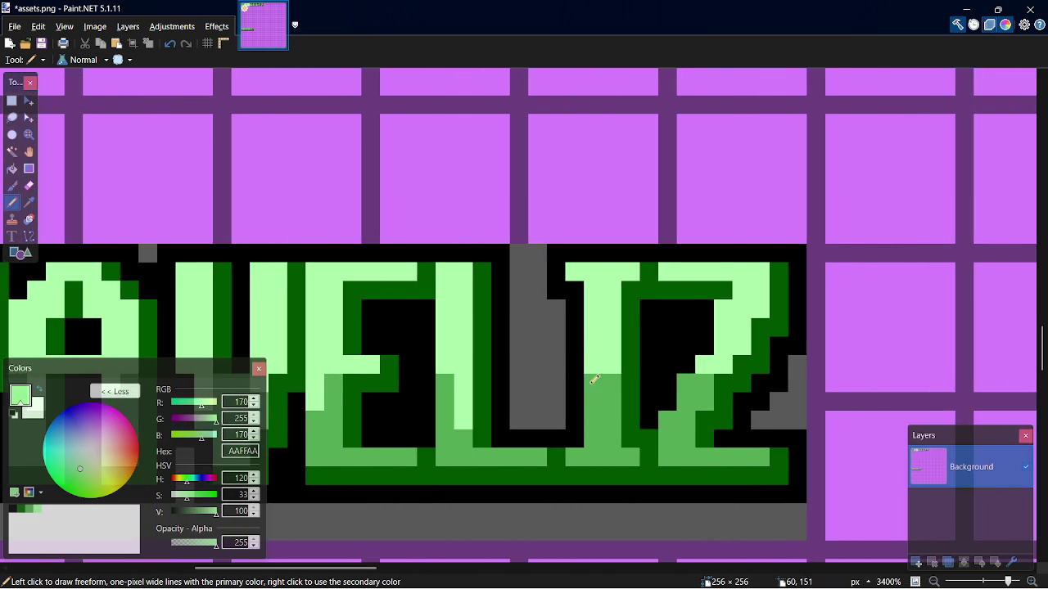
left_click(595, 379)
Touch up the Z with medium-green pixels, undo the last one, and save assets.png
key("k")
left_click(708, 378)
key("p")
left_click(705, 364)
left_click(717, 370)
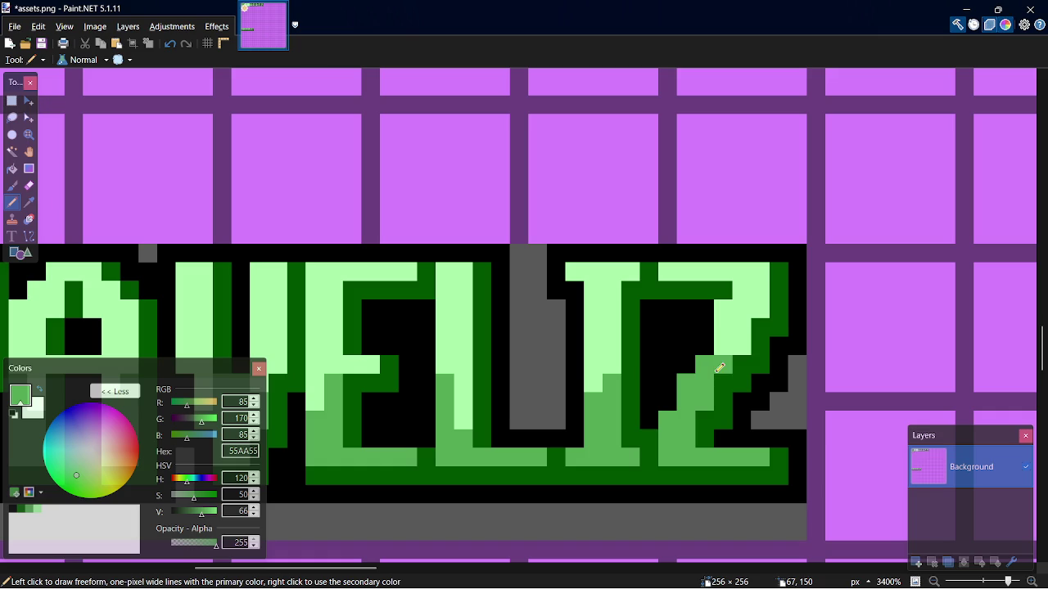
key("ctrl+z")
key("ctrl+s")
scroll(573, 451, "down", 6, "ctrl")
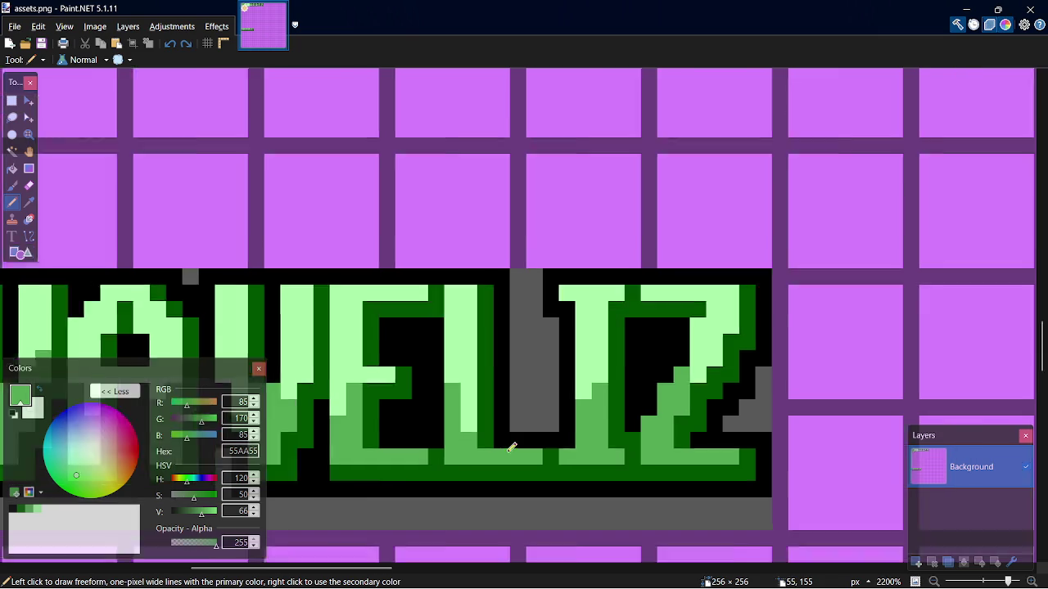
scroll(476, 557, "left", 3)
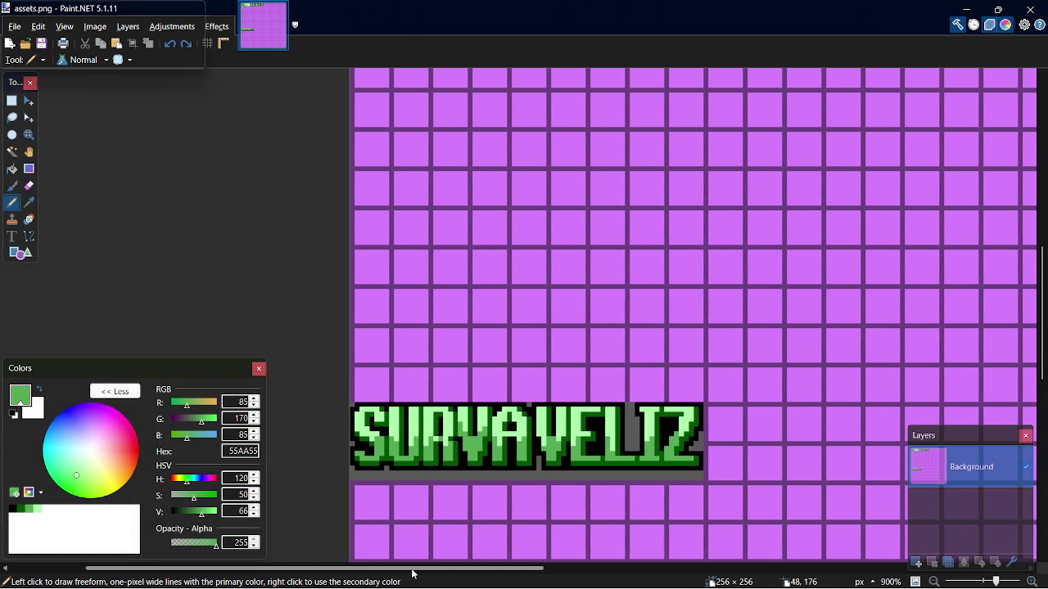
key("alt+Tab")
key("alt+Tab")
key("alt+Tab")
key("alt+Tab")
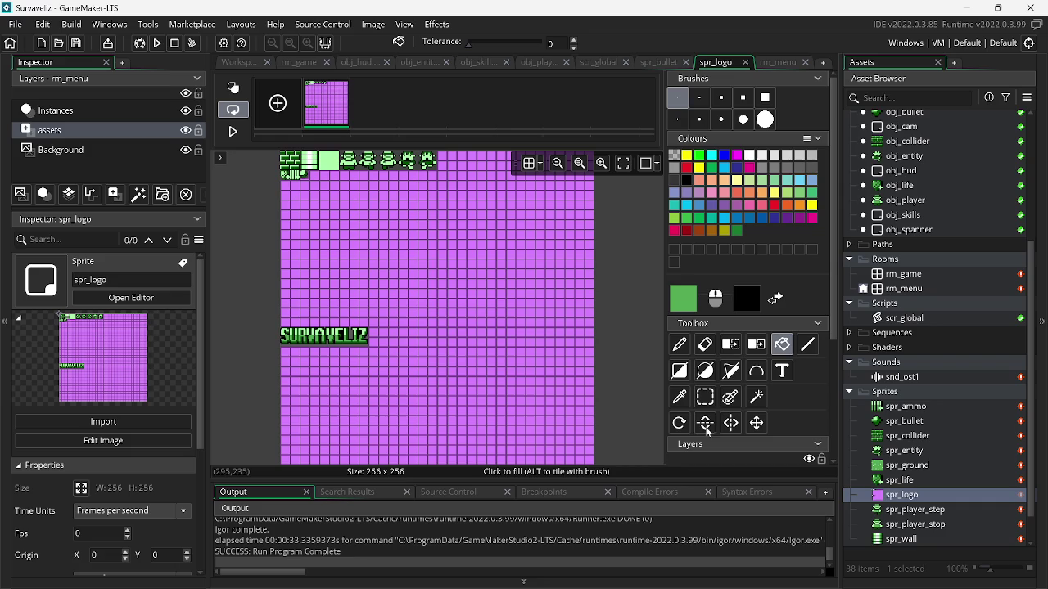
Re-import the updated assets.png into spr_logo and open its image editor
double_click(897, 497)
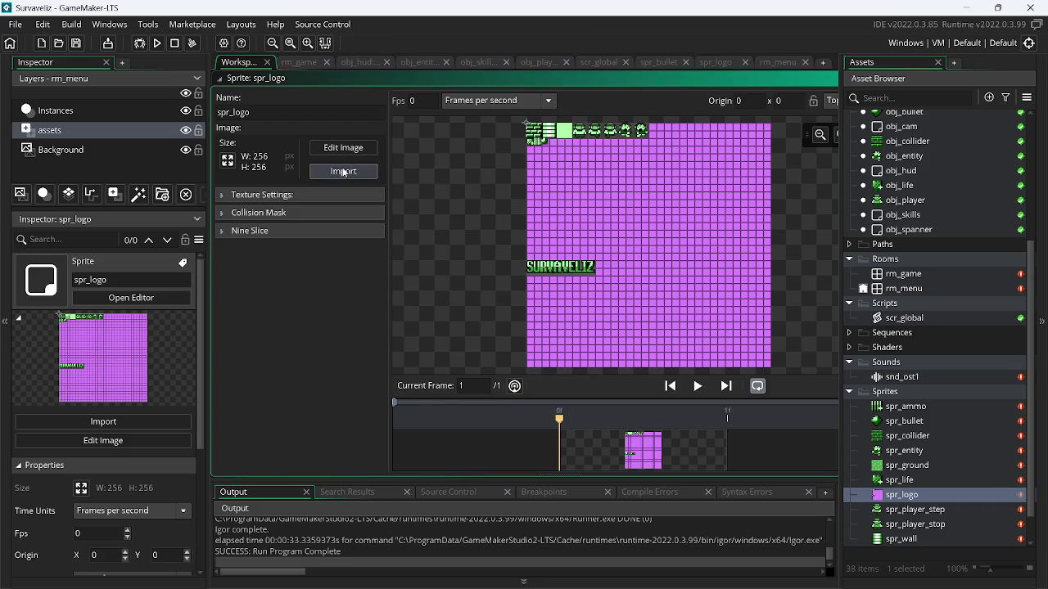
left_click(344, 172)
scroll(774, 279, "down", 3)
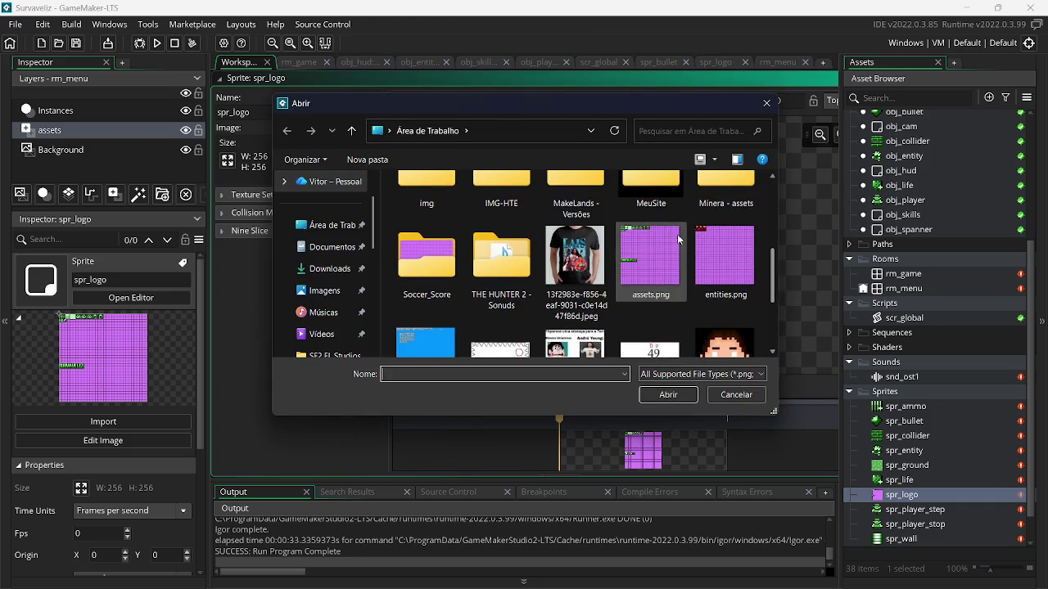
double_click(646, 258)
double_click(409, 240)
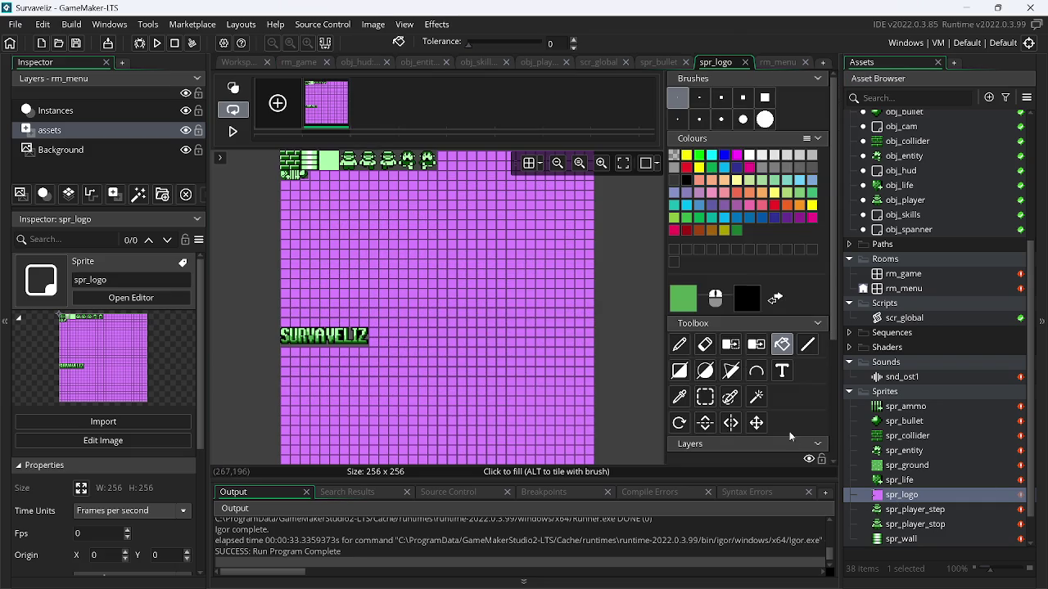
Erase the sheet areas below, above and right of the logo using rectangle selections
left_click(705, 397)
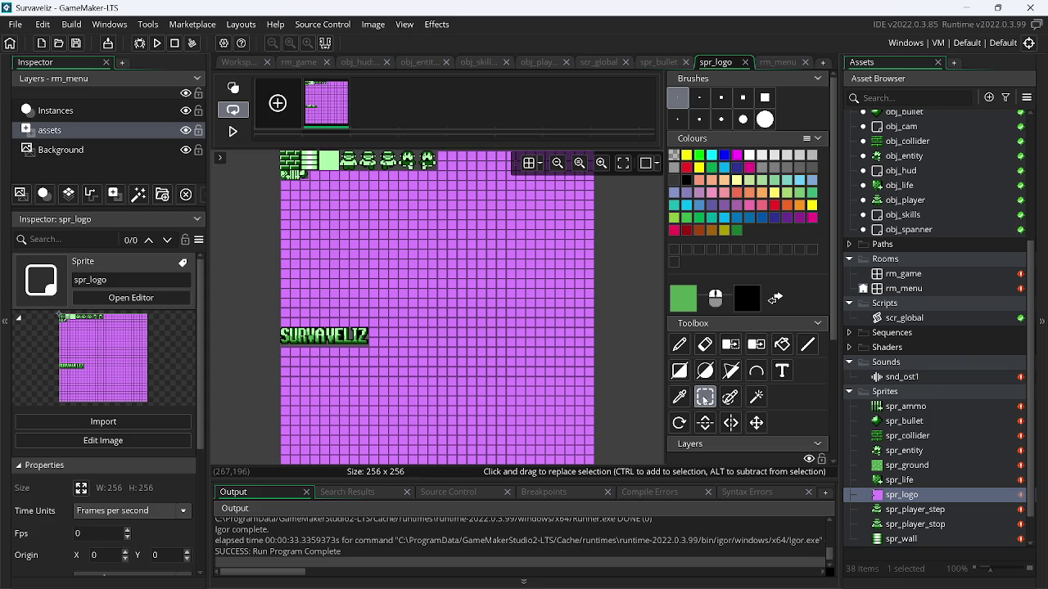
mouse_move(281, 349)
left_mouse_down()
mouse_move(447, 452)
mouse_move(670, 515)
left_mouse_up()
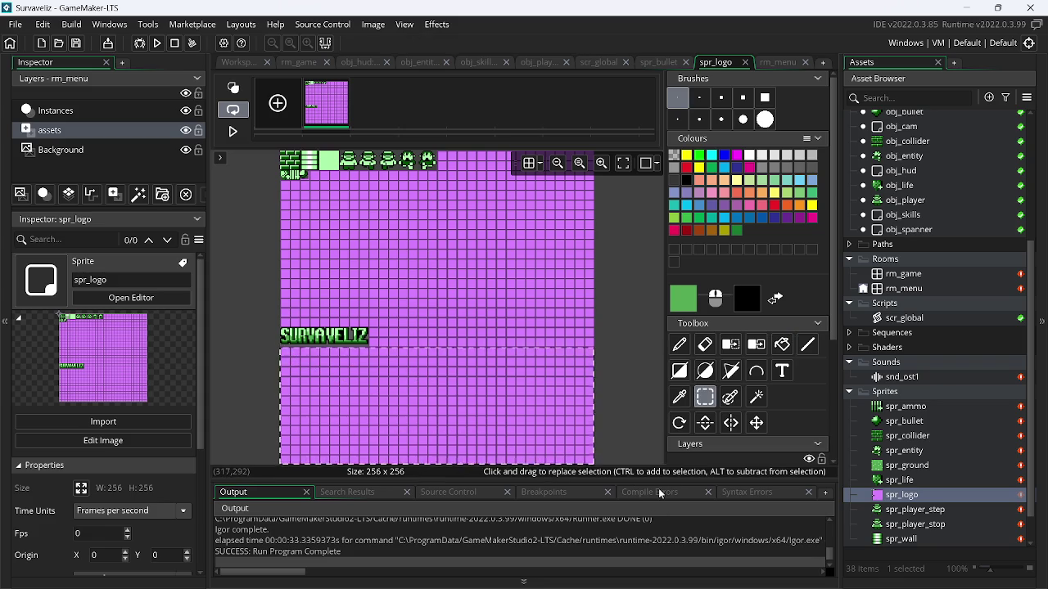
key("Delete")
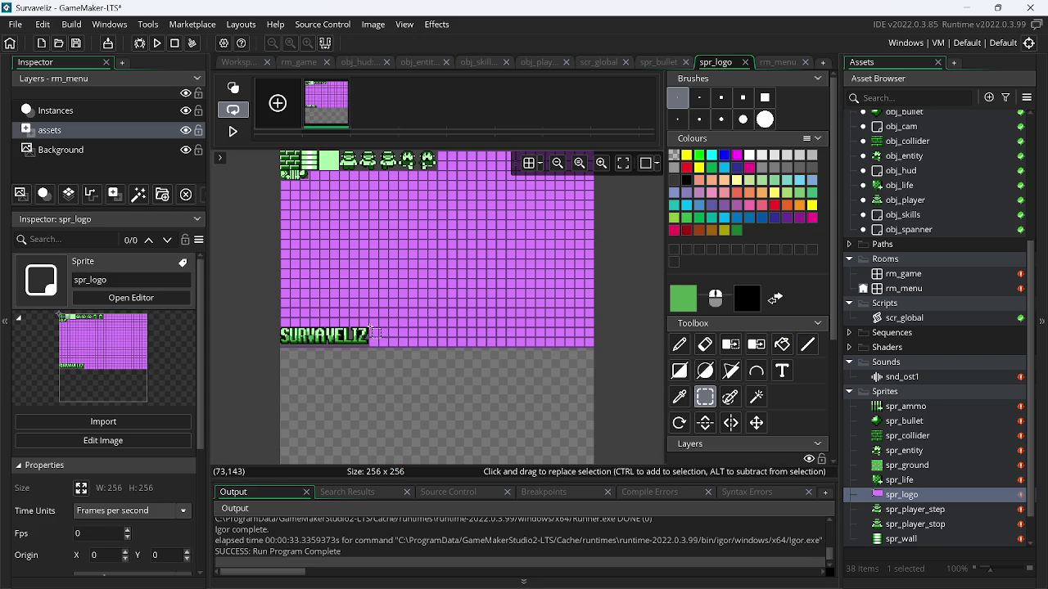
mouse_move(613, 324)
left_mouse_down()
mouse_move(458, 324)
mouse_move(158, 265)
mouse_move(155, 112)
left_mouse_up()
key("Delete")
mouse_move(640, 310)
left_mouse_down()
mouse_move(596, 386)
mouse_move(353, 408)
left_mouse_up()
key("Delete")
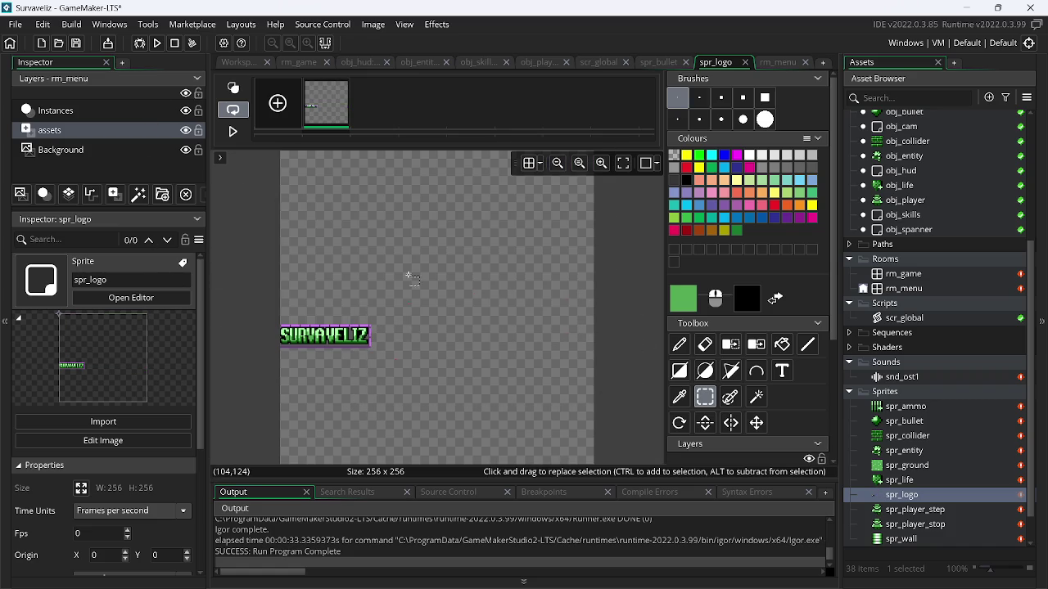
Trim the sprite, make the grey background and purple rows transparent, then trim again
left_click(376, 24)
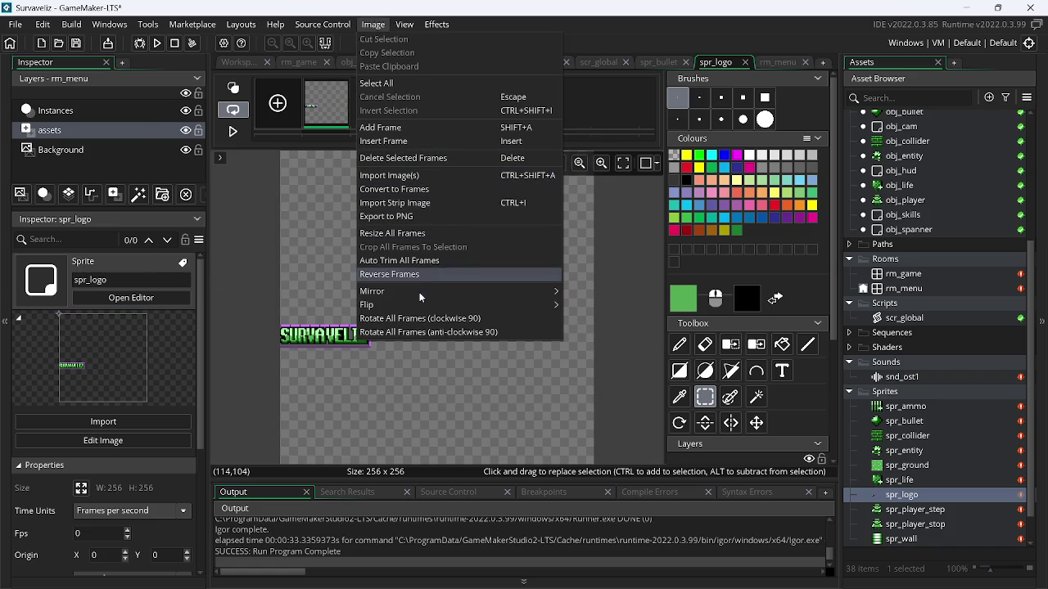
left_click(424, 258)
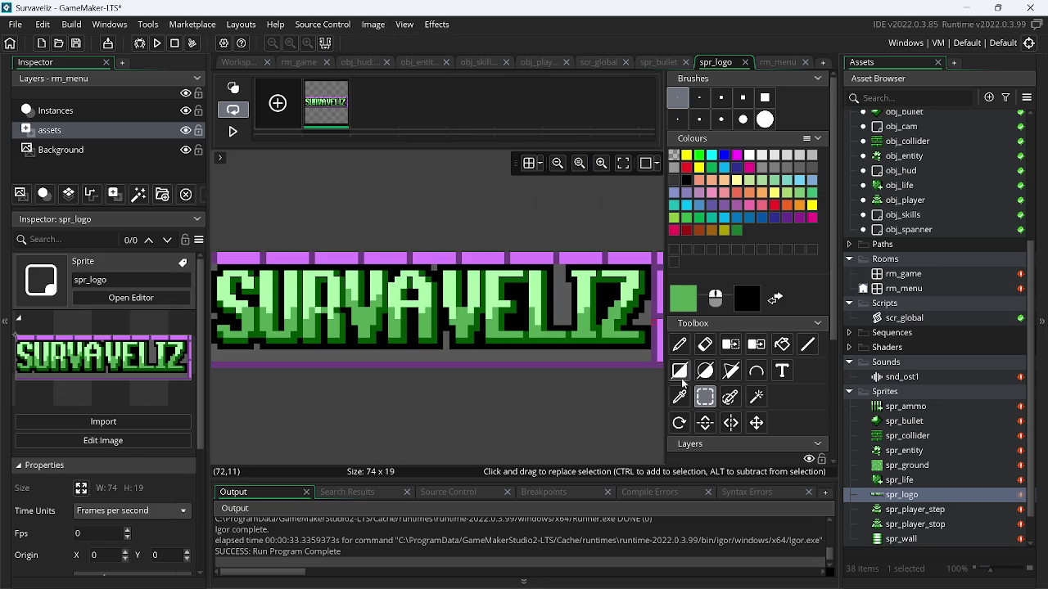
left_click(730, 345)
left_click(644, 361)
left_click(635, 355)
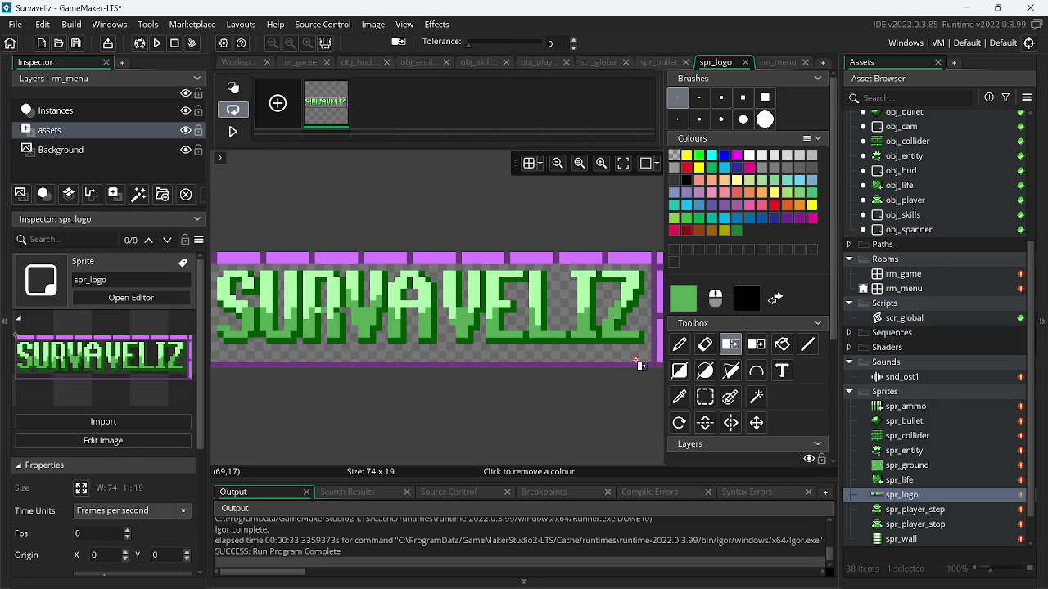
key("ctrl+z")
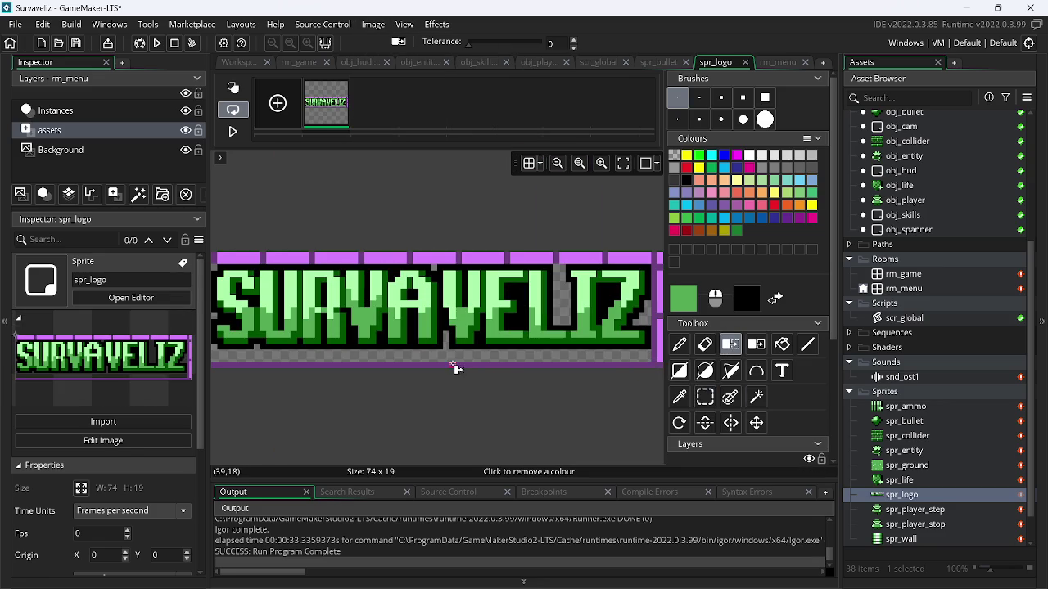
left_click(454, 366)
left_click(447, 256)
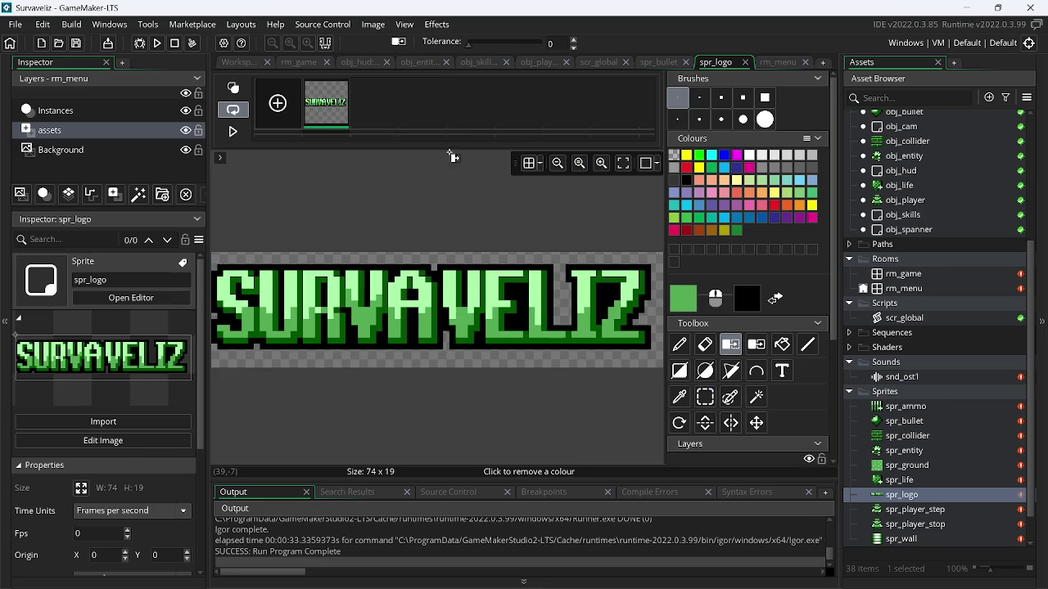
left_click(373, 24)
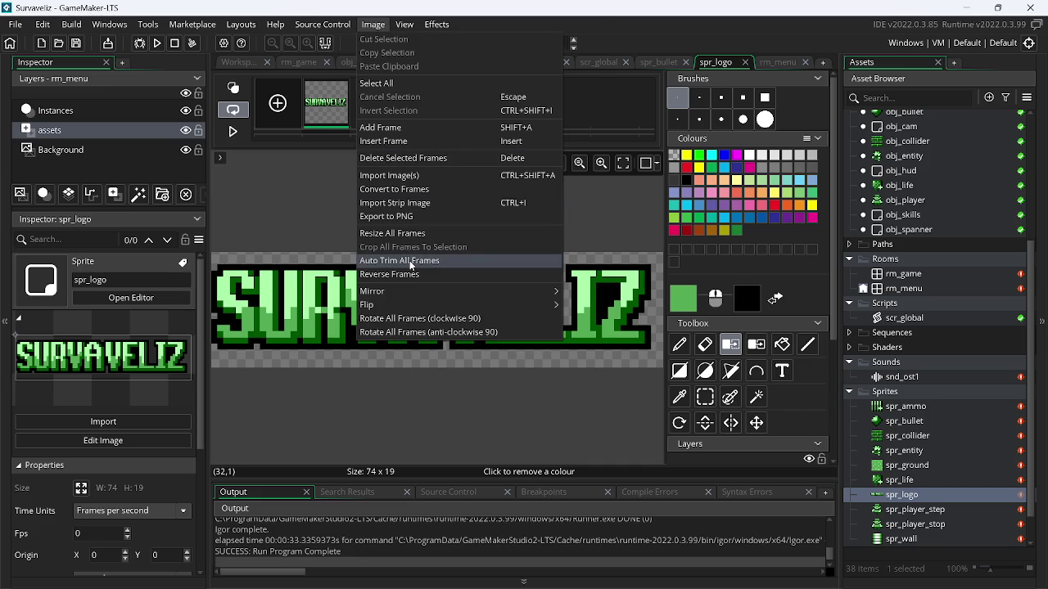
left_click(408, 260)
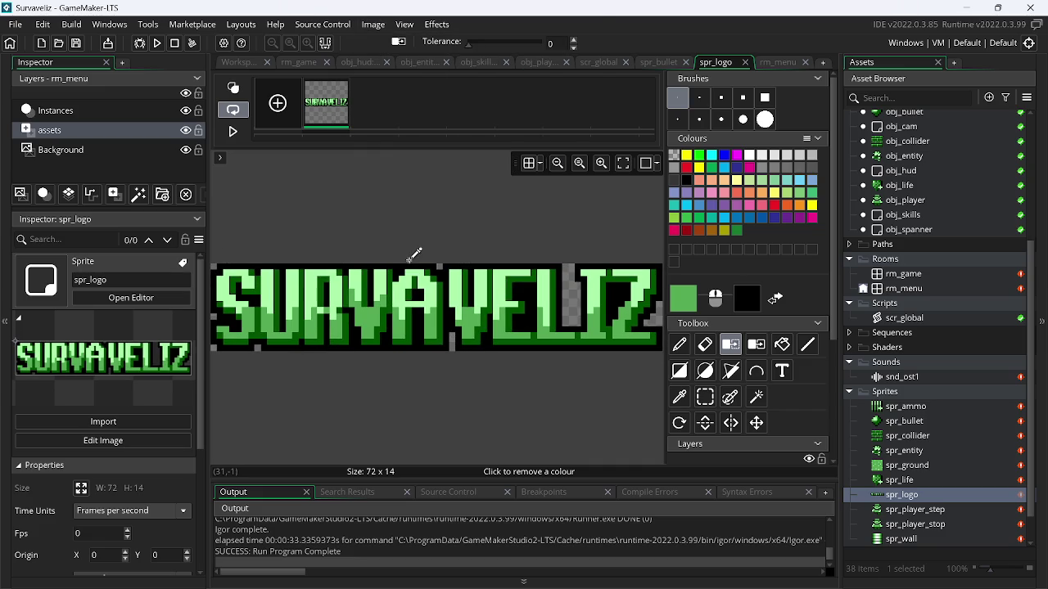
Test-run the game, then view rm_menu with the trimmed two-tone logo
left_click(163, 41)
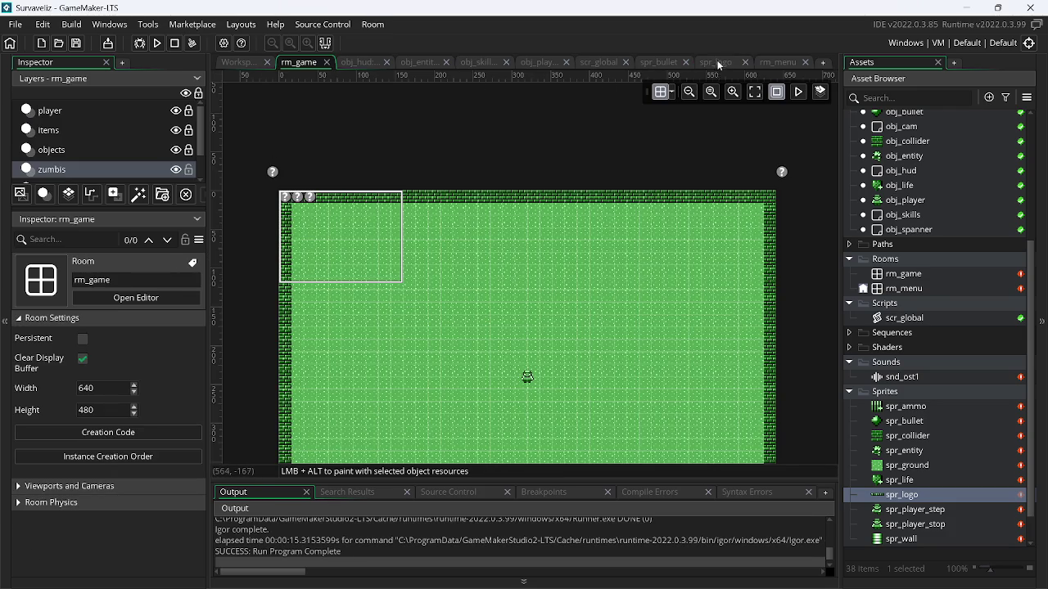
left_click(784, 66)
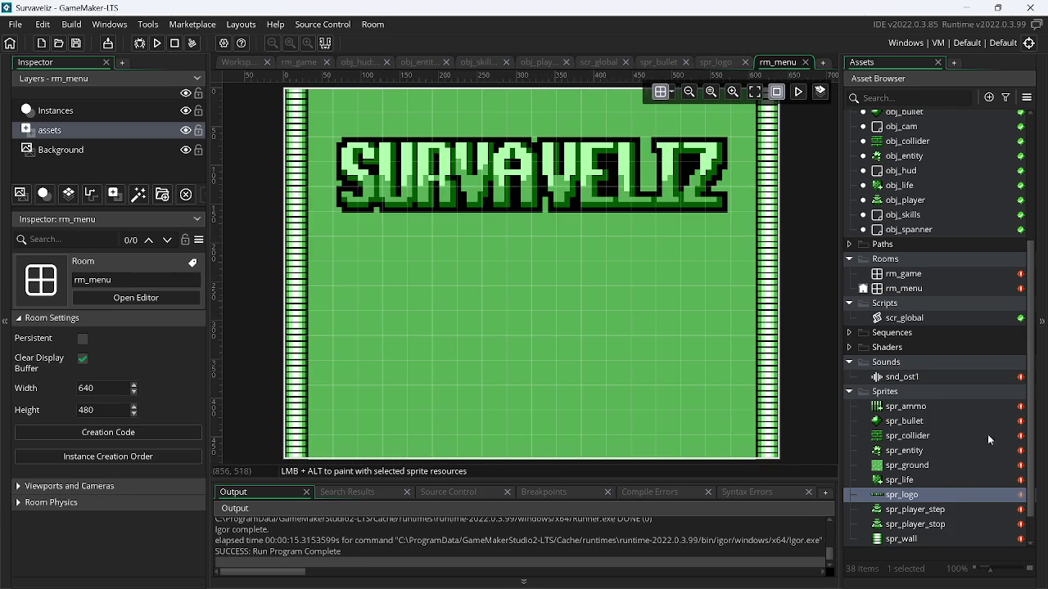
scroll(974, 462, "down", 1)
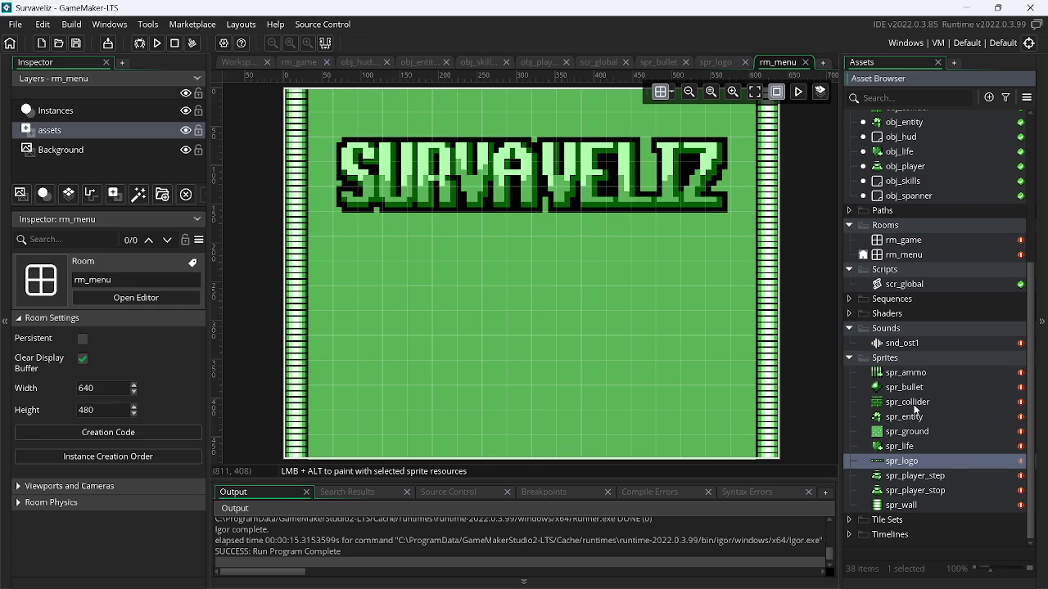
Duplicate the green brick sprite spr_collider and start clearing the copy's name
left_click(910, 401)
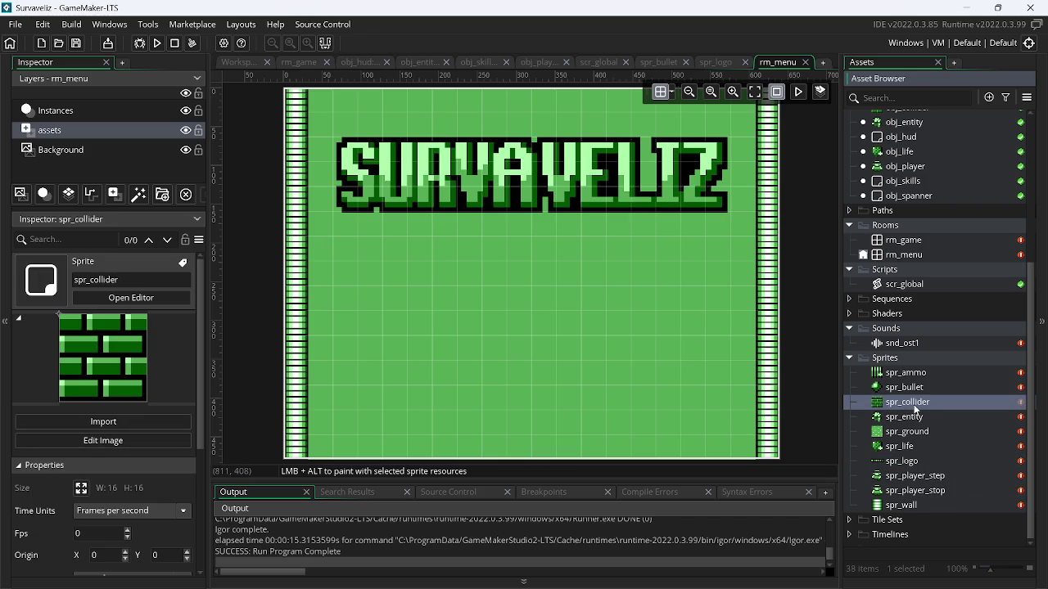
key("ctrl+d")
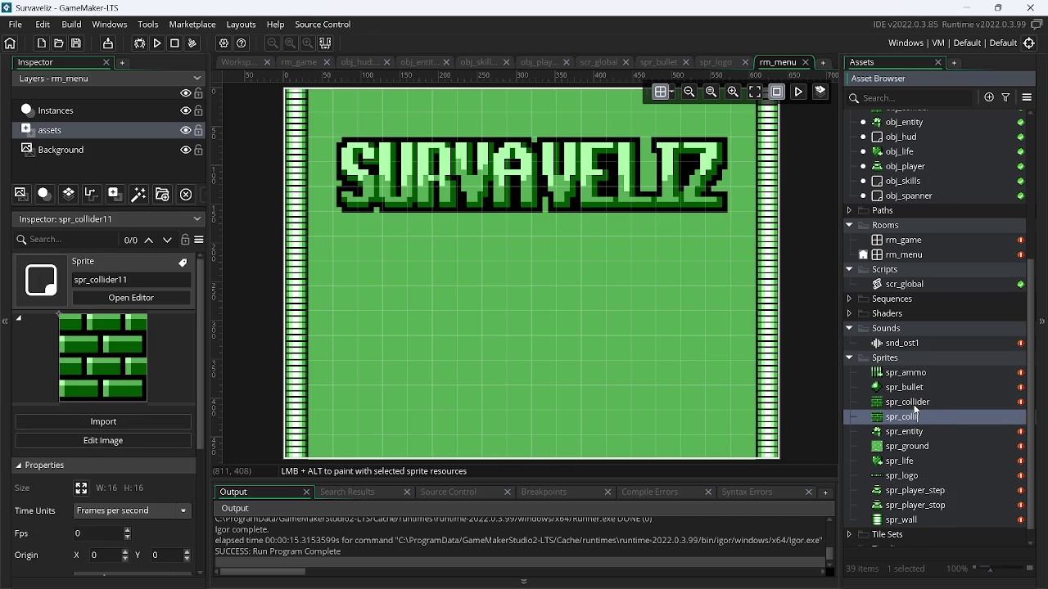
type("spr_c")
key("BackSpace")
key("alt+Tab")
key("alt+Tab")
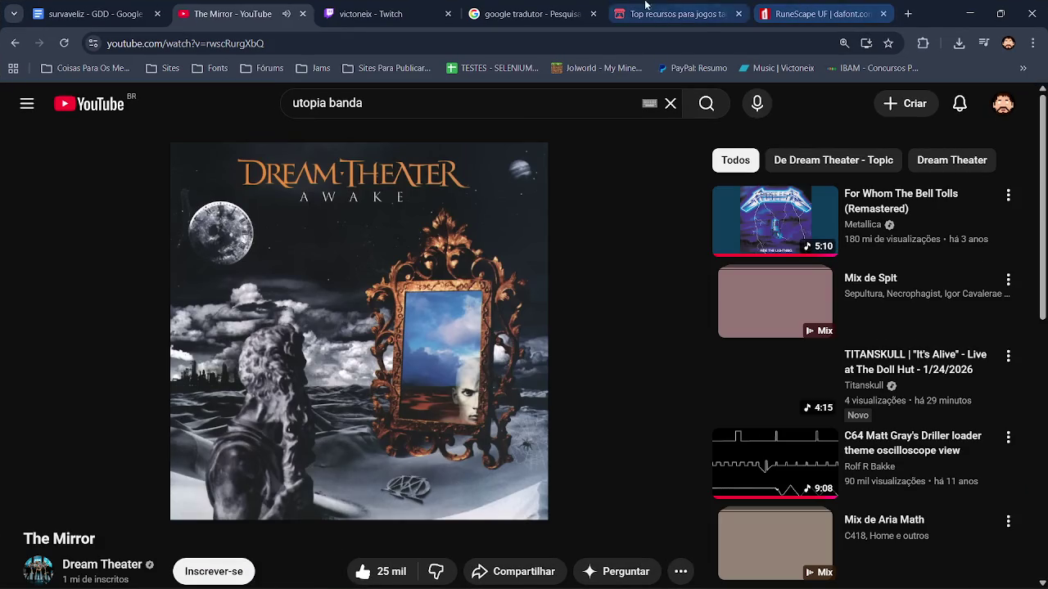
Translate the Portuguese 'tijolos' in Google Translate and copy the English result 'bricks'
left_click(524, 14)
left_click(342, 245)
type("t")
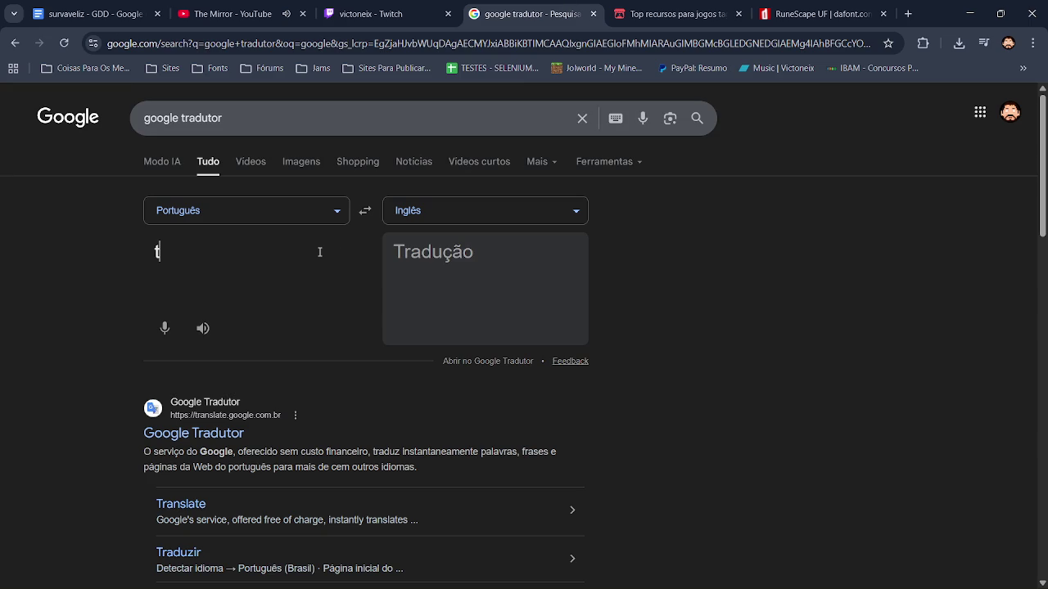
type("ojolos")
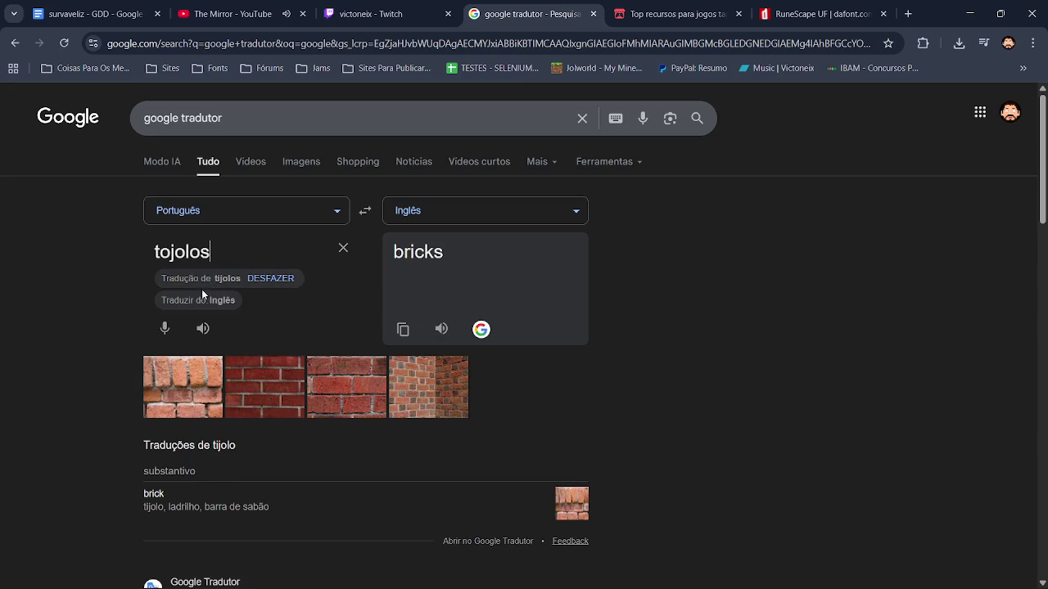
left_click(252, 282)
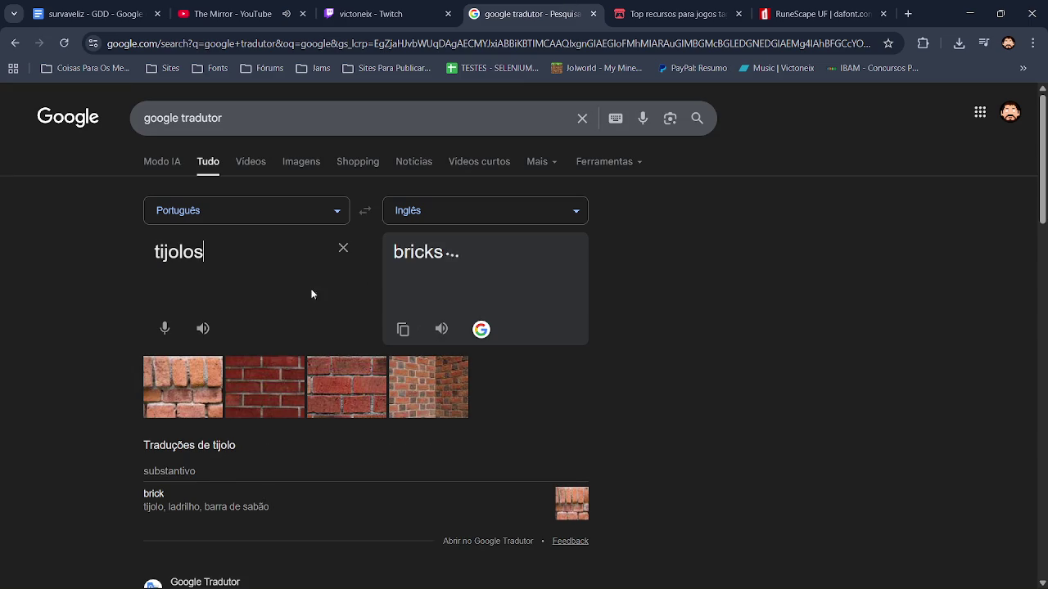
left_click(401, 331)
key("alt+Tab")
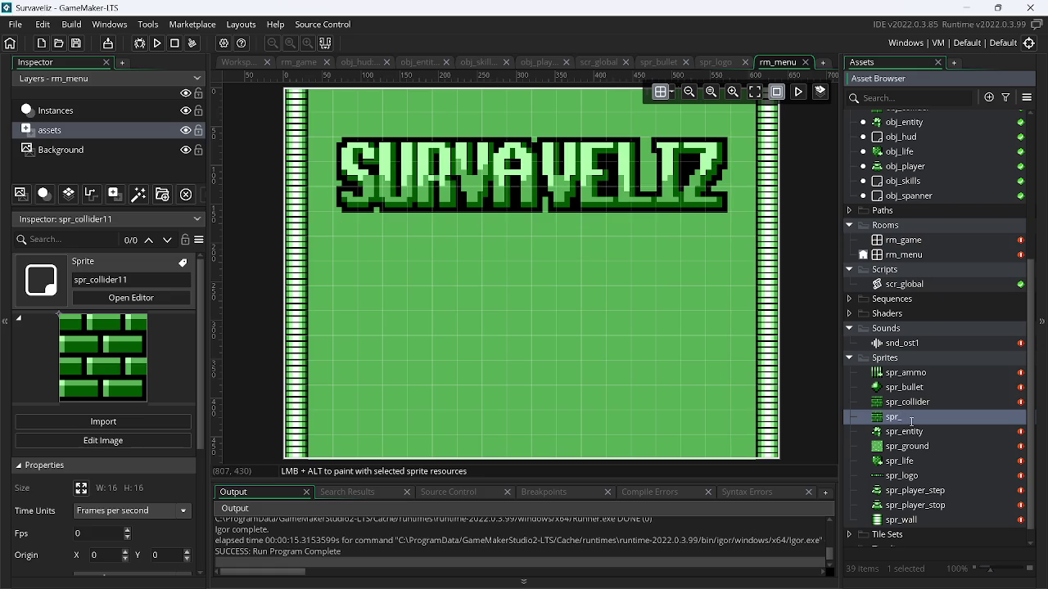
type("bricks")
Name the duplicate sprite spr_bricks and scale it to 32×32 pixels
key("Return")
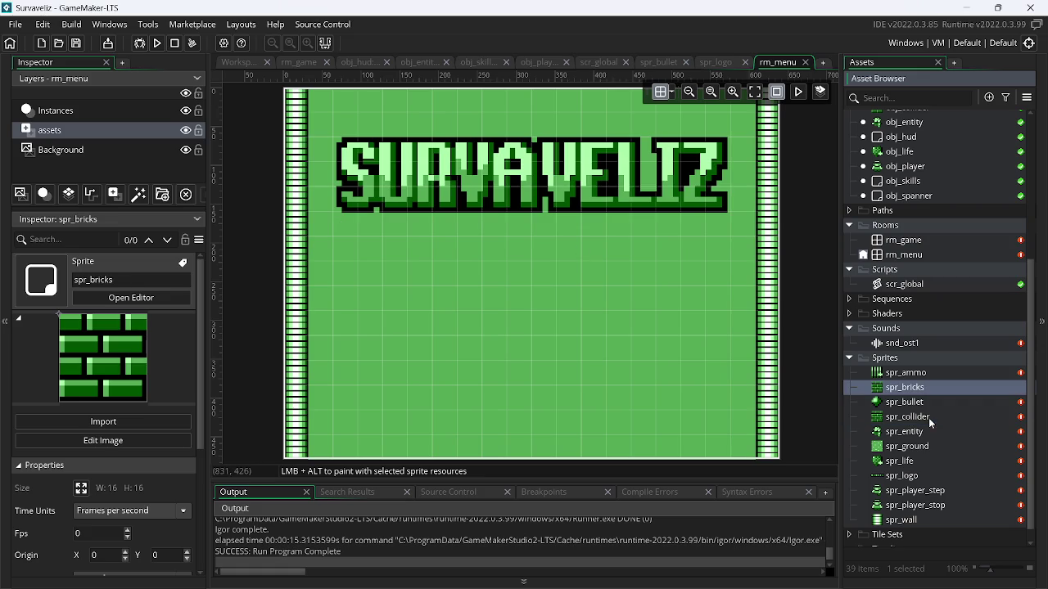
double_click(933, 389)
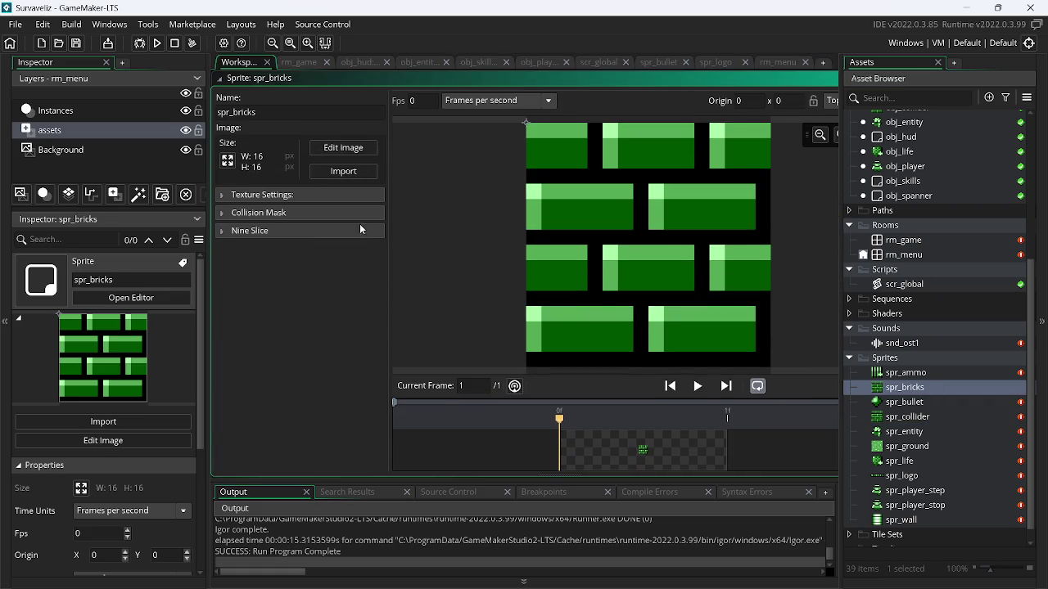
left_click(227, 162)
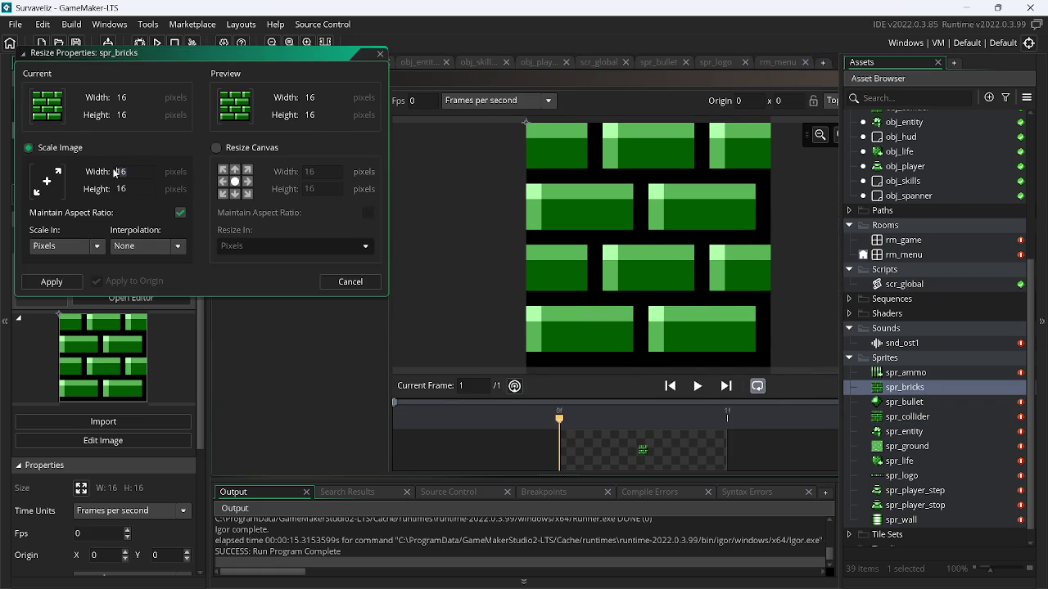
key("Return")
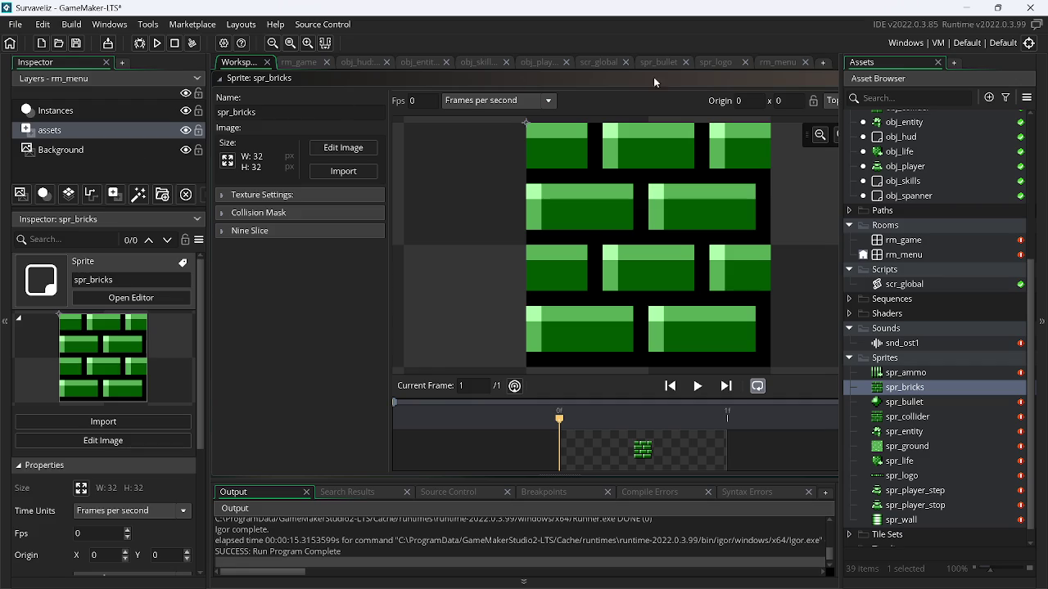
left_click(716, 67)
left_click(776, 62)
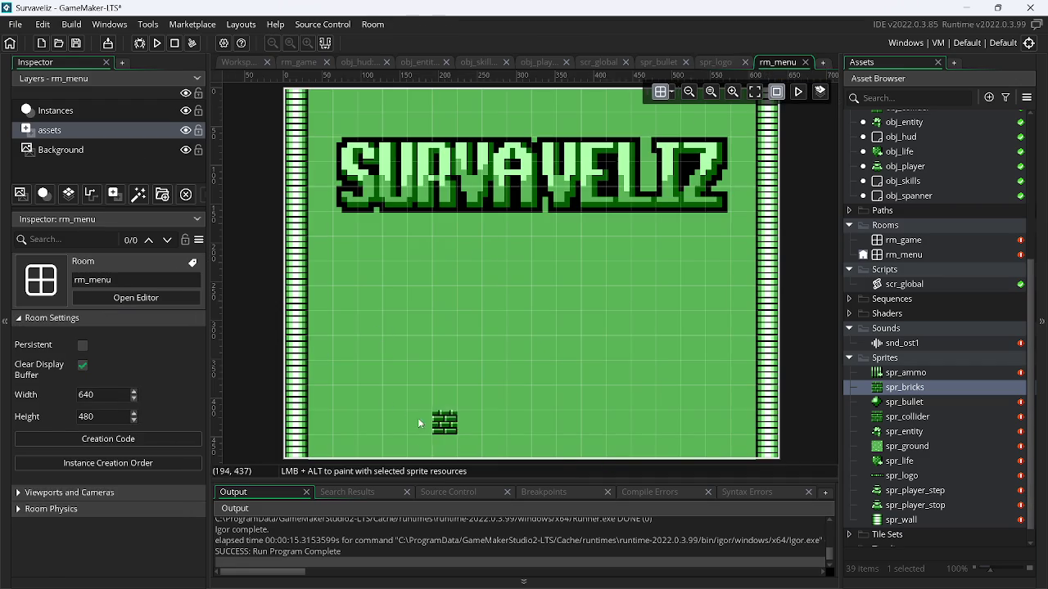
Paint a column of spr_bricks down rm_menu's left edge
left_click(331, 433)
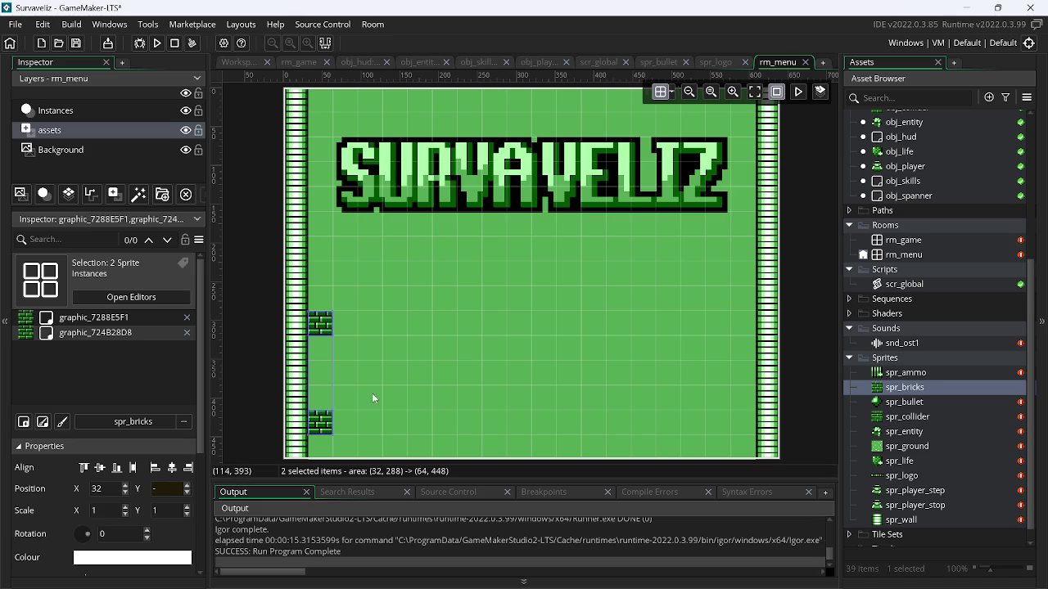
key("Delete")
left_click(321, 325)
left_click(319, 370)
mouse_move(321, 358)
left_mouse_down()
mouse_move(320, 449)
mouse_move(346, 372)
mouse_move(390, 348)
mouse_move(392, 323)
mouse_move(414, 349)
mouse_move(420, 403)
left_mouse_up()
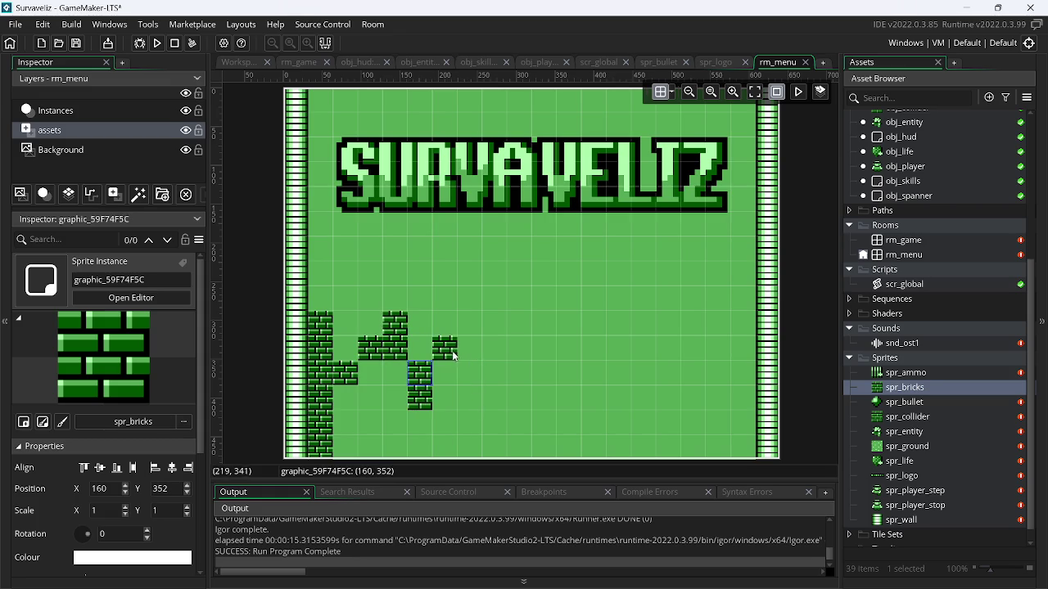
Place bricks at (224,352), (288,352), (320,320), (352,320) and up to (384,288)
left_click(478, 373)
left_click_drag(491, 350, 494, 298)
left_click(520, 372)
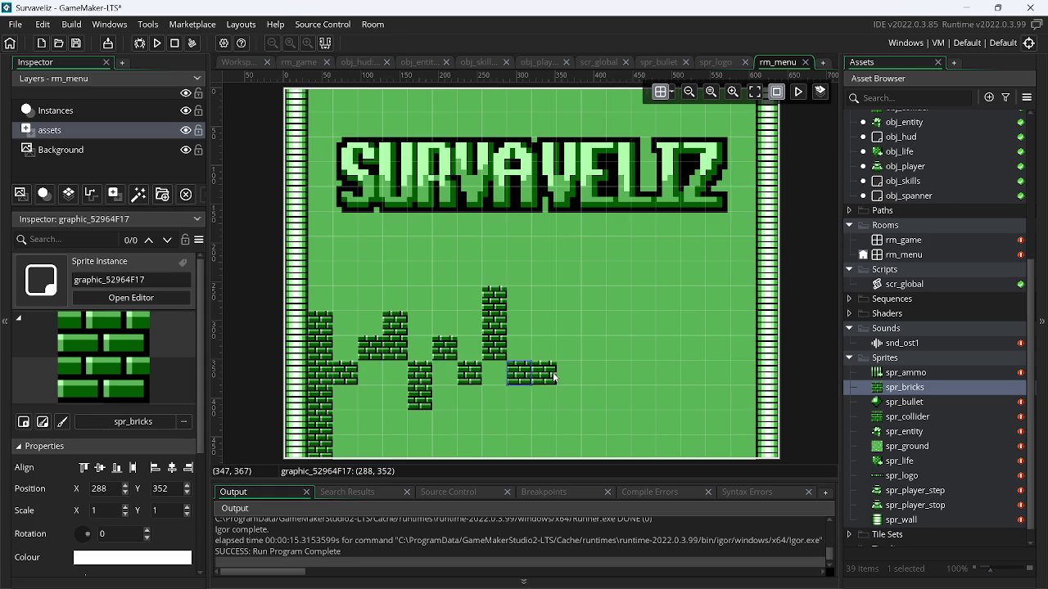
left_click(544, 348)
left_click(569, 348)
left_click(569, 323)
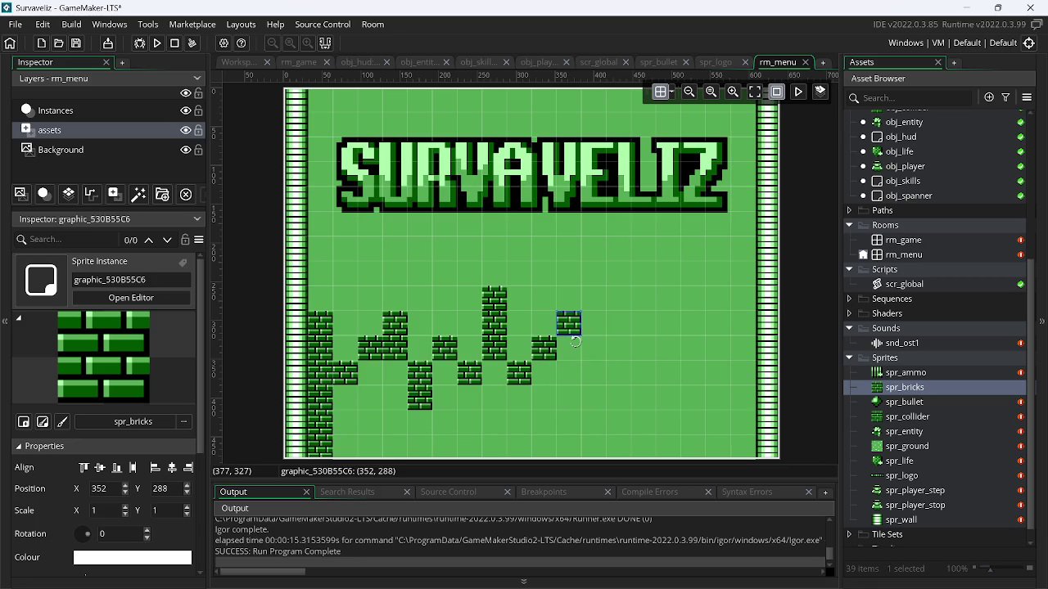
key("ctrl+z")
left_click(593, 331)
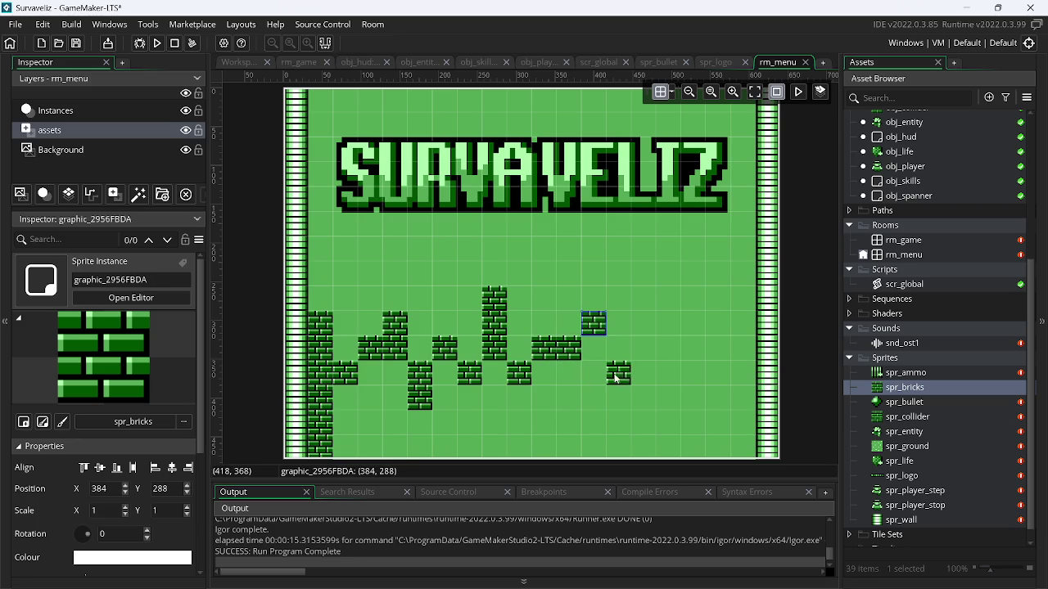
Add bricks at (416,384), (448,320), (512,256), (544,352) and (576,320)
left_click(620, 398)
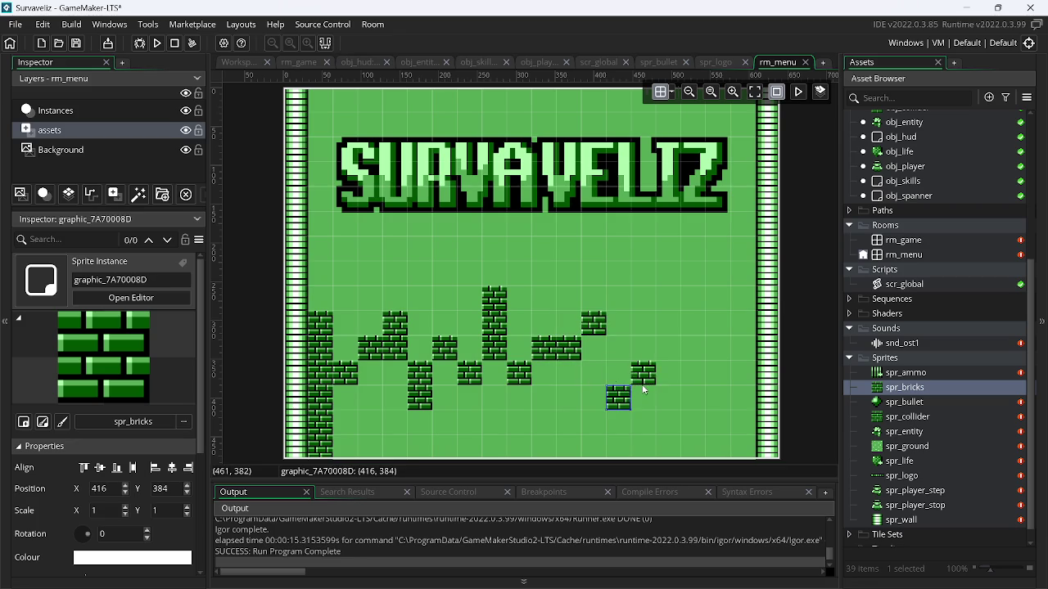
left_click(644, 352)
left_click(693, 301)
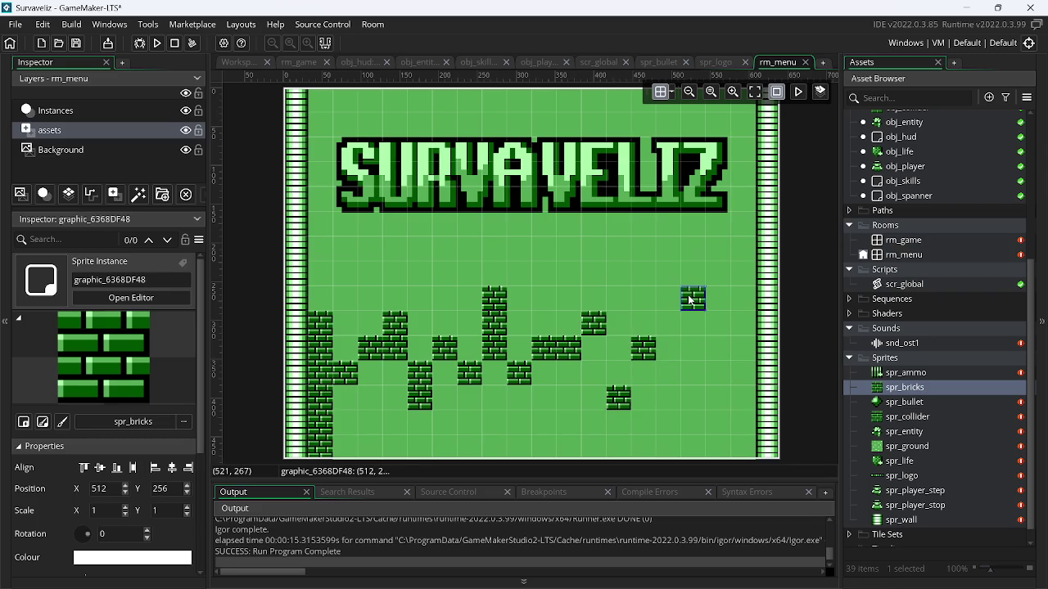
left_click(718, 375)
left_click(745, 350)
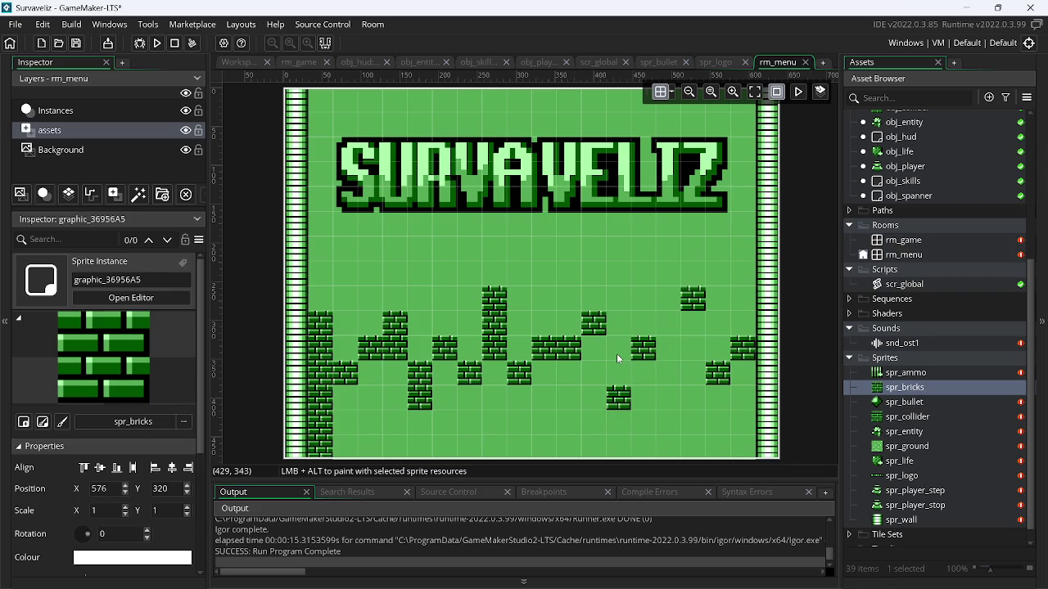
Fill the gaps in rows 320 and 288, then paint bricks across the whole lower room
left_click(593, 349)
left_click(666, 349)
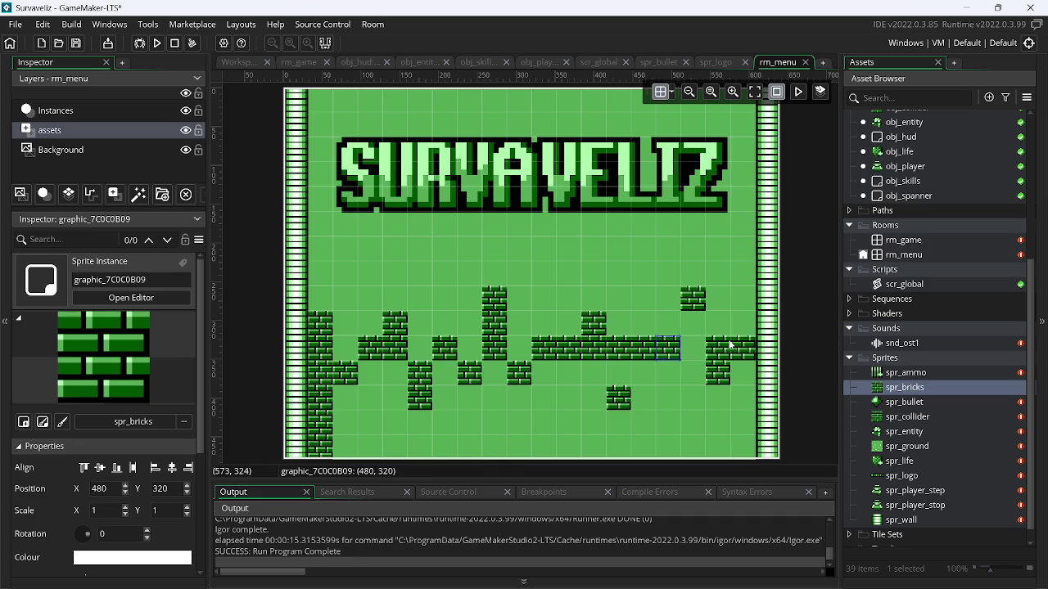
left_click(693, 348)
left_click(693, 323)
left_click(717, 348)
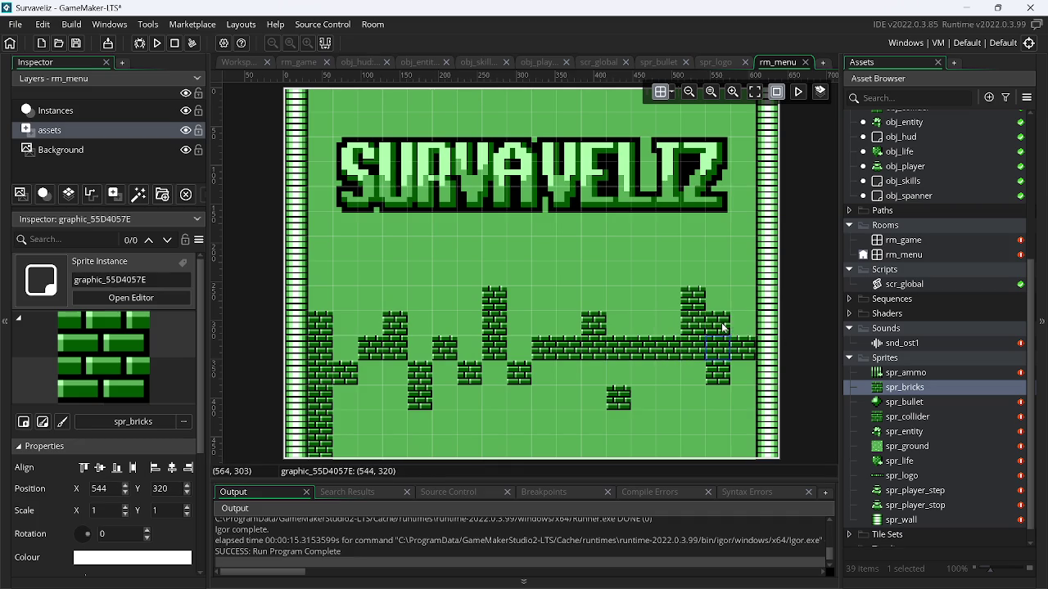
left_click(743, 323)
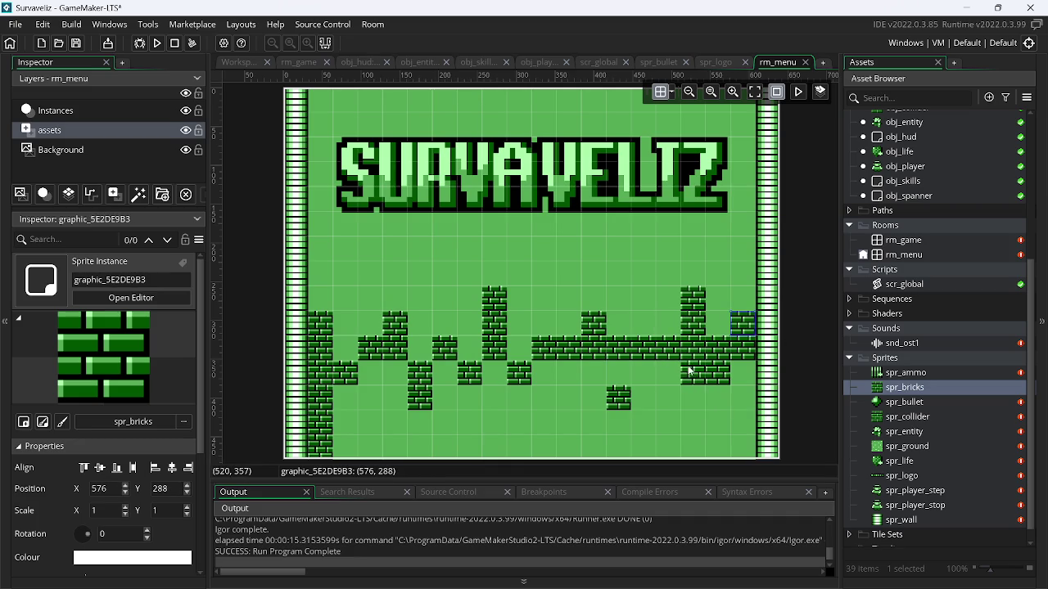
left_click(370, 373)
mouse_move(395, 373)
left_mouse_down()
mouse_move(370, 398)
mouse_move(383, 404)
mouse_move(385, 433)
mouse_move(348, 430)
mouse_move(375, 453)
mouse_move(606, 446)
mouse_move(729, 421)
mouse_move(734, 370)
mouse_move(731, 442)
mouse_move(691, 376)
mouse_move(460, 386)
mouse_move(413, 428)
mouse_move(550, 423)
mouse_move(555, 402)
mouse_move(598, 421)
mouse_move(667, 405)
mouse_move(677, 437)
left_mouse_up()
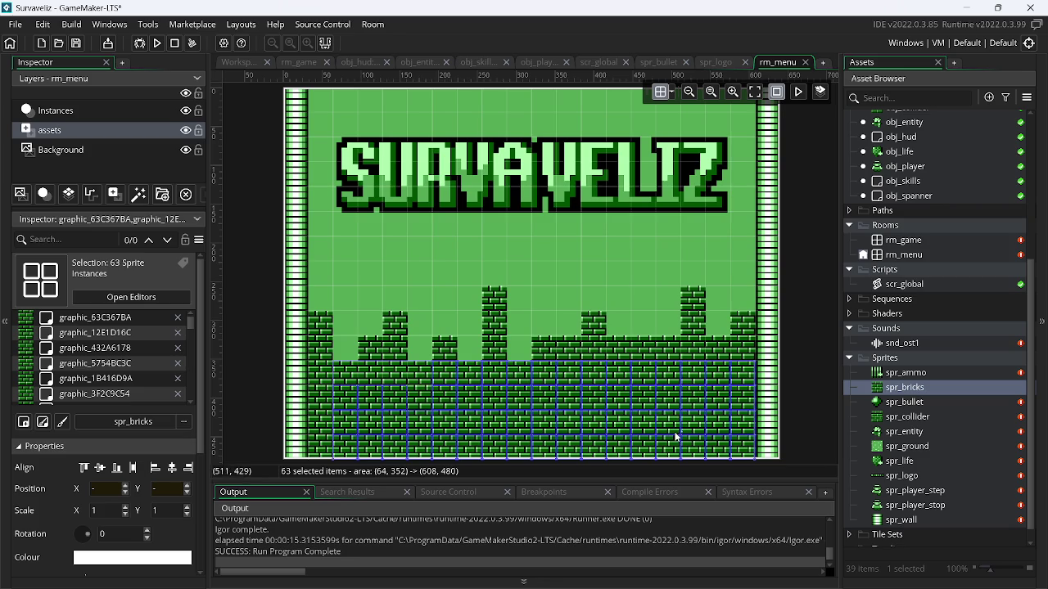
Delete the brick at (448,320) and the one beneath it
left_click(643, 346)
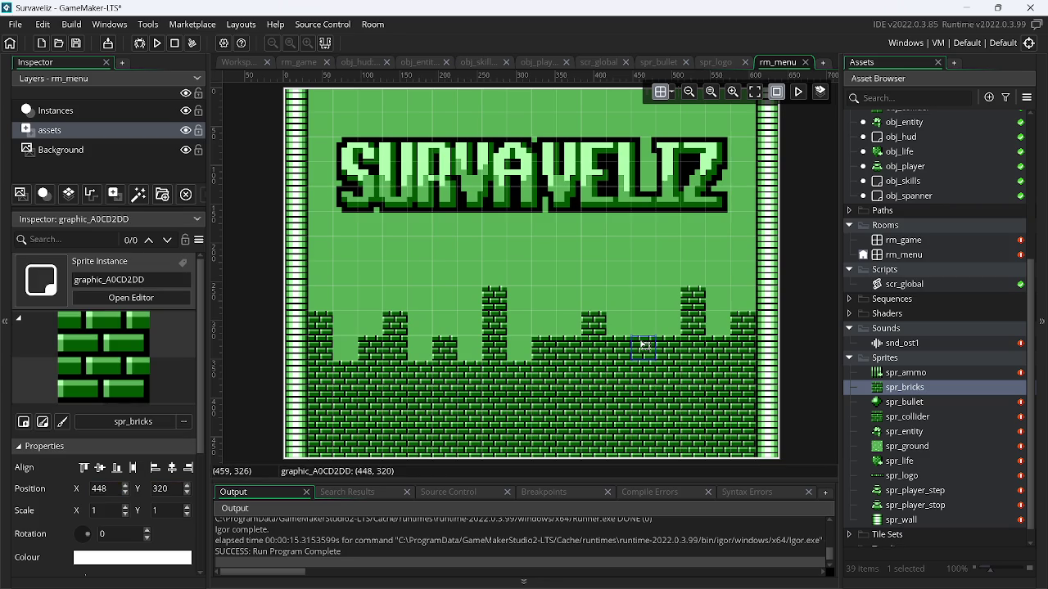
key("Delete")
left_click(647, 365)
key("Delete")
left_click(546, 355)
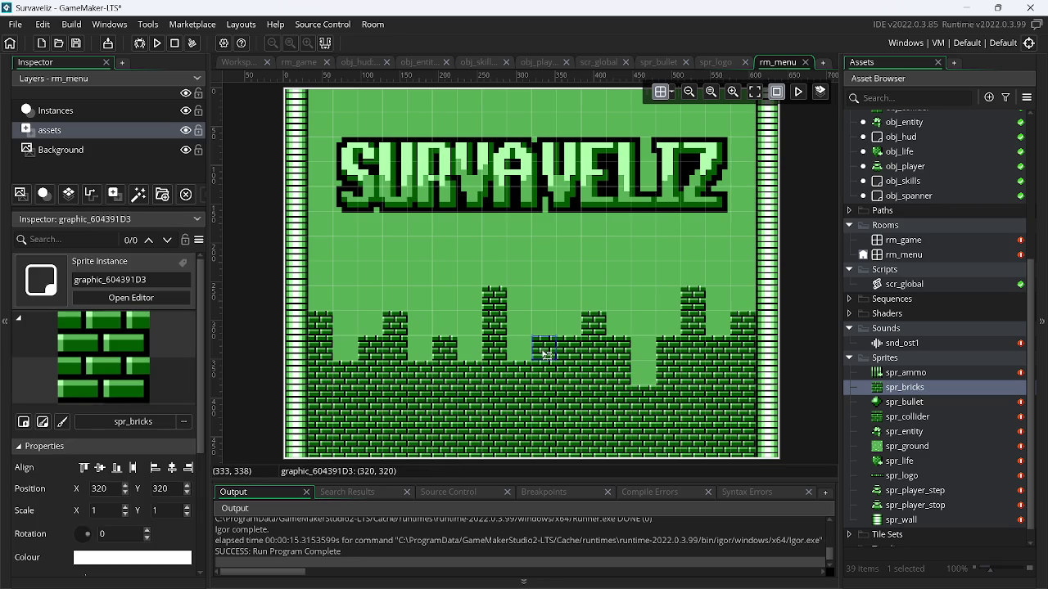
left_click(786, 330)
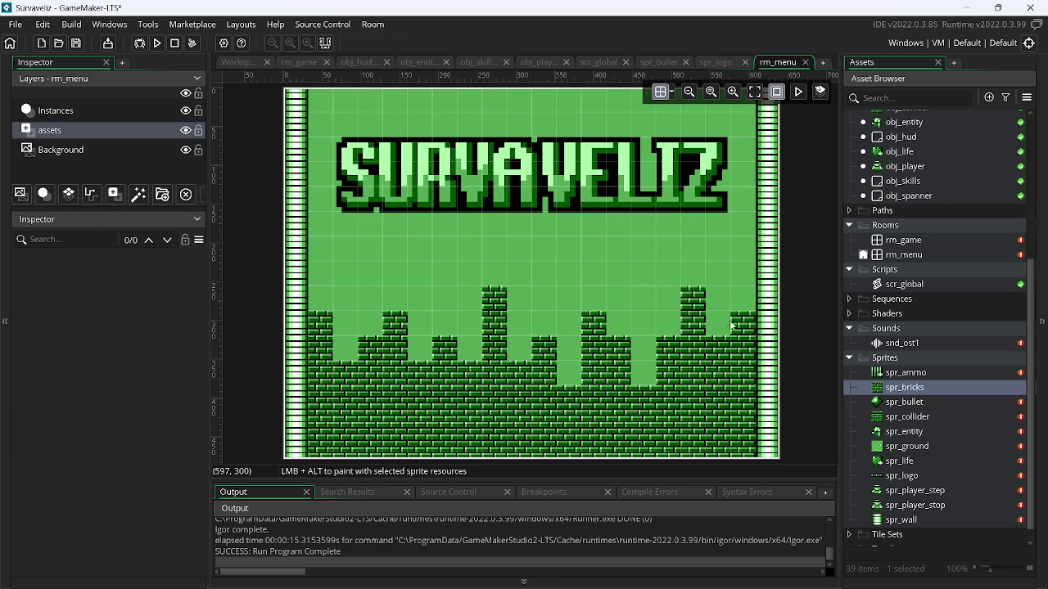
Delete four more stray bricks to shape the skyline, then save and run the game
left_click(354, 376)
key("Delete")
left_click(363, 346)
key("Delete")
left_click(475, 380)
key("Delete")
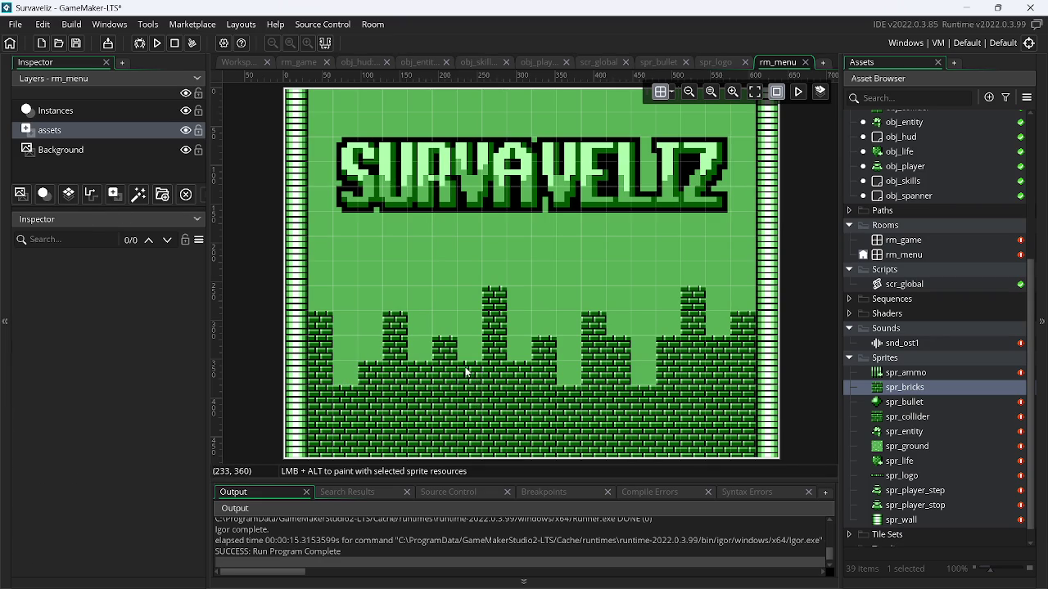
left_click(477, 391)
key("Delete")
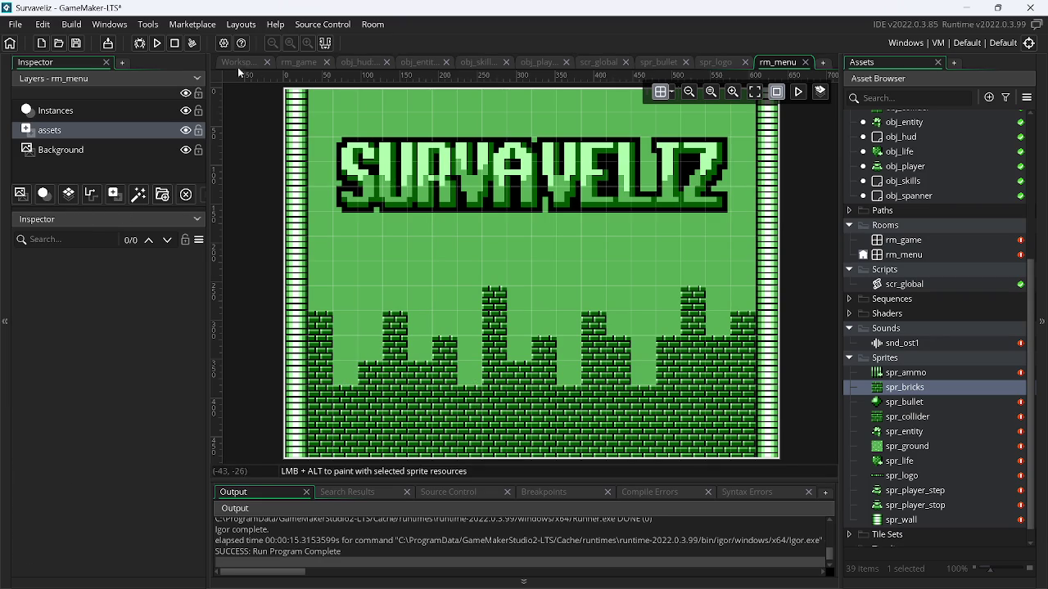
left_click(157, 43)
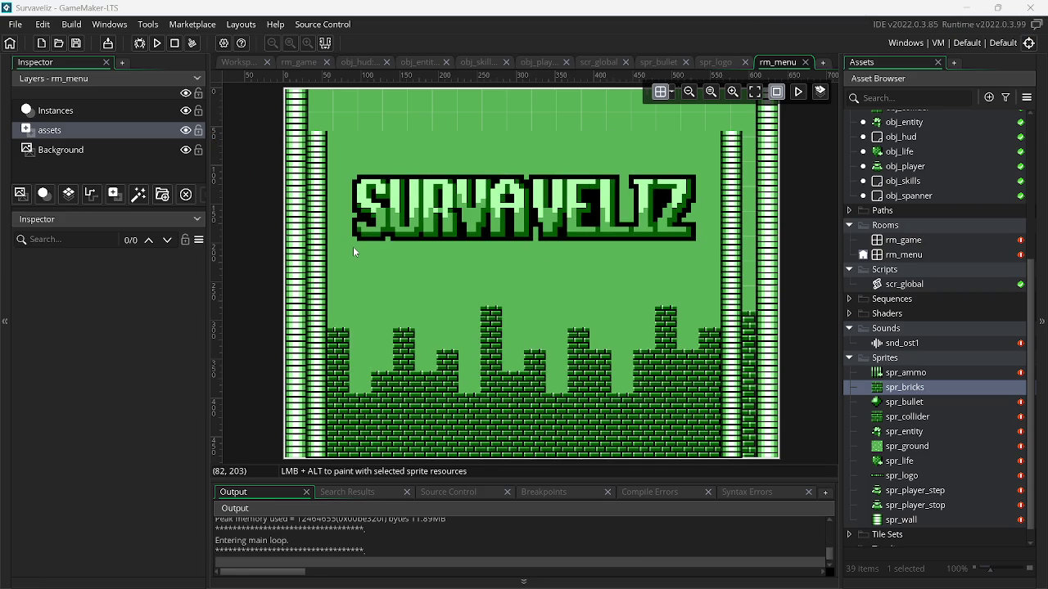
Close the running game, lock the assets layer, and briefly check then close spr_logo
key("Escape")
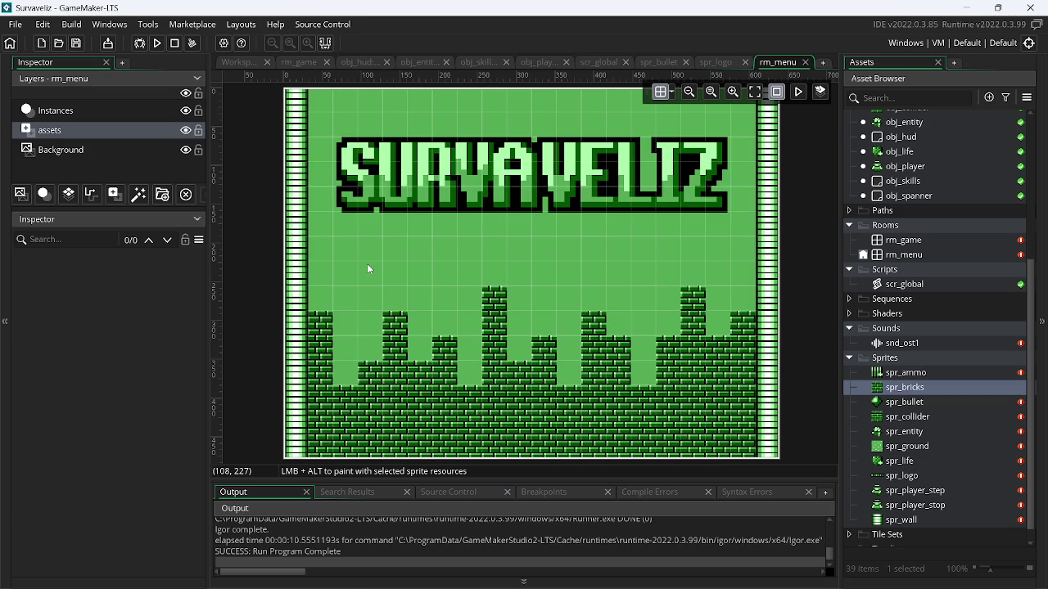
left_click(199, 136)
left_click(198, 130)
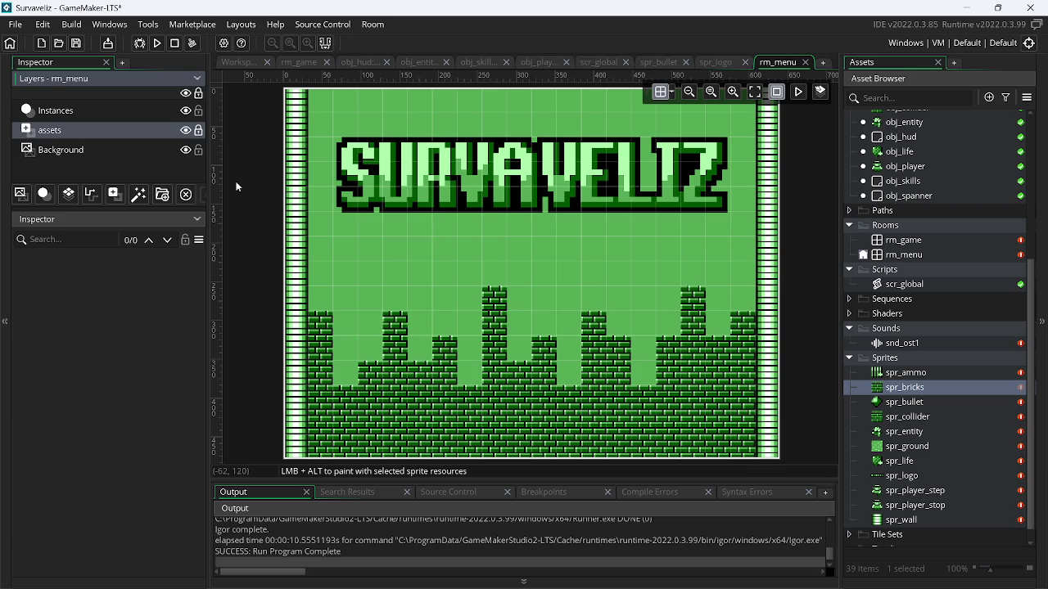
left_click(713, 66)
left_click(745, 63)
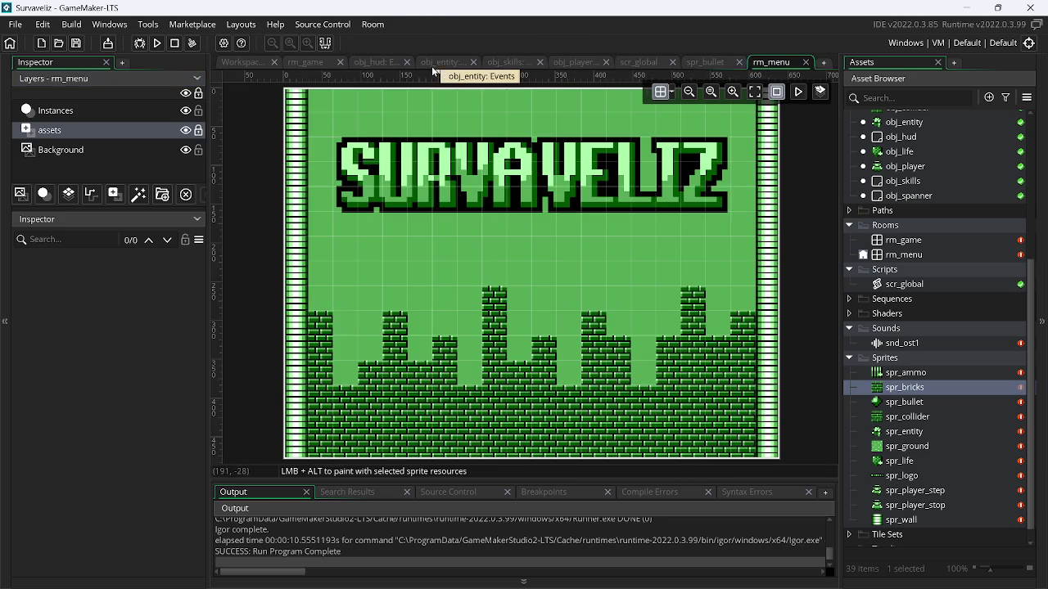
In scr_global, start a new line 2 with 'global' under global.life_pl = 100
left_click(371, 64)
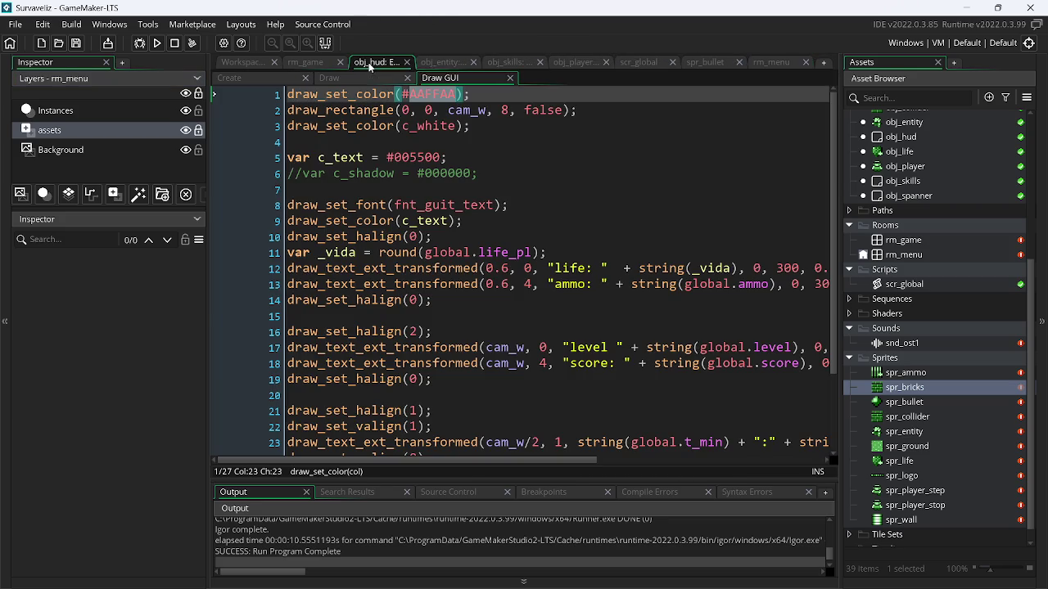
left_click(435, 63)
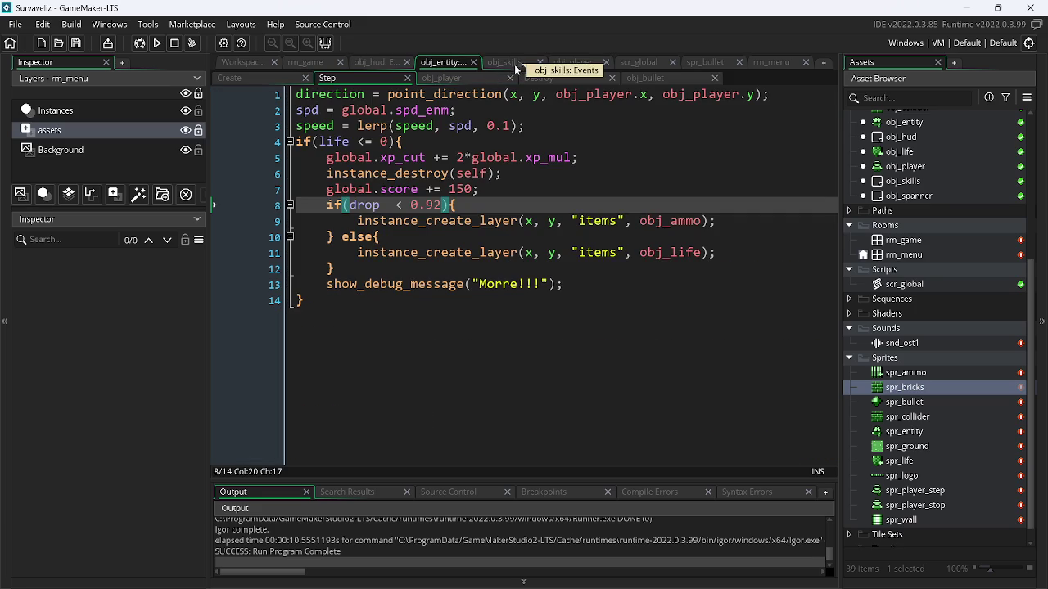
left_click(641, 63)
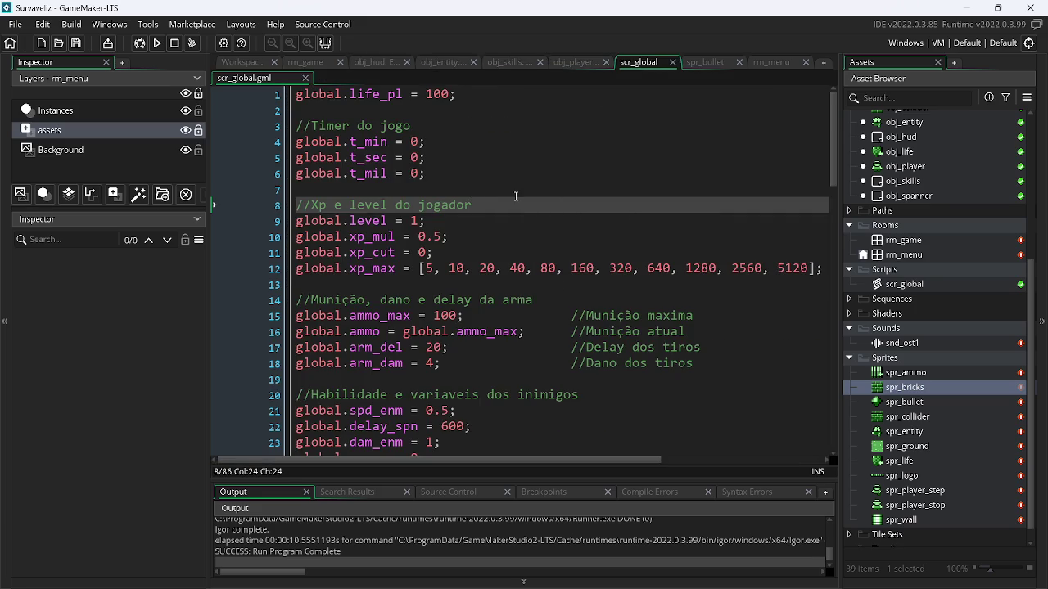
left_click(478, 93)
key("Return")
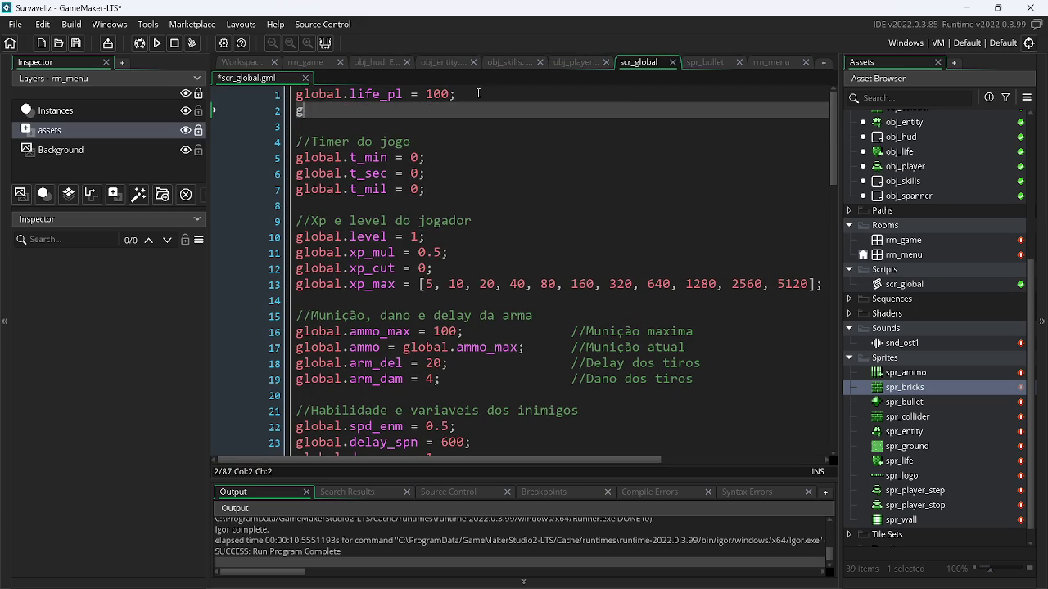
type("global")
key("alt+Tab")
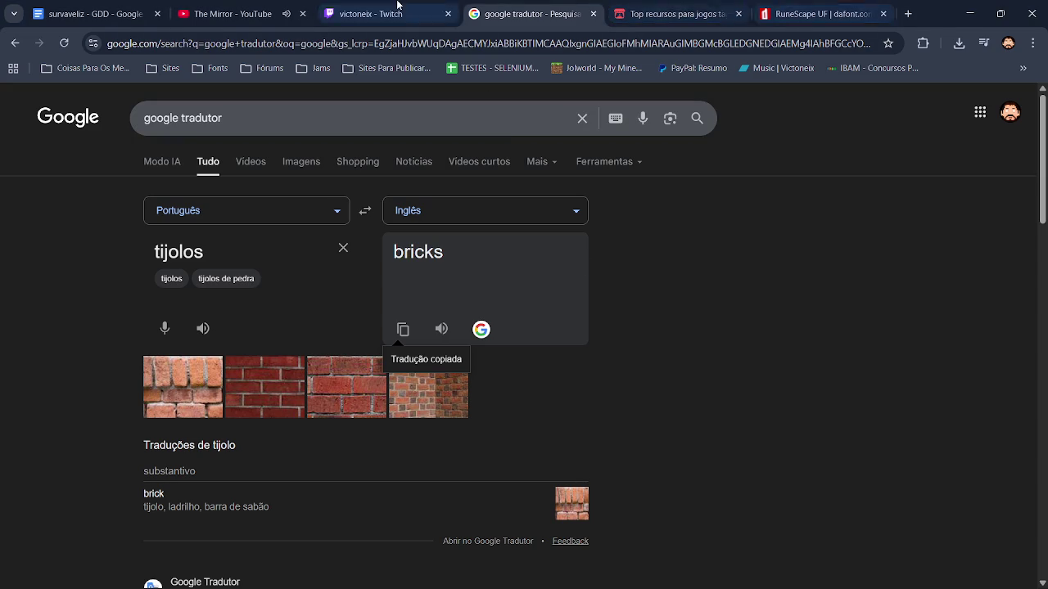
Translate 'quantidade' to 'amount' and paste it so line 2 reads global.amount
left_click(812, 4)
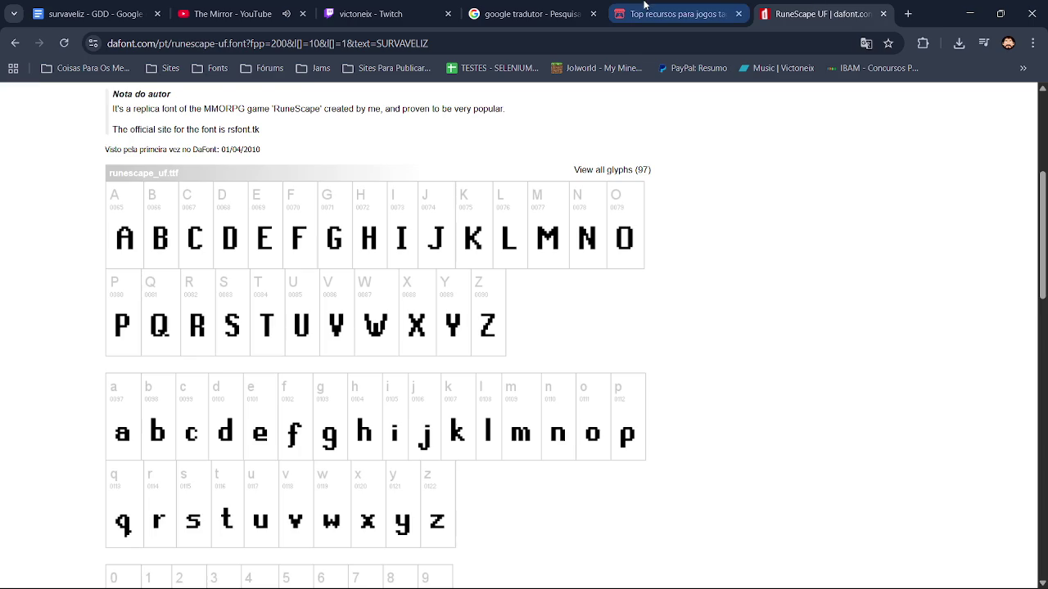
left_click(645, 15)
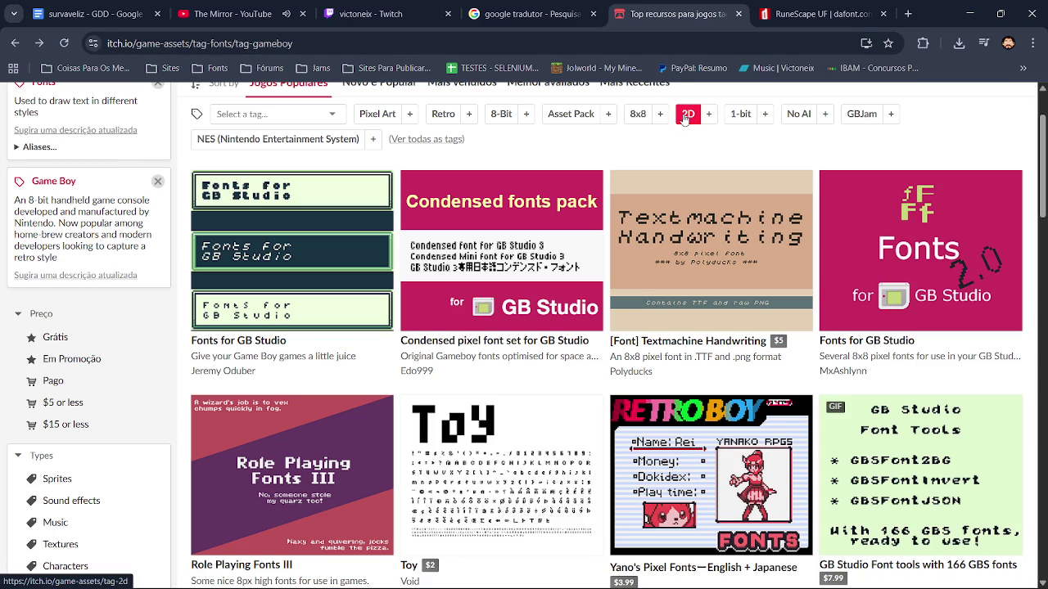
left_click(516, 5)
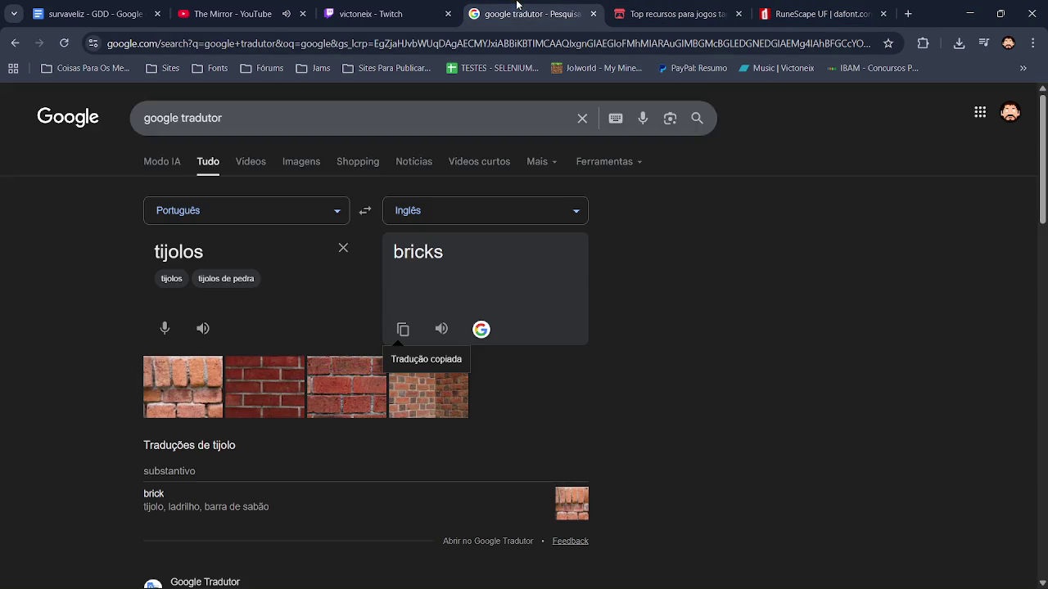
left_click(341, 249)
type("qu")
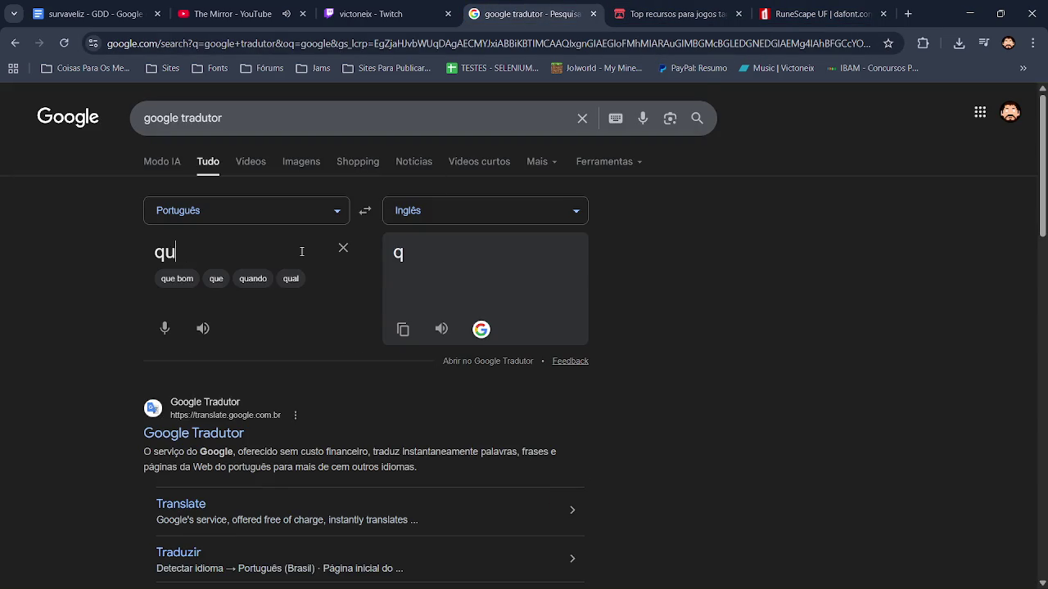
type("antidade")
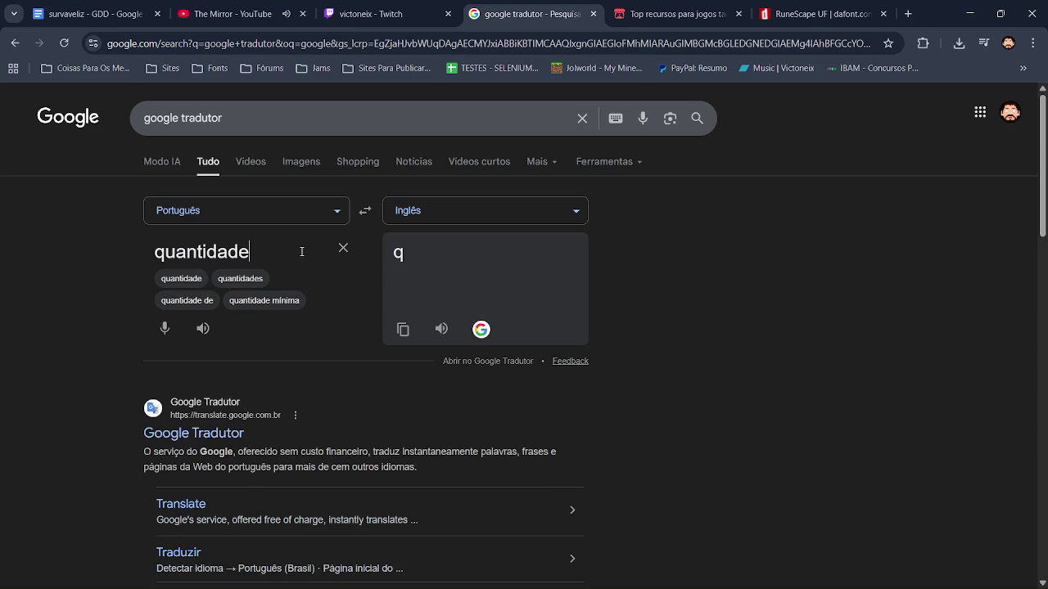
left_click(403, 329)
key("alt+Tab")
key("ctrl+v")
key("ctrl+z")
type(".")
key("ctrl+v")
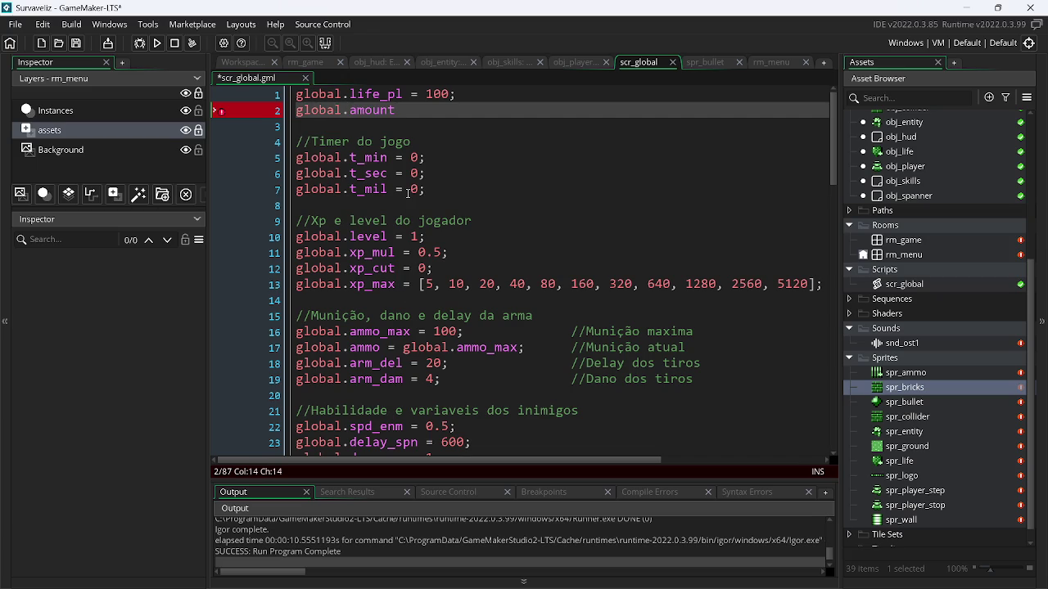
Translate 'quantidade de inimigos' as 'number of enemies' and finish line 2 as global.amount_enm = 0;
key("alt+Tab")
double_click(307, 258)
key("BackSpace")
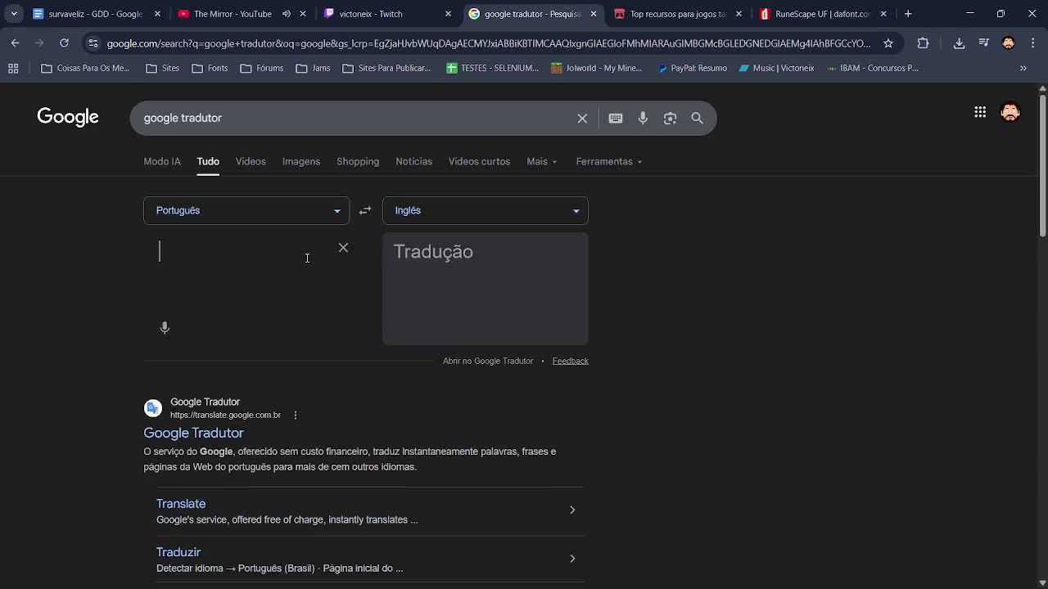
key("ctrl+z")
key("Right")
type("de i")
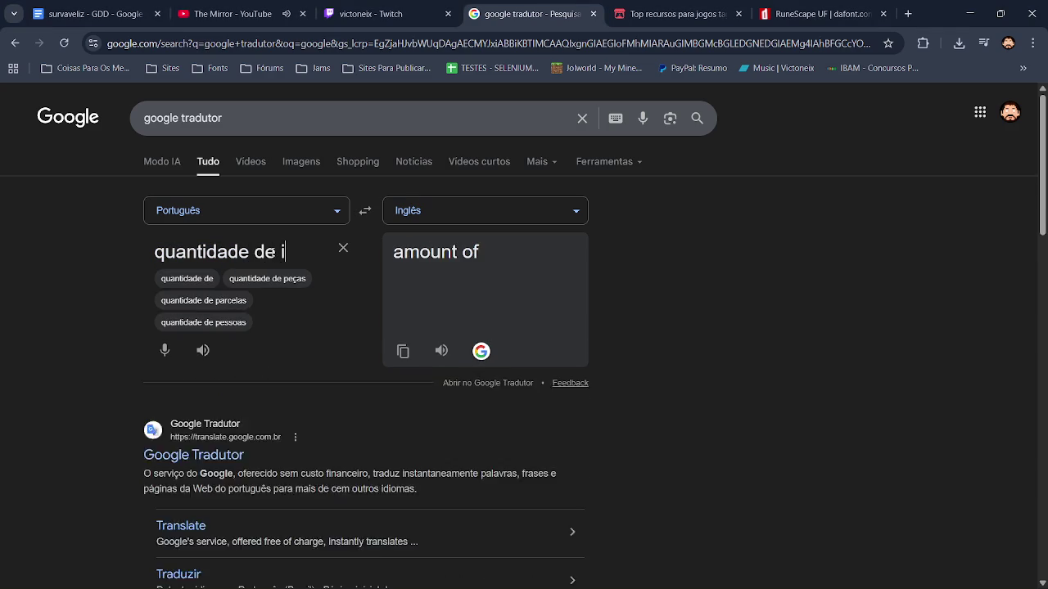
type("nimigos")
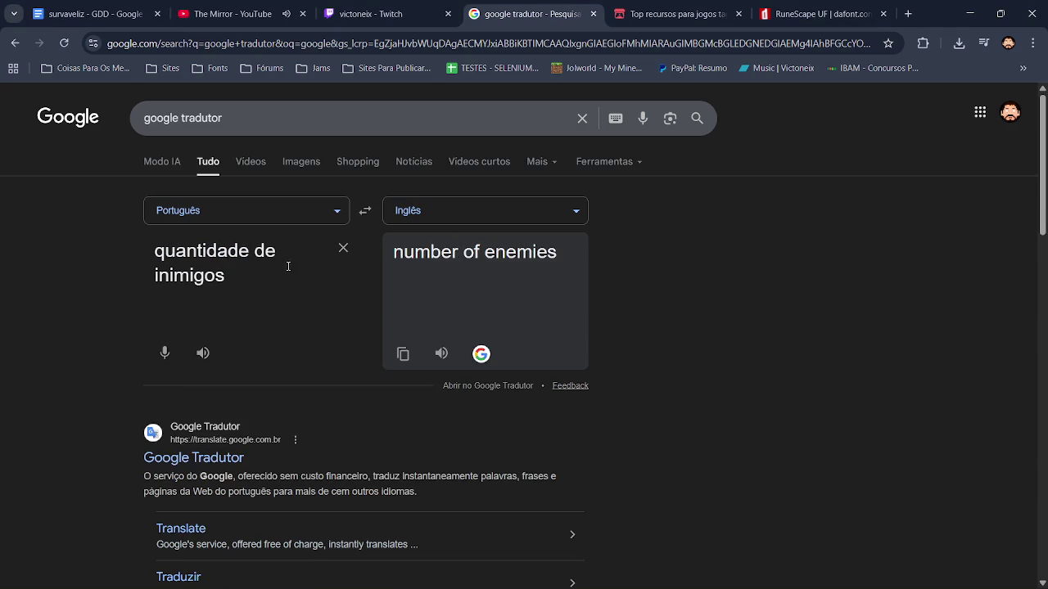
key("alt+Tab")
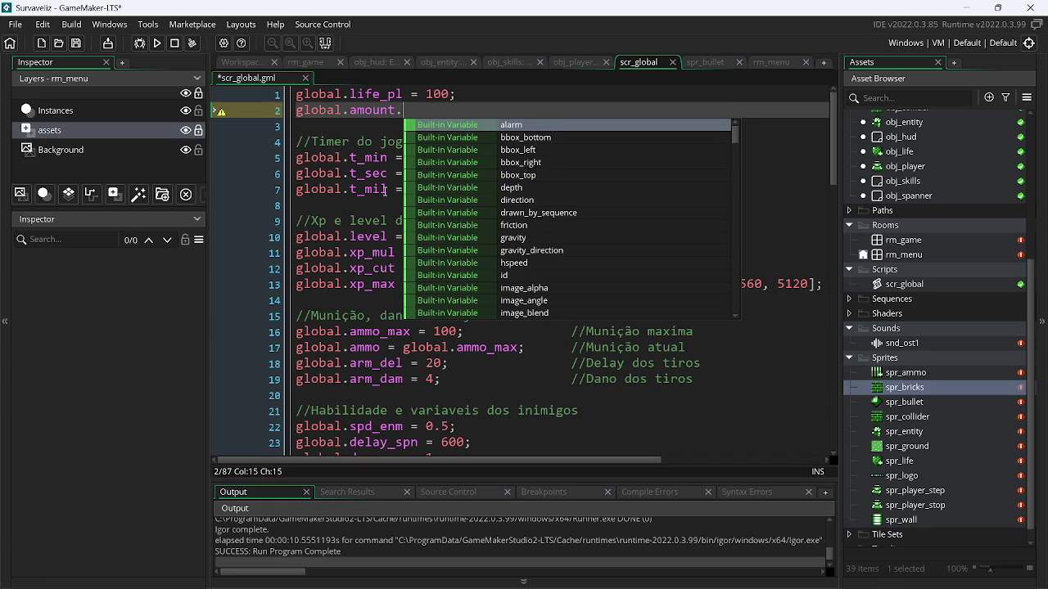
type("enm")
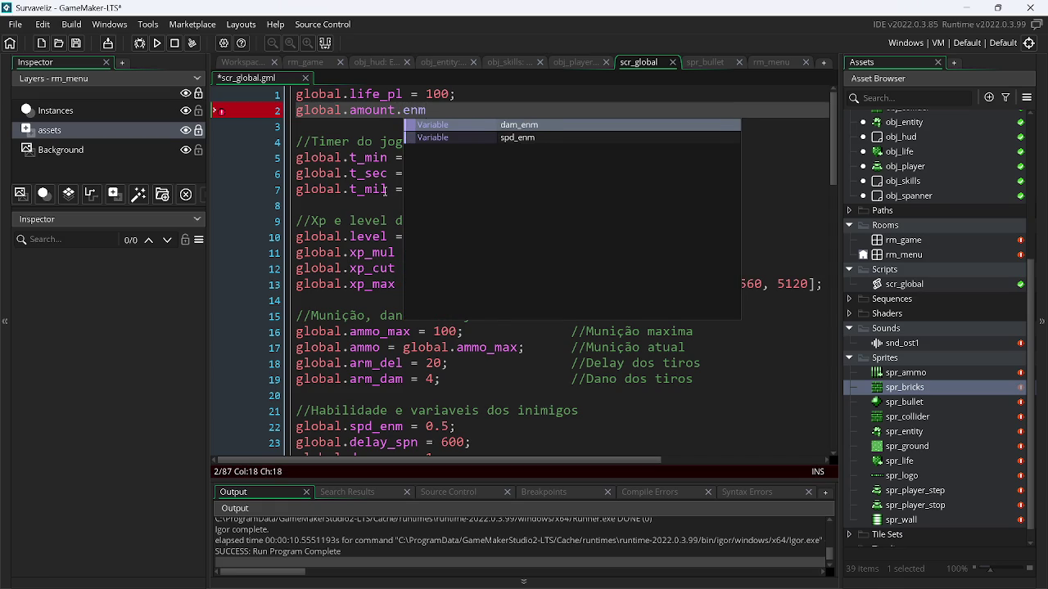
key("BackSpace")
key("BackSpace")
key("BackSpace")
type("en")
type(";")
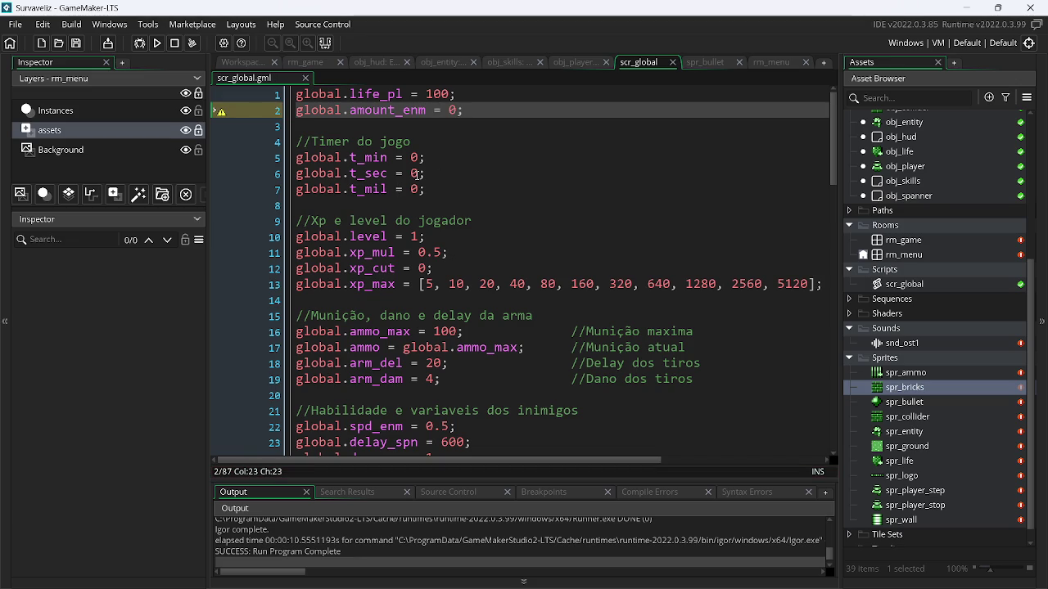
key("alt+Tab")
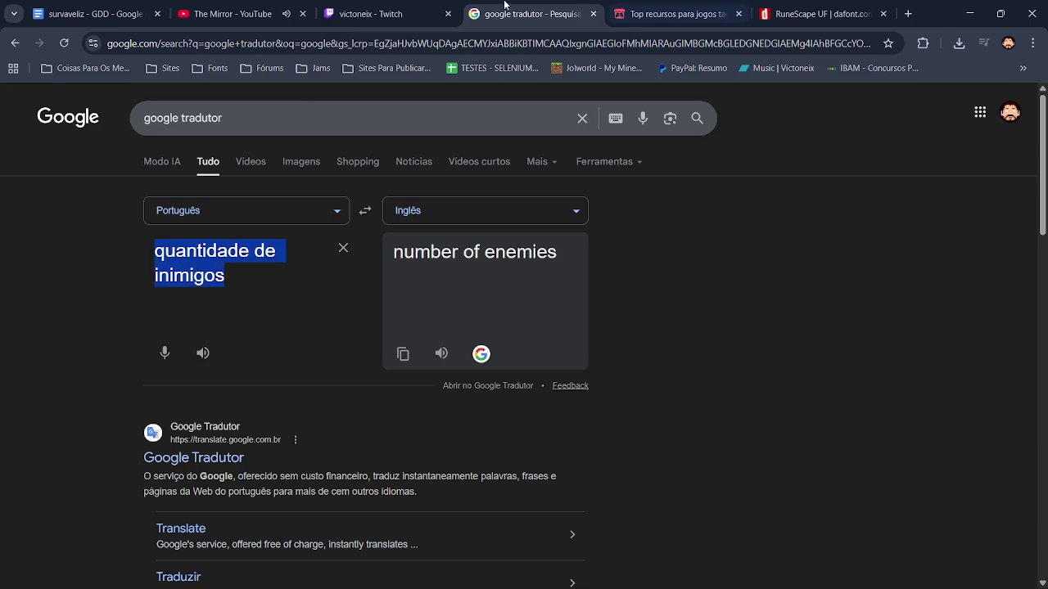
Play the Mix de Spit Sepultura live video on YouTube and skip ahead
left_click(230, 14)
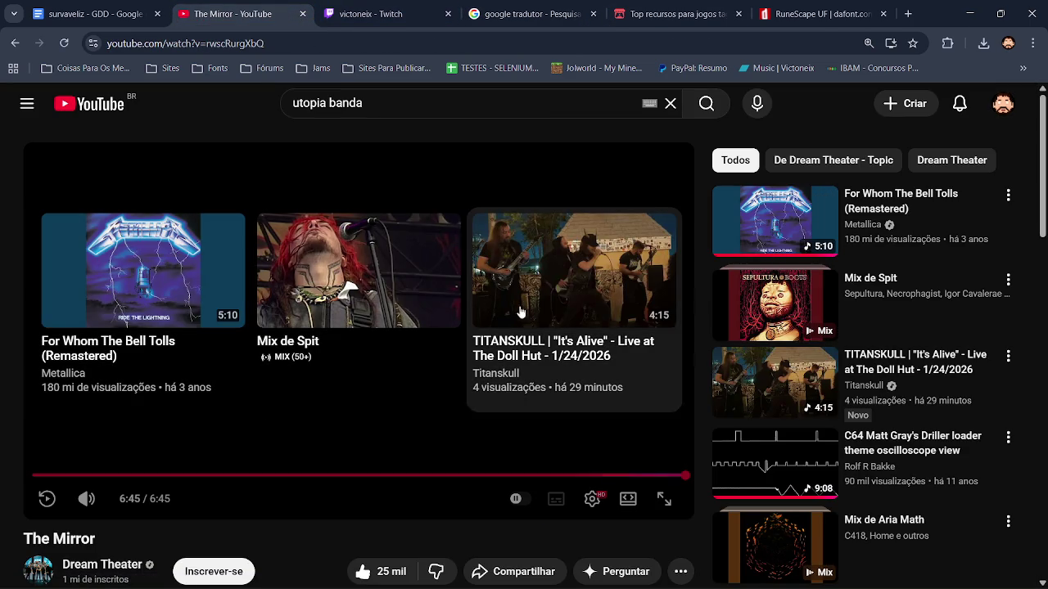
left_click(415, 292)
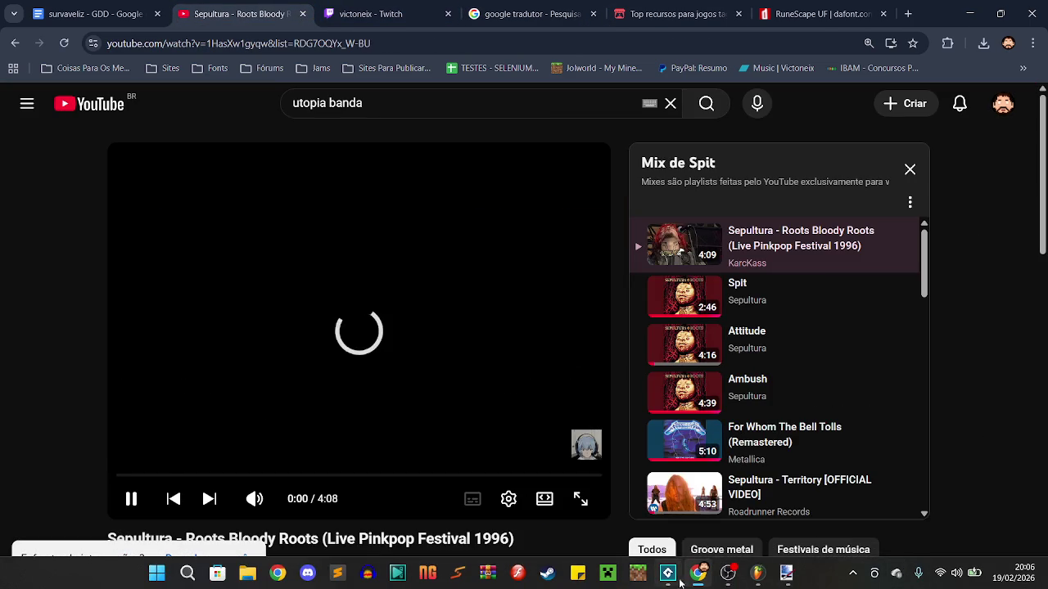
left_click(724, 580)
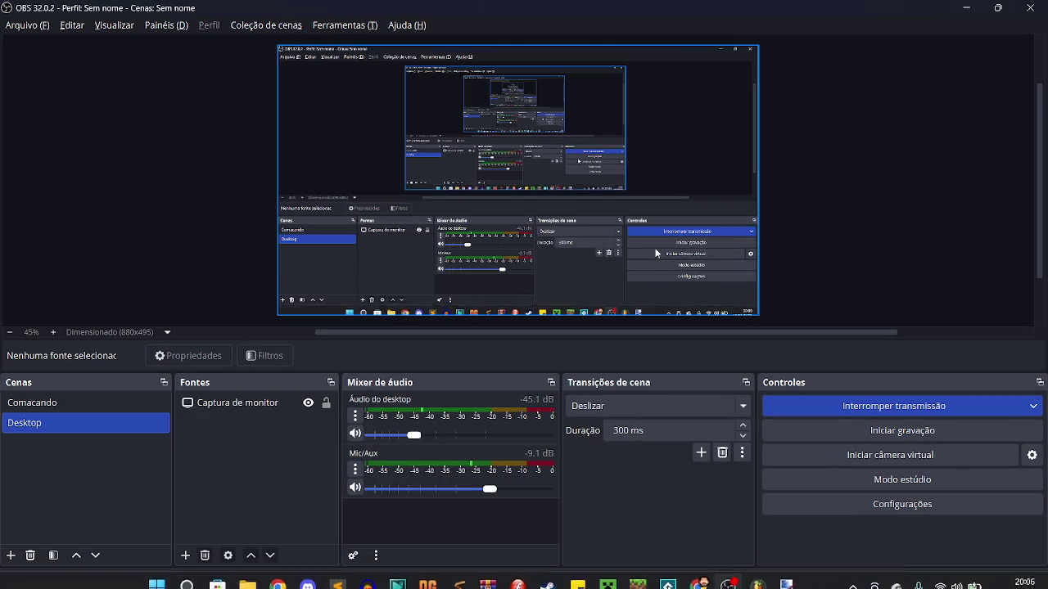
left_click(966, 7)
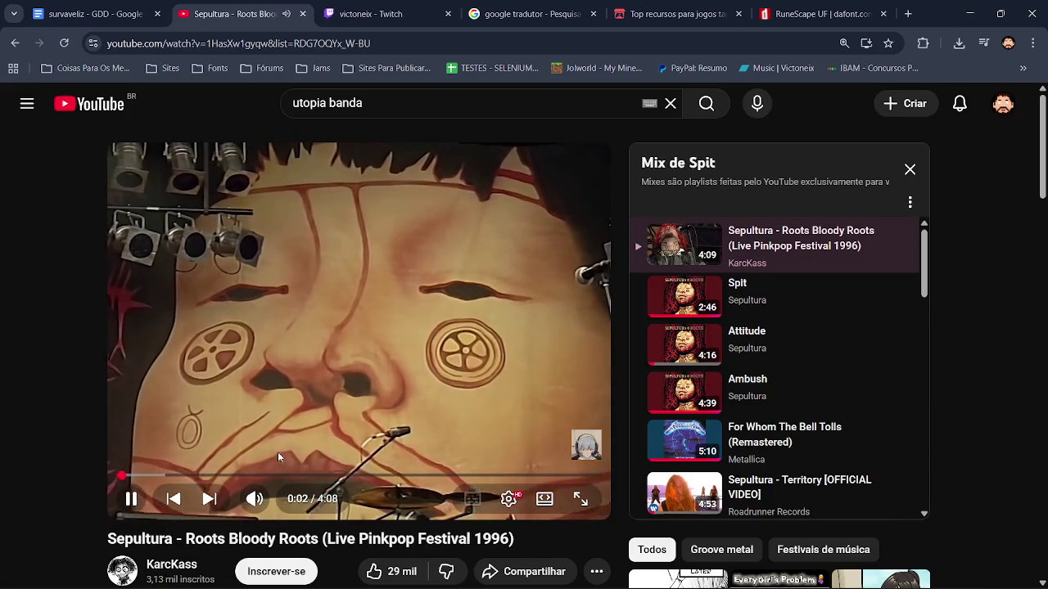
left_click(139, 478)
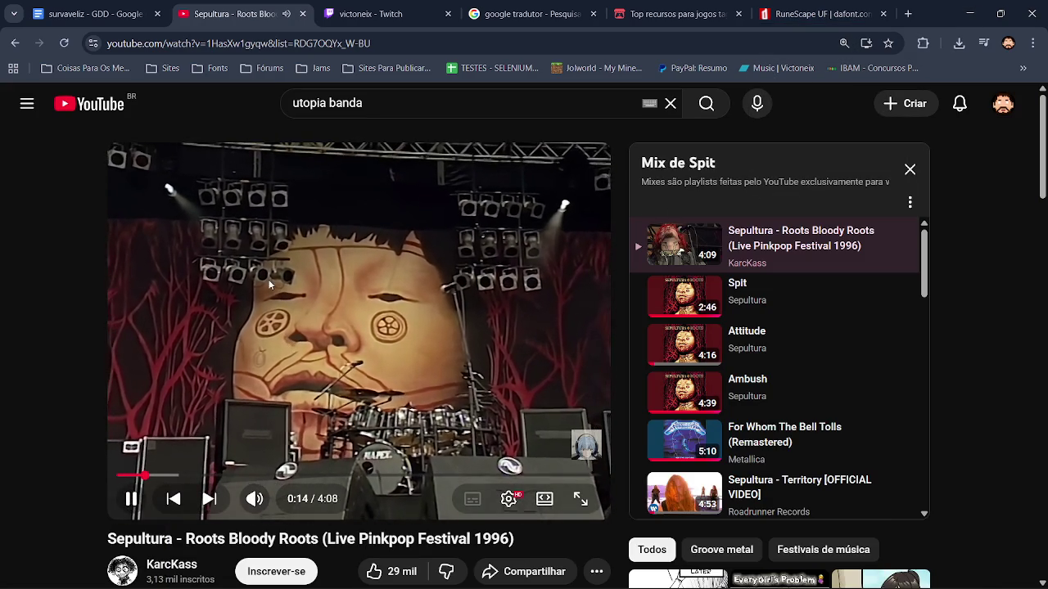
Browse the itch.io, RuneScape UF font and translator tabs, then return to GameMaker
left_click(722, 7)
left_click(755, 17)
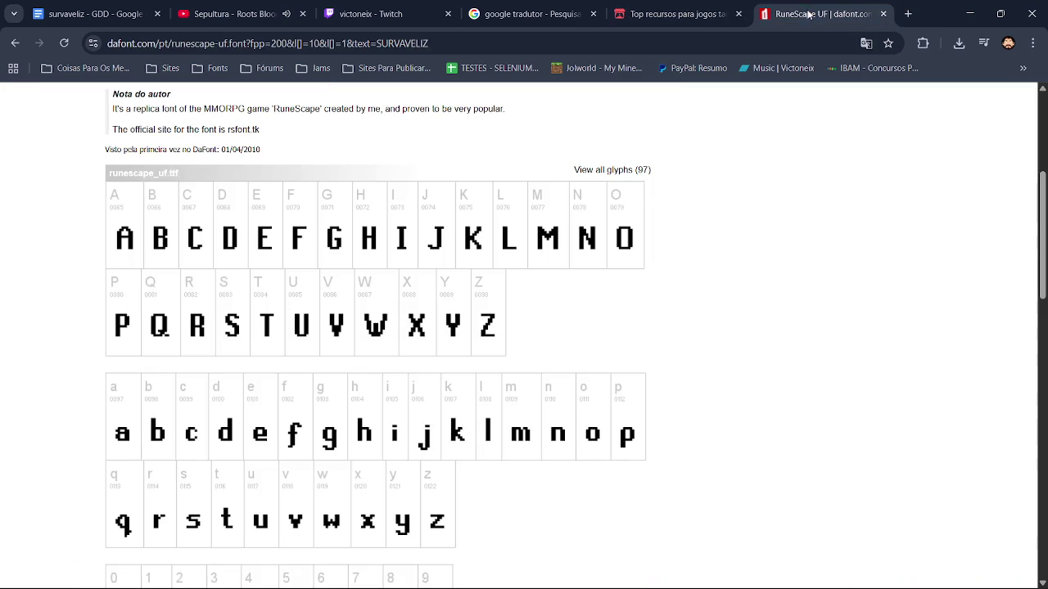
left_click(576, 18)
left_click(757, 10)
scroll(523, 335, "up", 3)
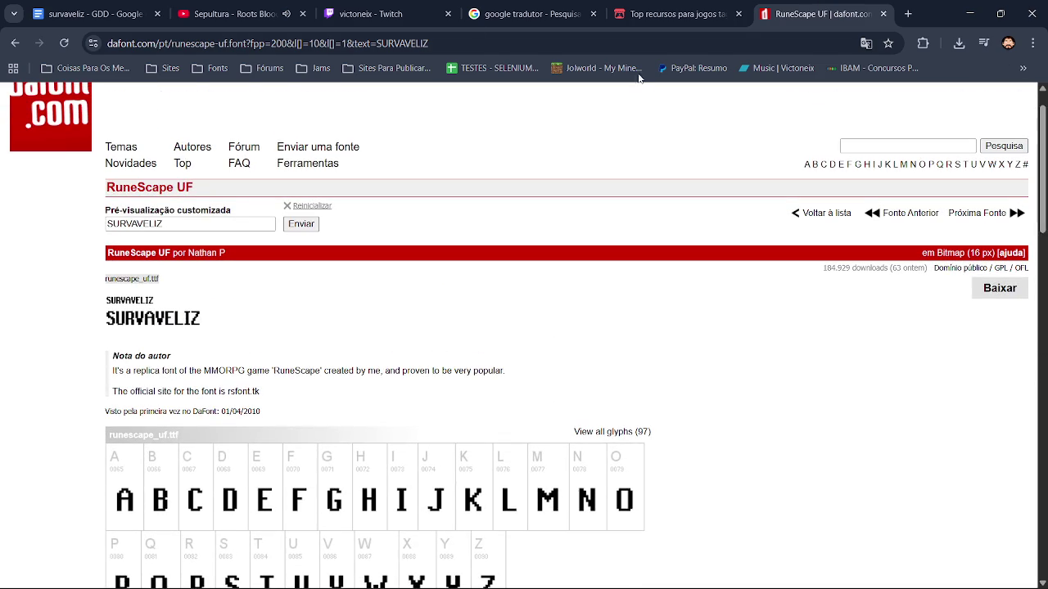
left_click(229, 13)
key("alt+Tab")
key("alt+Tab")
key("alt+Tab")
key("alt+Tab")
key("alt+Tab")
key("alt+Tab")
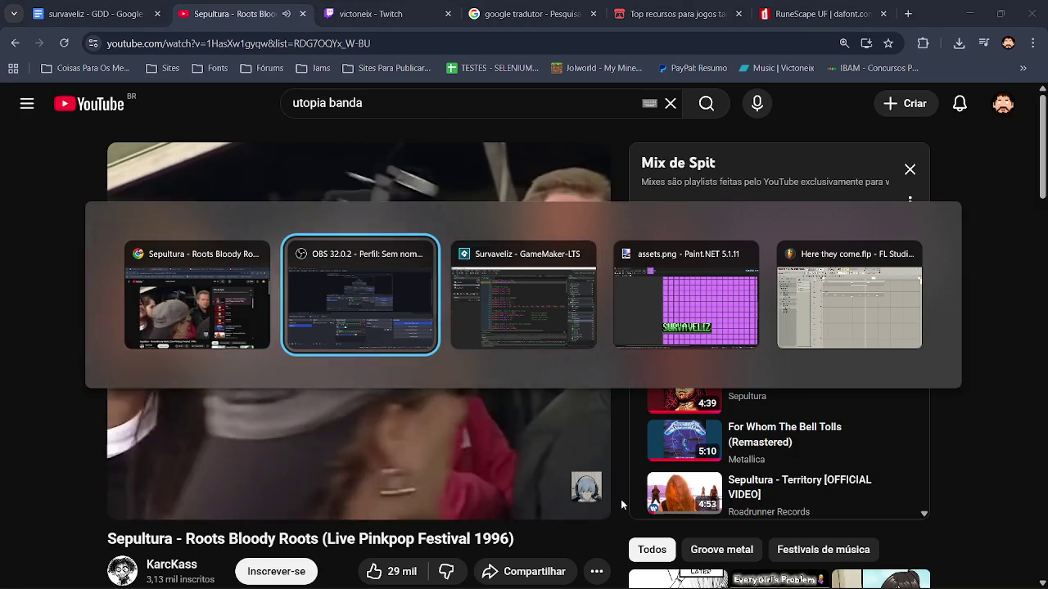
key("alt+Tab")
key("alt+Tab")
key("alt+Tab")
key("alt+Tab")
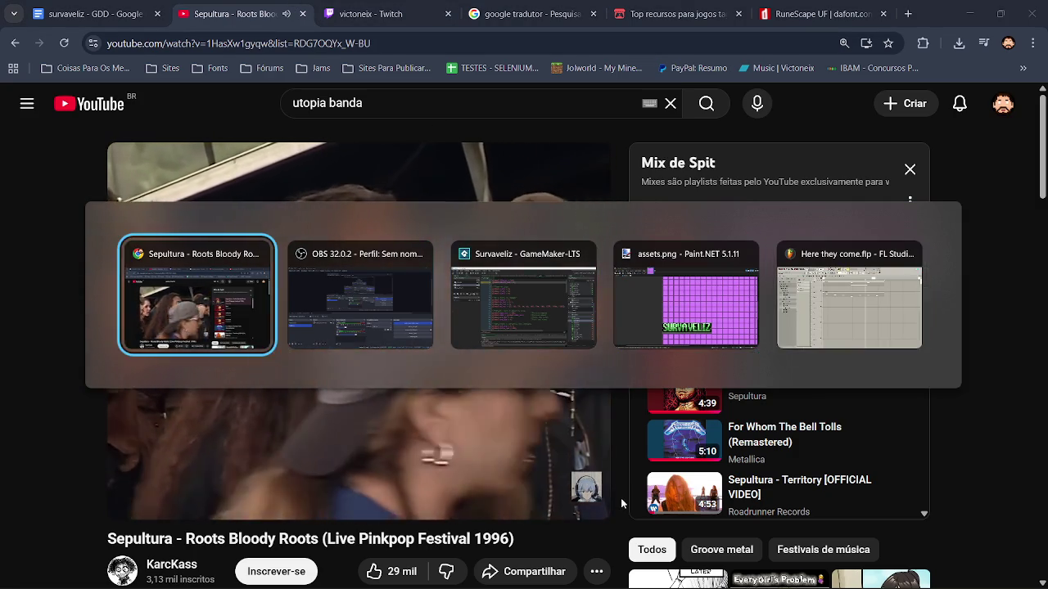
left_click(982, 6)
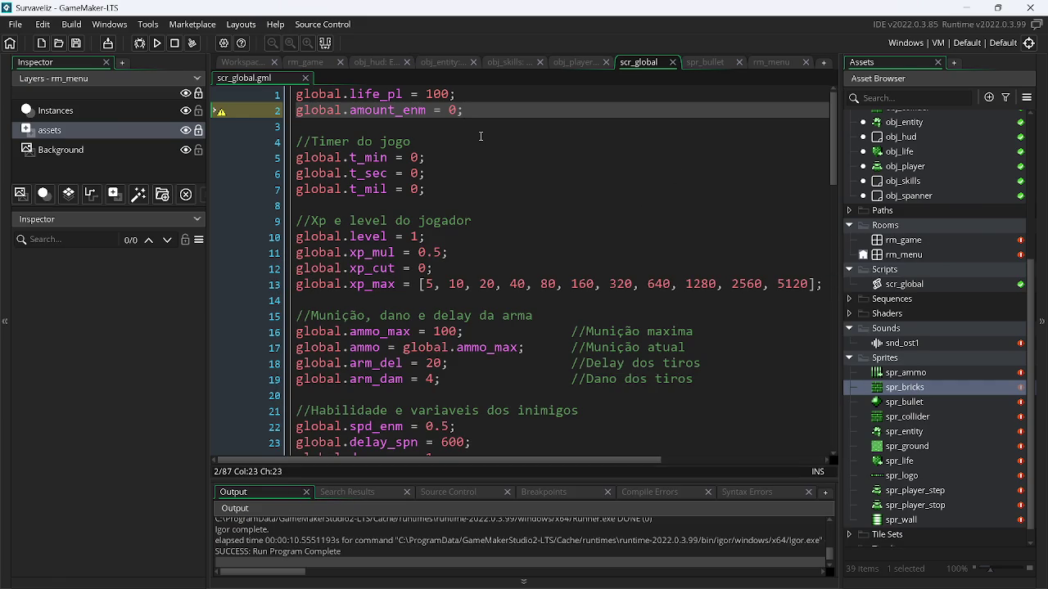
Create a new object obj_level with Create and Step events
right_click(916, 198)
left_click(804, 228)
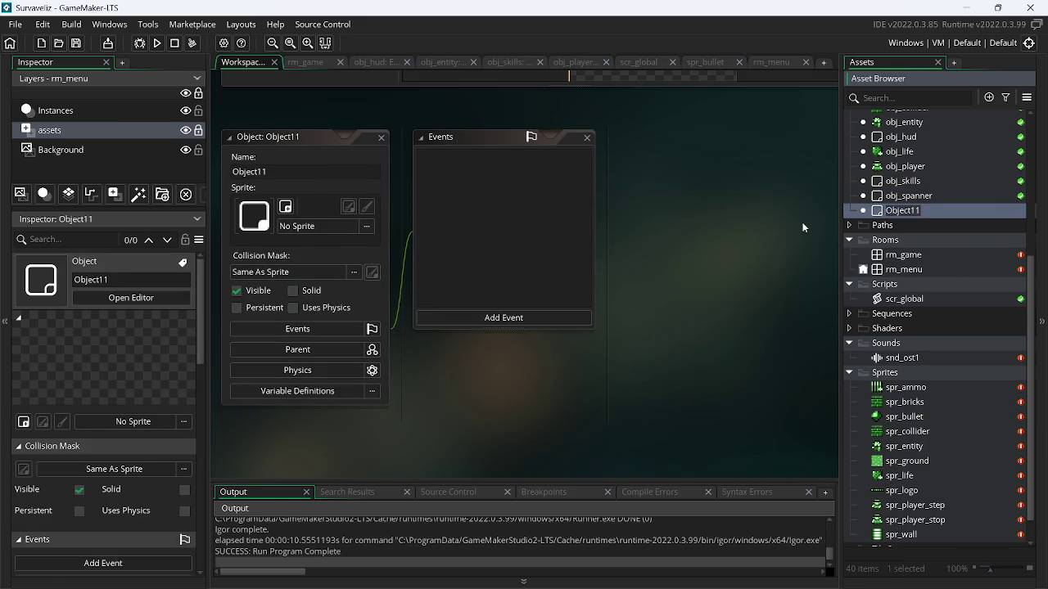
type("obj_level")
key("Return")
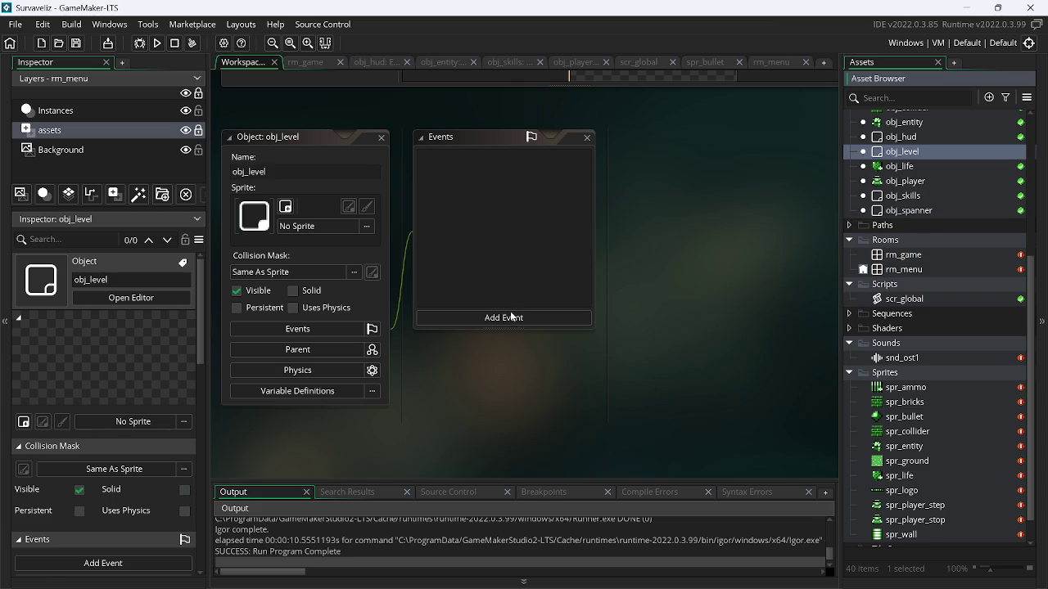
left_click(511, 317)
left_click(527, 329)
left_click(520, 320)
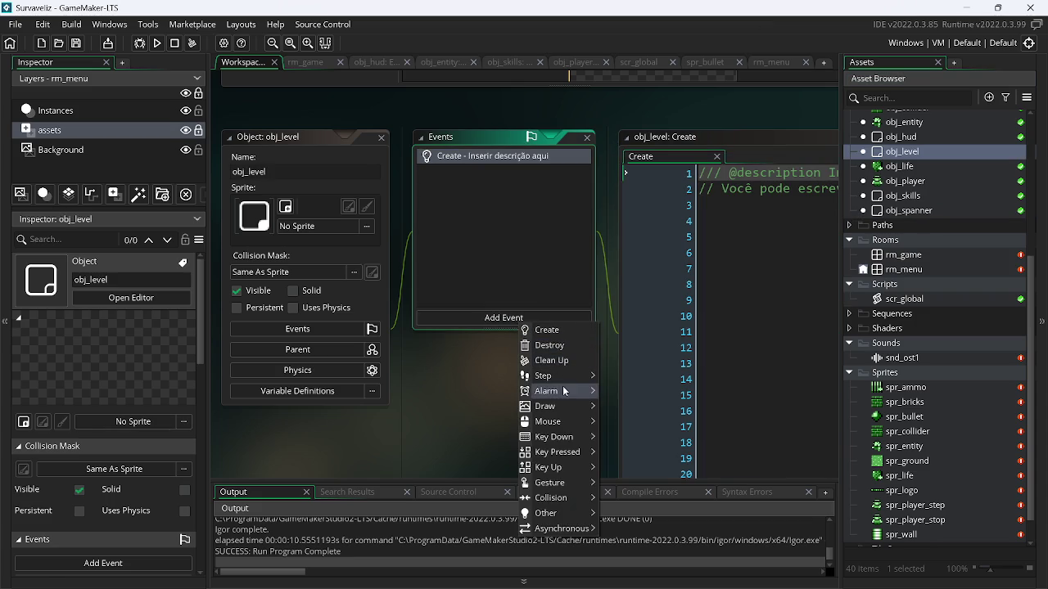
mouse_move(557, 376)
left_click(627, 376)
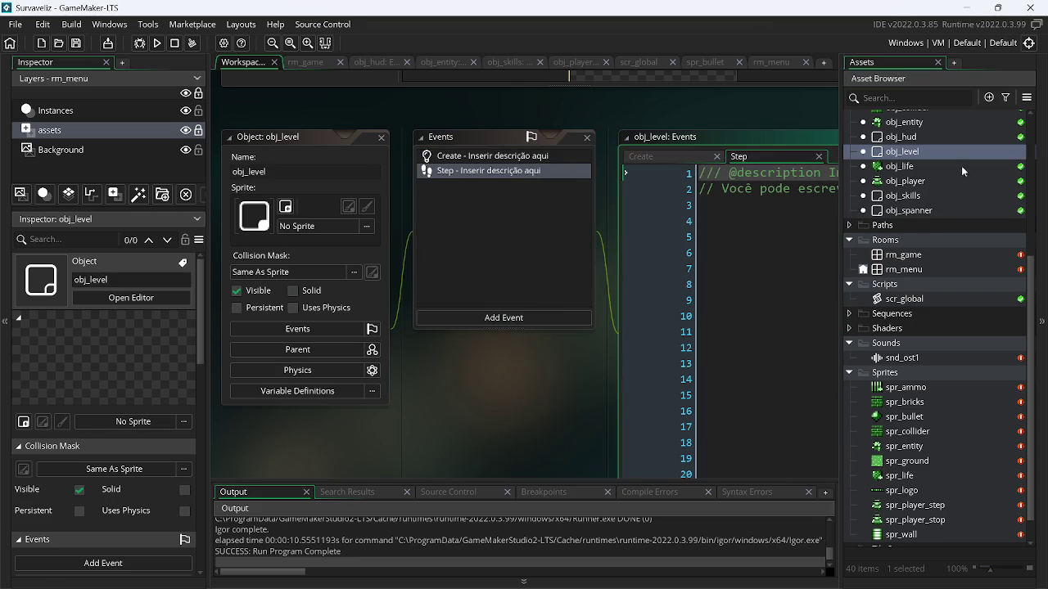
Open all of obj_level's event scripts and delete the Step template code
right_click(931, 152)
left_click(843, 189)
left_click(598, 205)
key("ctrl+a")
key("Delete")
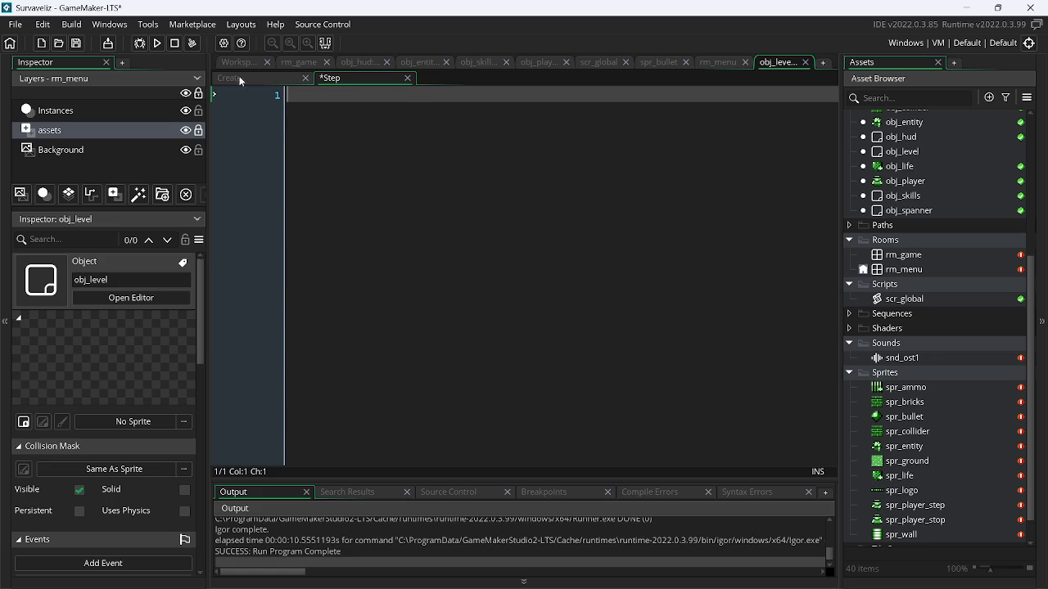
Clear the template code from obj_level's Create event
left_click(233, 78)
left_click(355, 201)
key("Return")
key("Return")
key("Return")
key("ctrl+a")
key("Return")
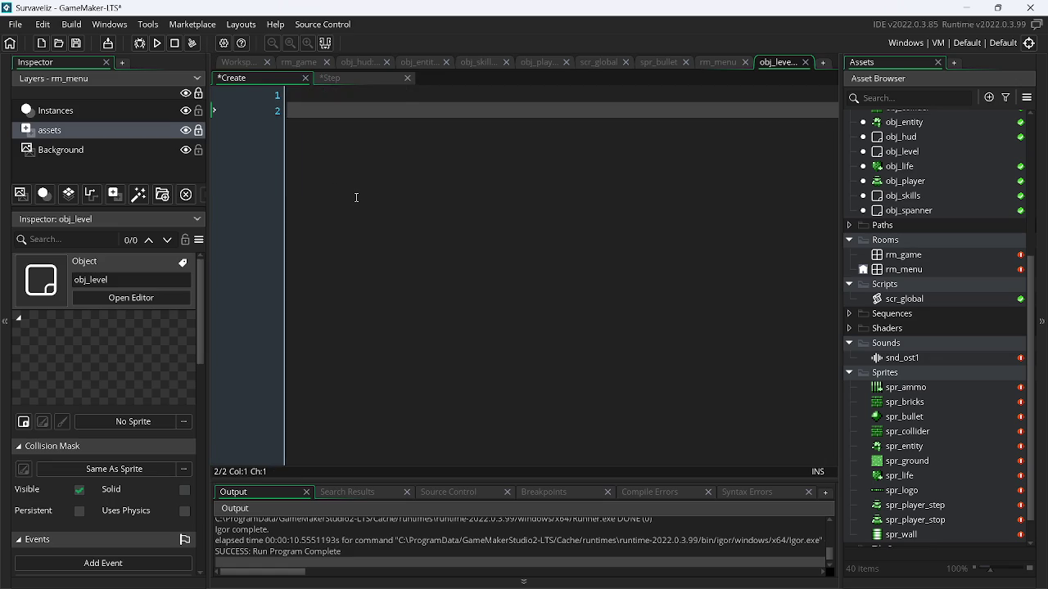
key("BackSpace")
Move the timer countdown lines 28–38 from obj_player's Step into obj_level's Step
left_click(519, 65)
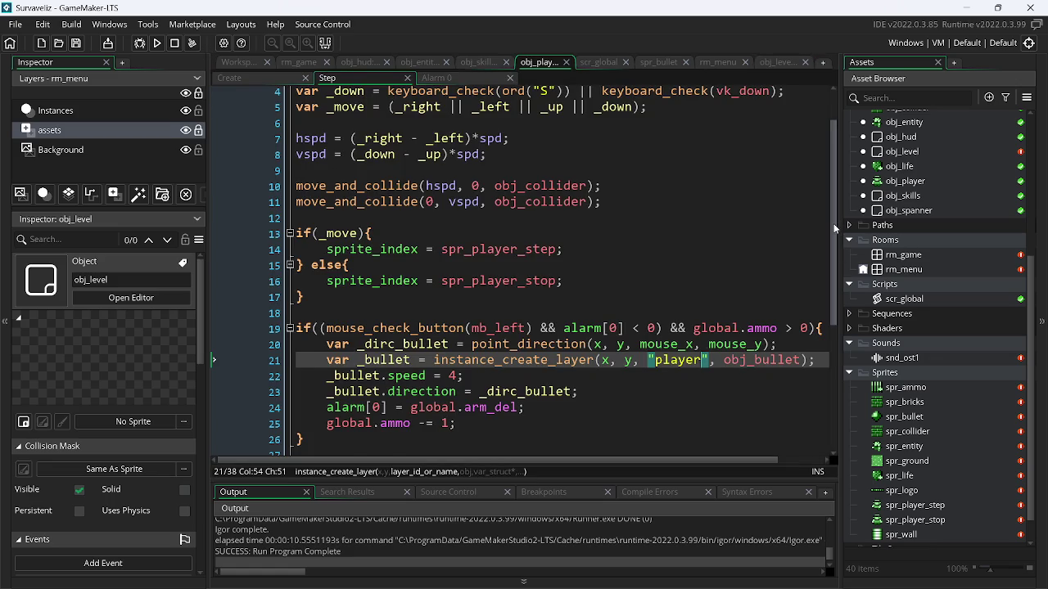
scroll(834, 228, "down", 5)
mouse_move(440, 401)
left_mouse_down()
mouse_move(325, 401)
mouse_move(291, 258)
left_mouse_up()
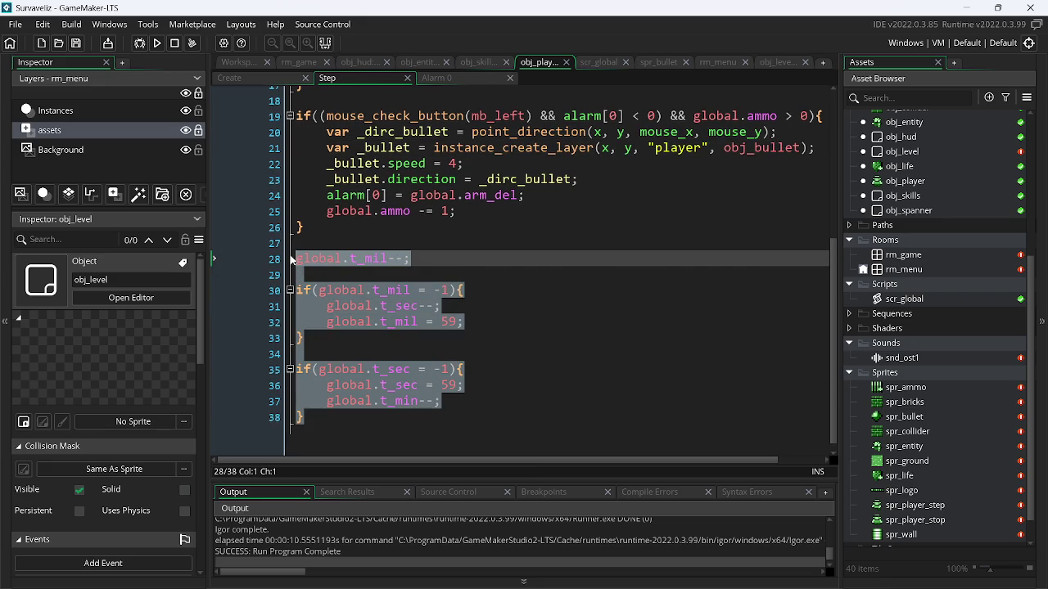
key("ctrl+x")
left_click(775, 64)
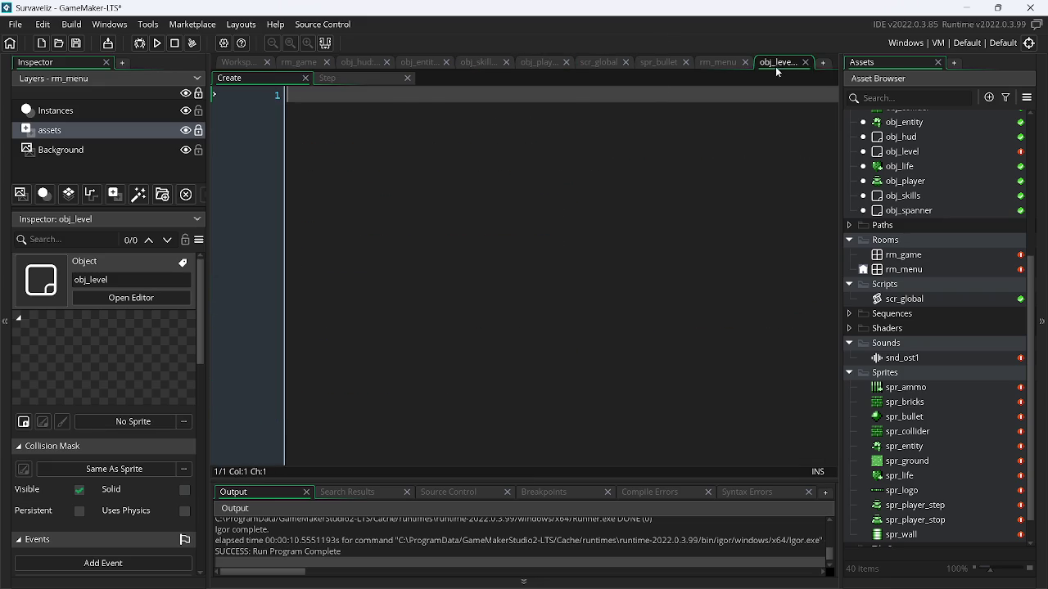
left_click(367, 77)
key("ctrl+v")
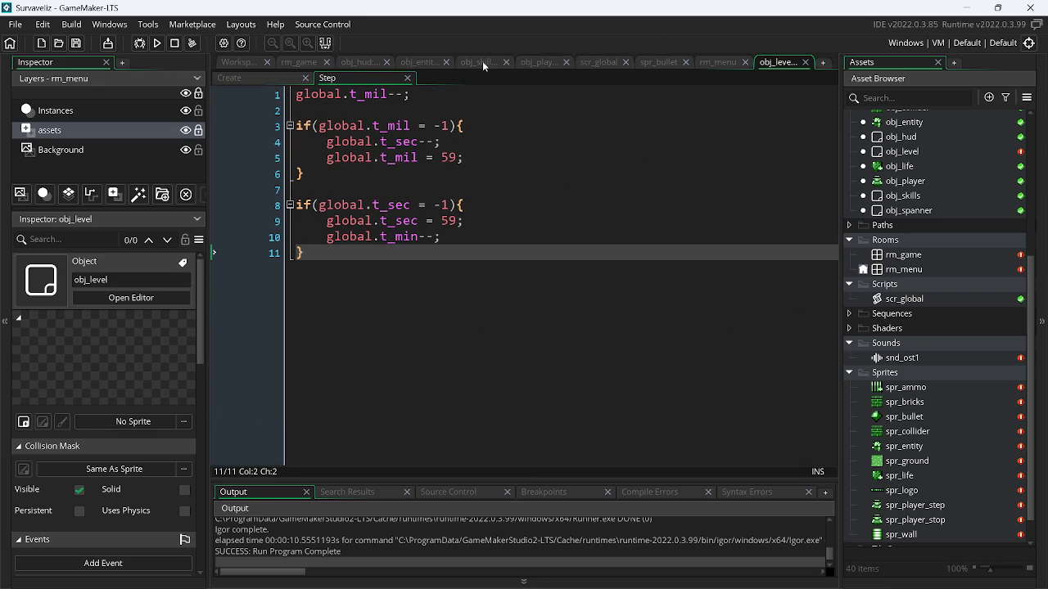
Move the three timer setup lines from obj_player's Create into obj_level's Create
left_click(556, 65)
left_click(270, 77)
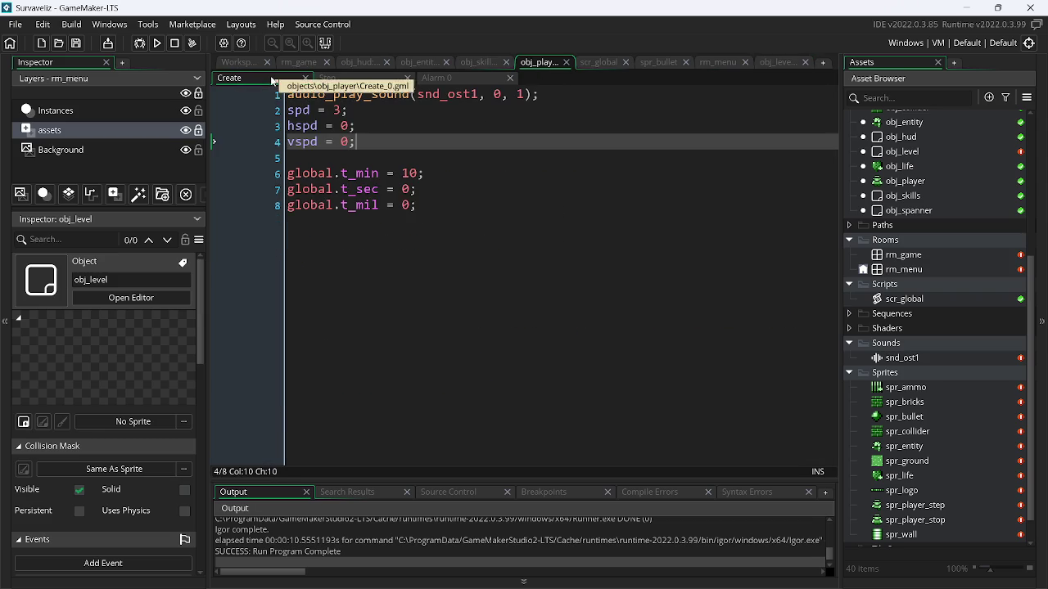
left_click_drag(444, 205, 273, 163)
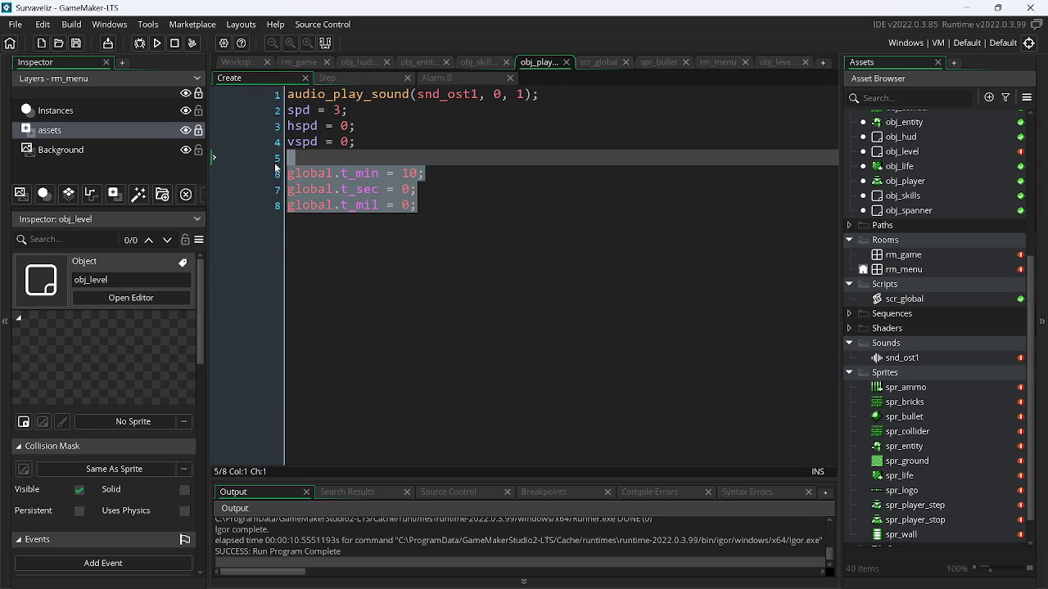
key("Delete")
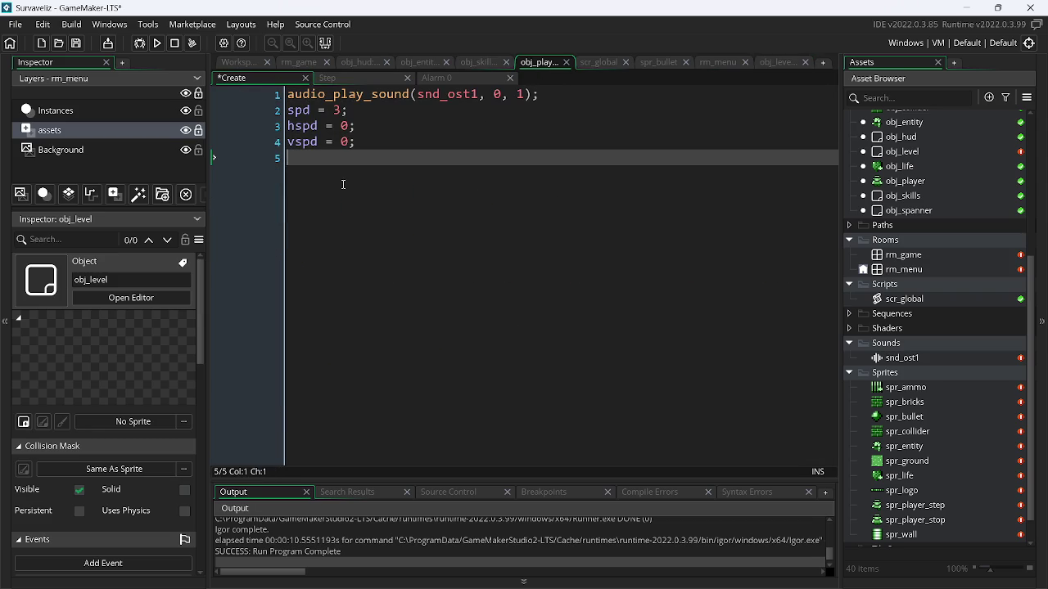
key("BackSpace")
left_click(768, 63)
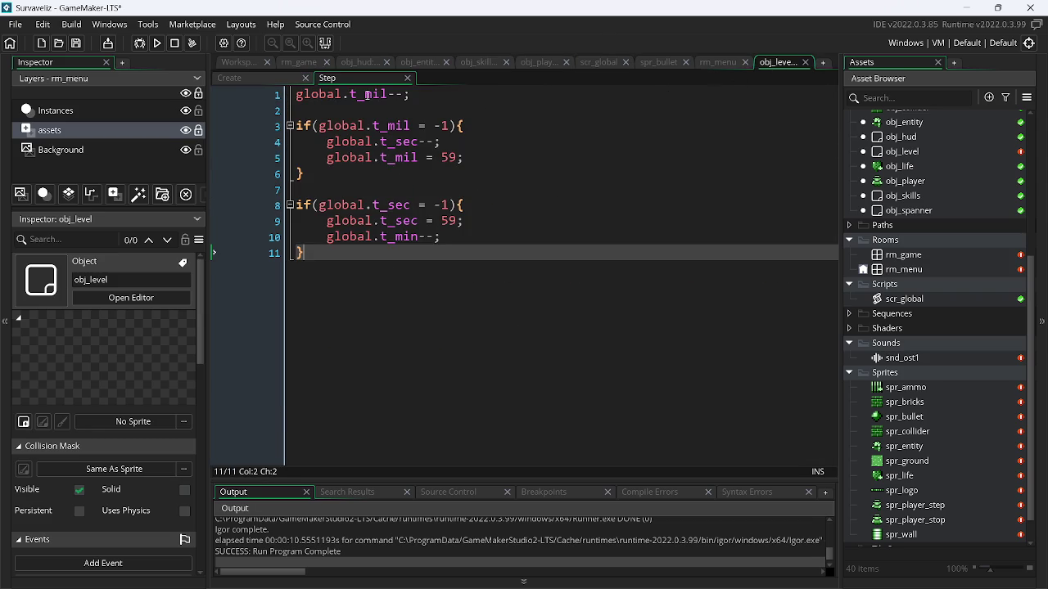
left_click(270, 79)
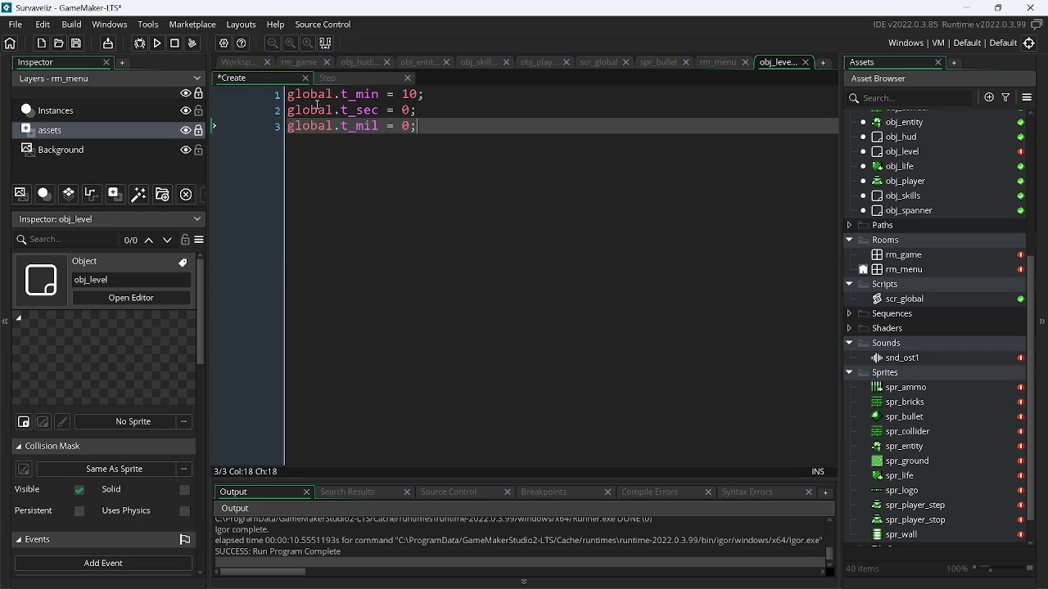
Move the snd_ost1 music playback line into obj_level's Create after the timer setup, save, and run
left_click(467, 61)
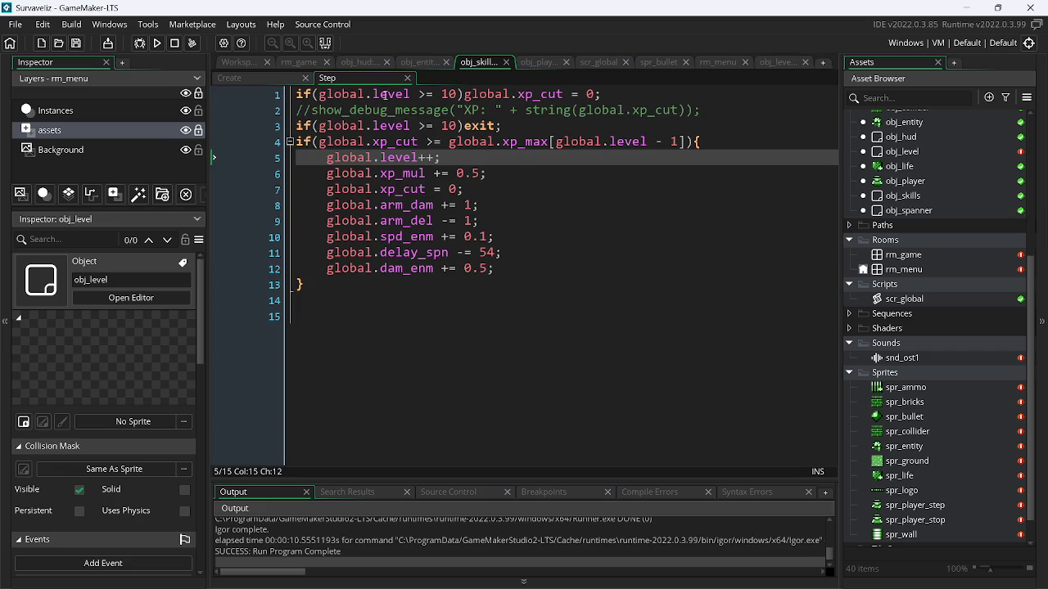
left_click(539, 62)
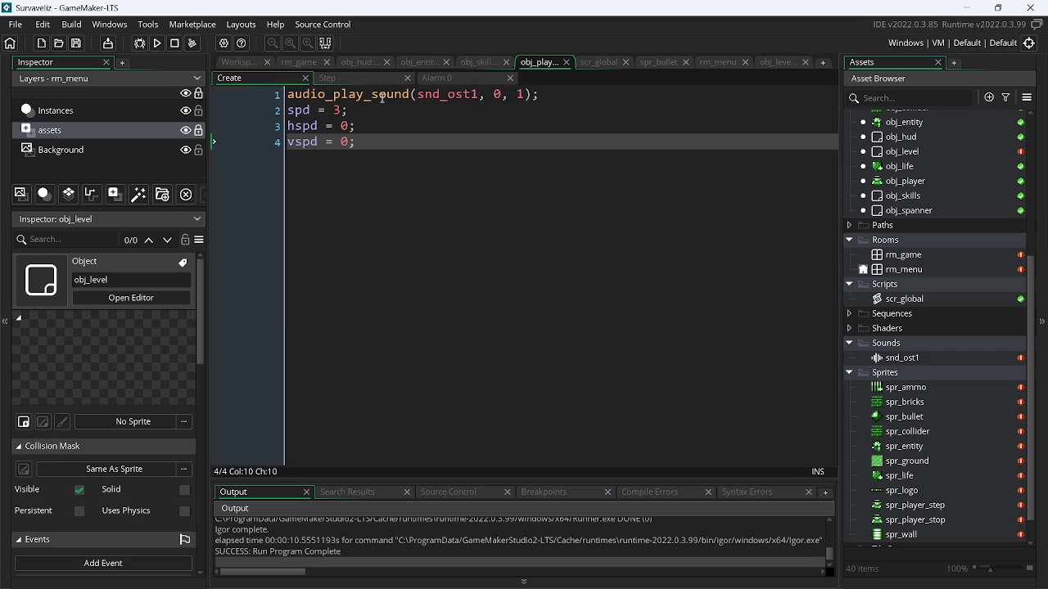
left_click_drag(547, 95, 243, 99)
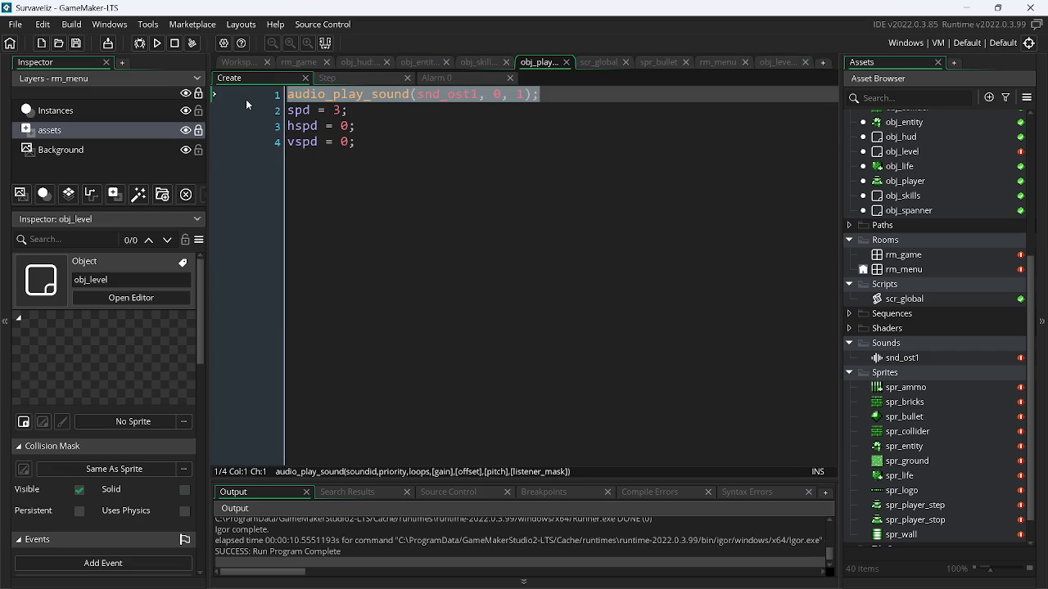
key("Delete")
key("Delete")
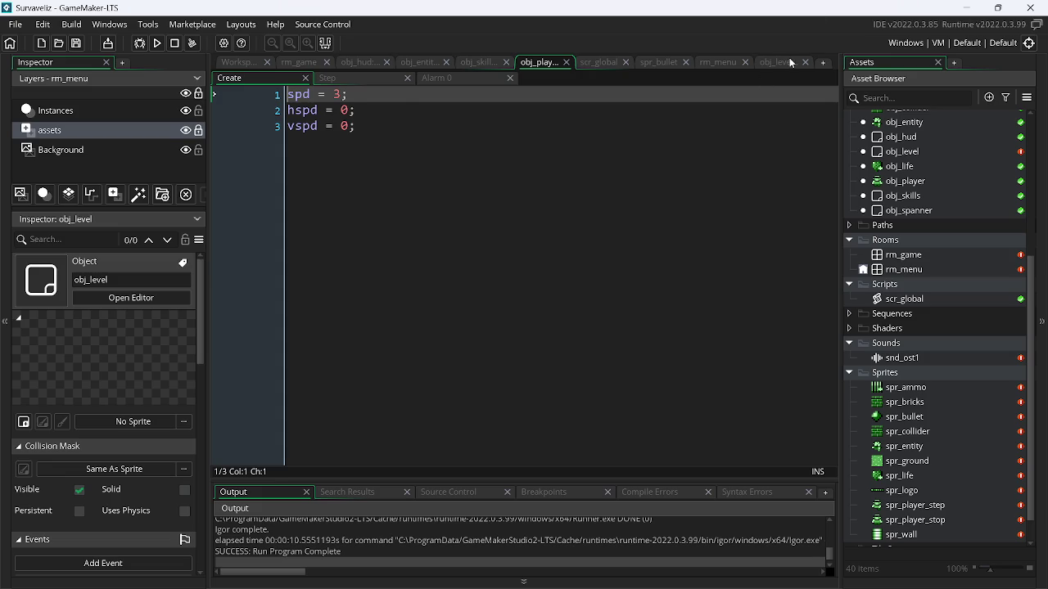
left_click(790, 62)
left_click(562, 124)
key("Return")
key("Return")
key("ctrl+v")
key("ctrl+s")
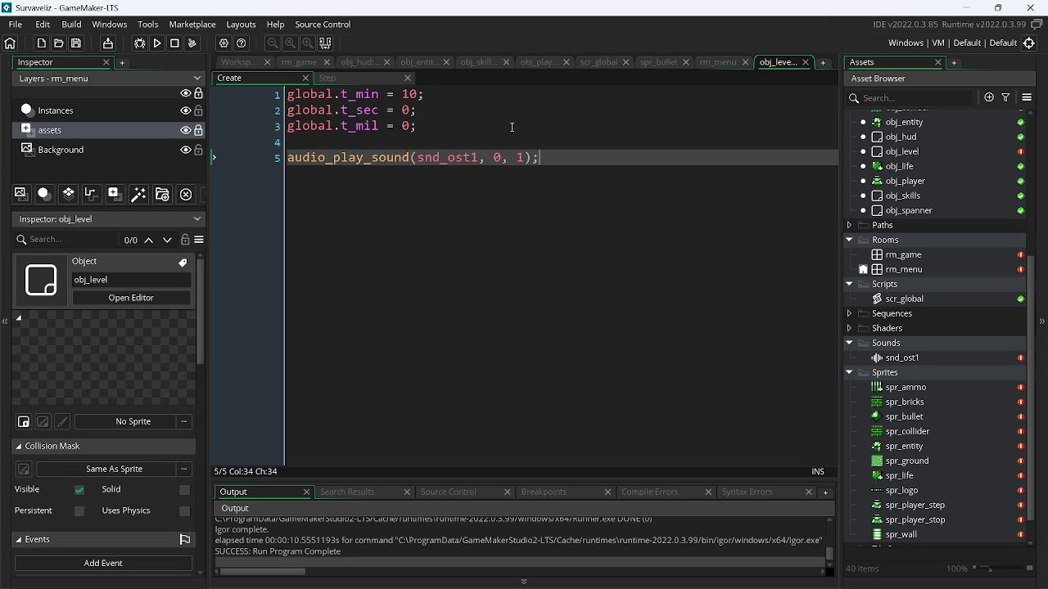
key("alt+Tab")
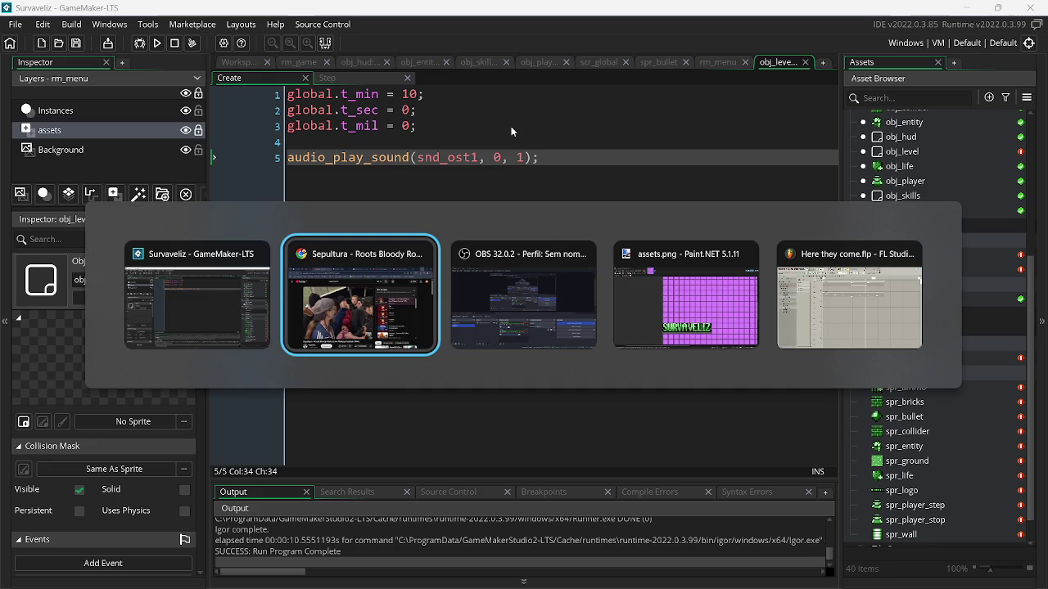
key("alt+Tab")
key("alt+Tab")
key("alt+Tab")
key("alt+Tab")
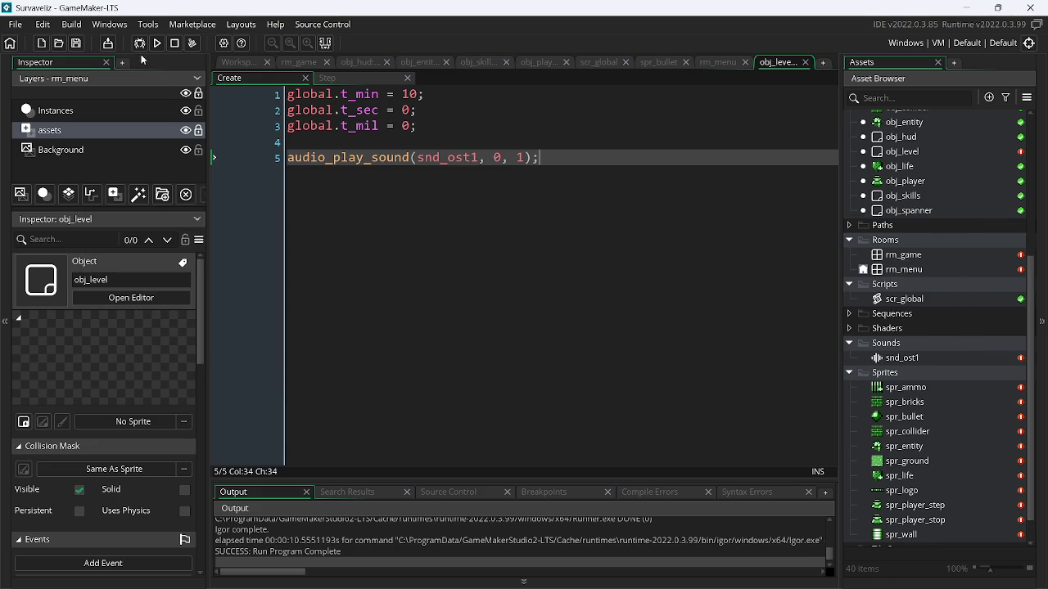
left_click(157, 46)
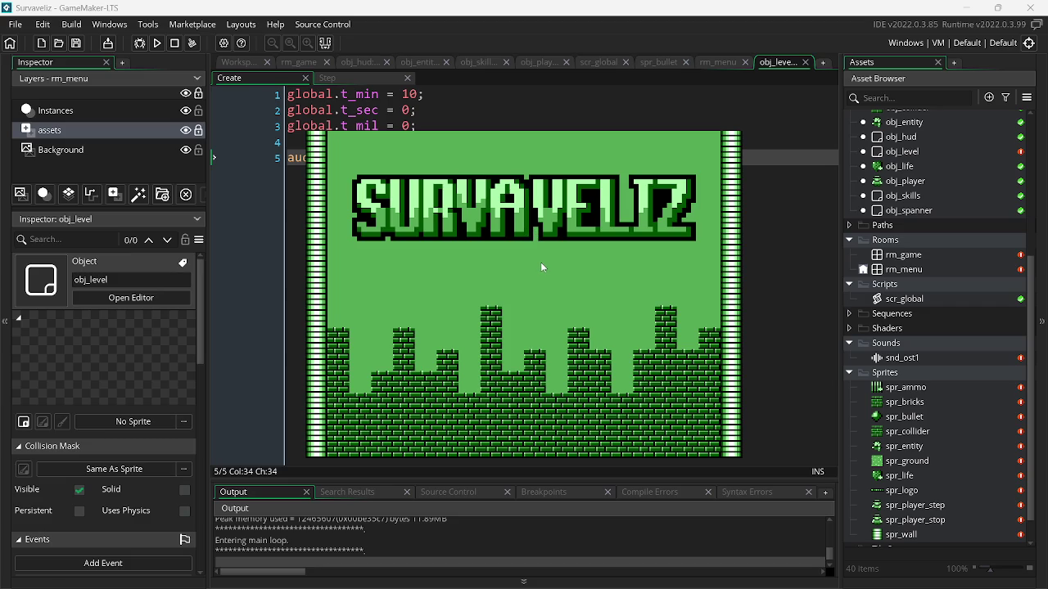
Close the running game and switch to the browser showing the Sepultura video
key("alt+F4")
key("alt+Tab")
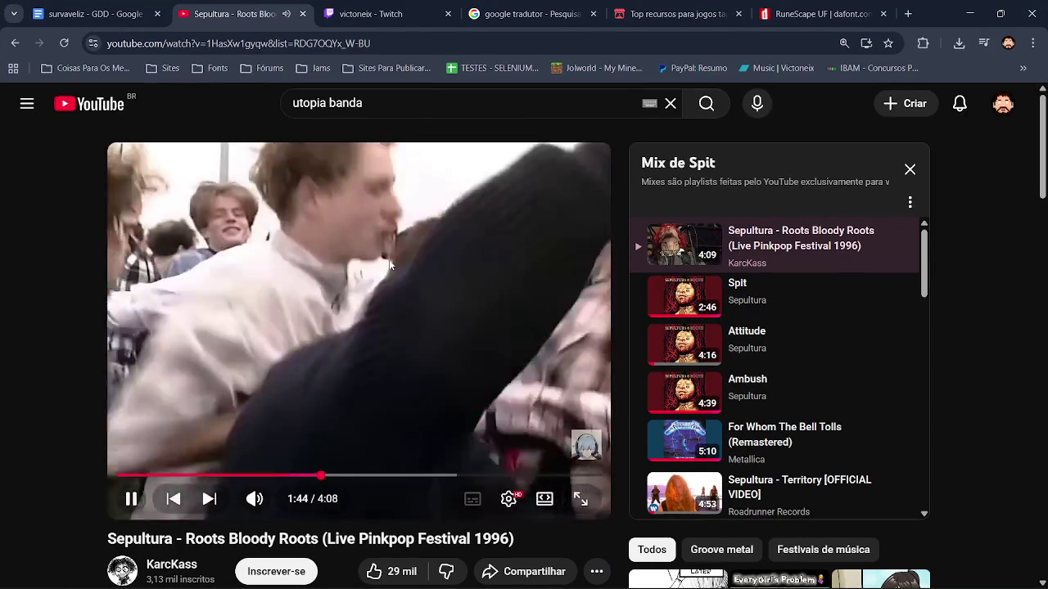
Pause the YouTube video, minimise Chrome and GameMaker, and mute OBS's Mic/Aux input
left_click(378, 323)
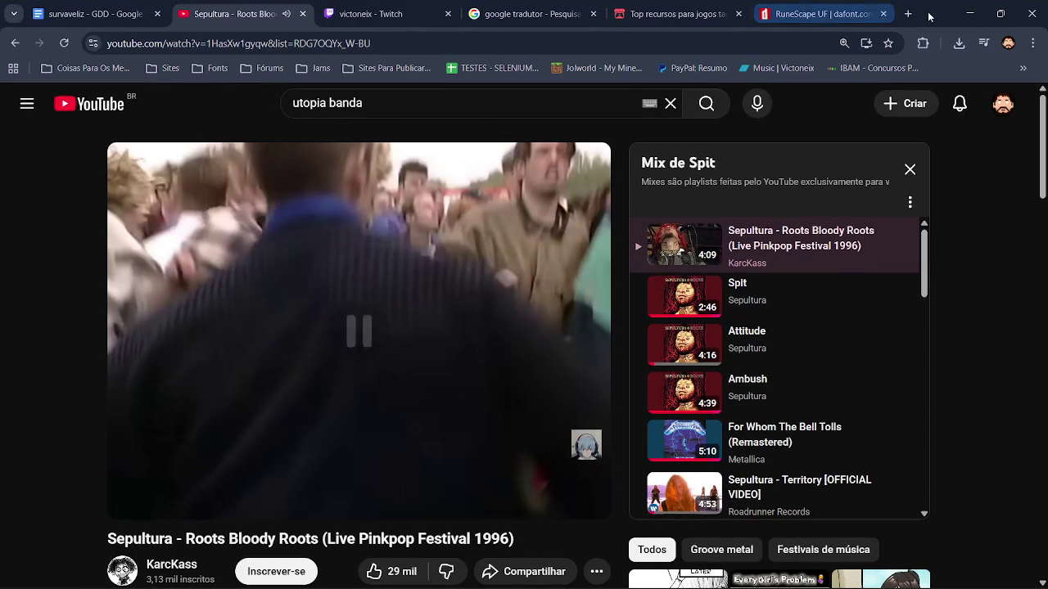
left_click(970, 13)
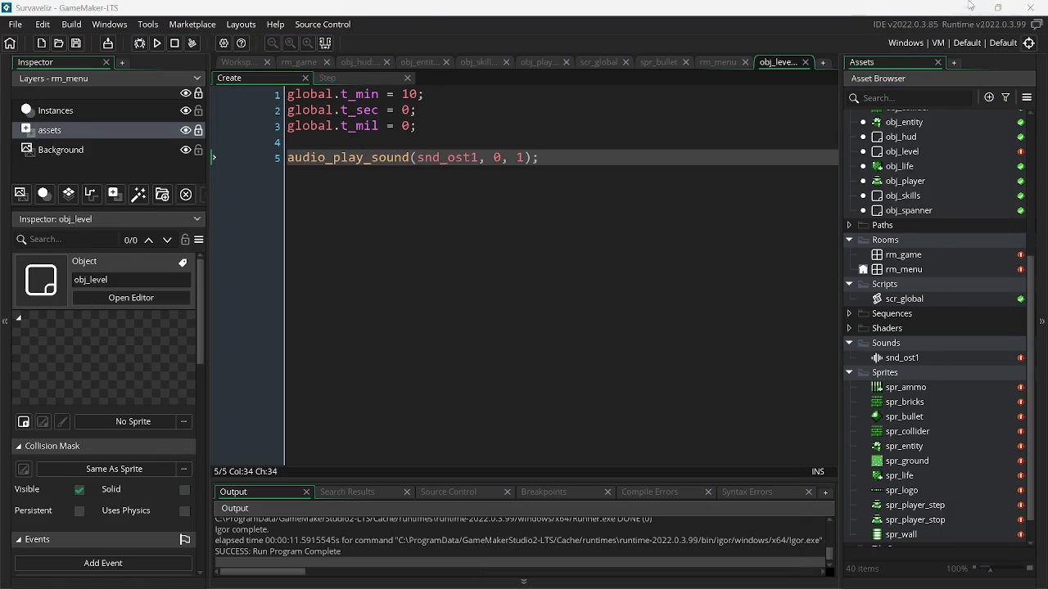
left_click(965, 7)
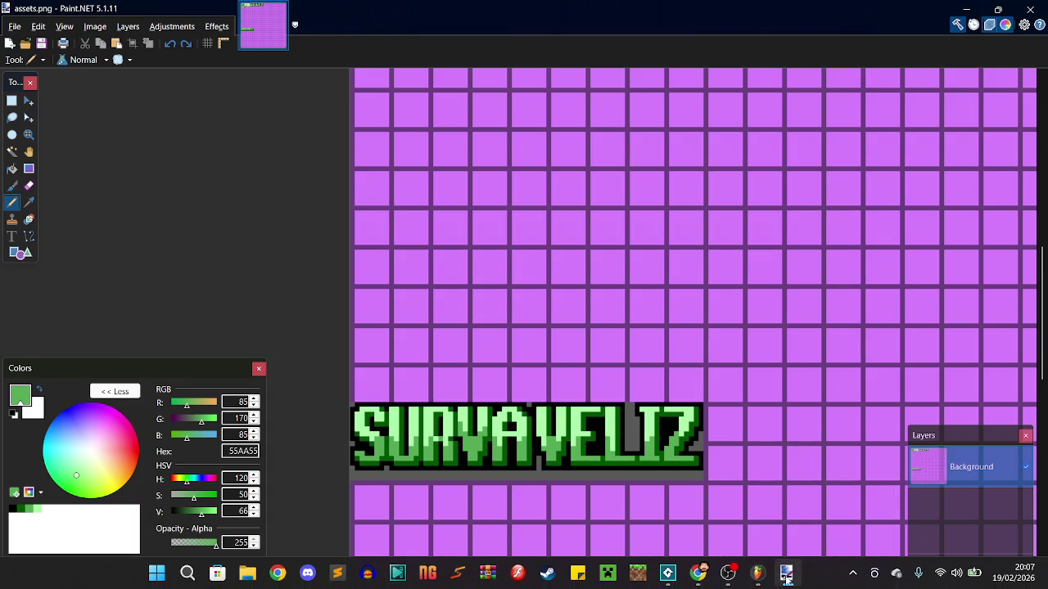
left_click(727, 572)
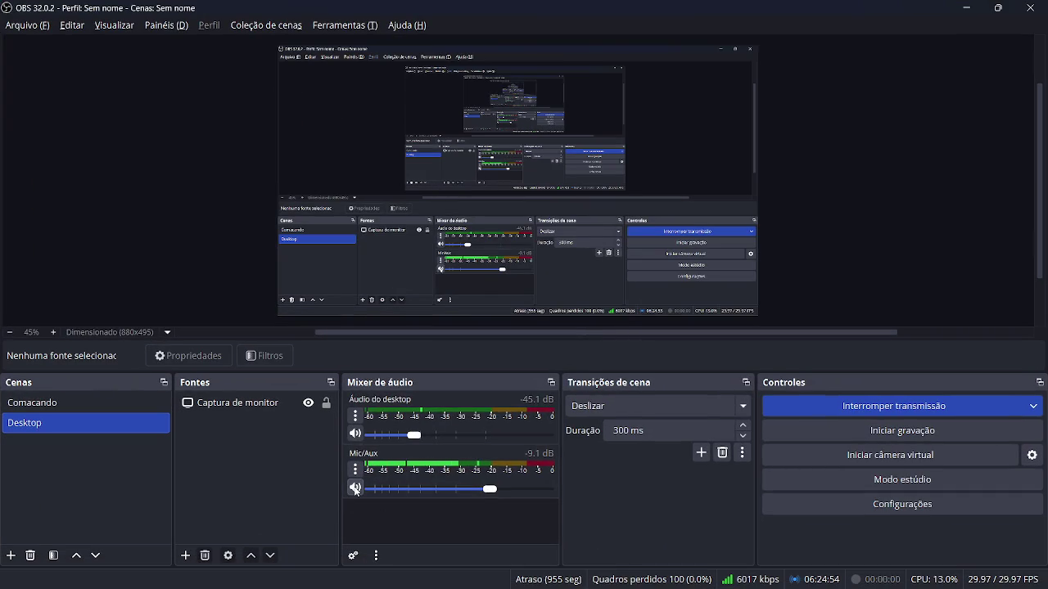
left_click(354, 488)
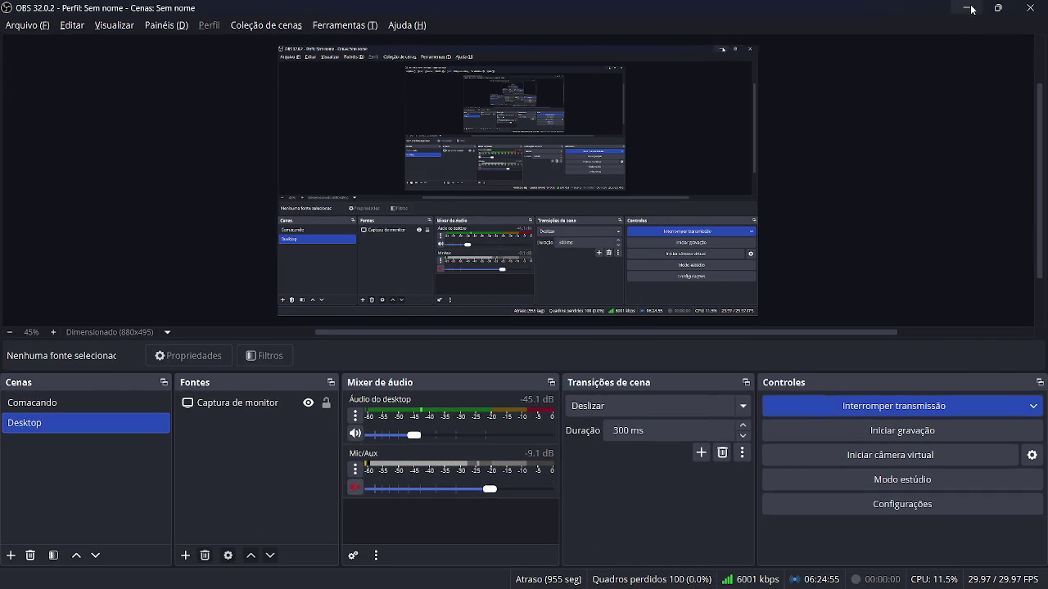
left_click(965, 7)
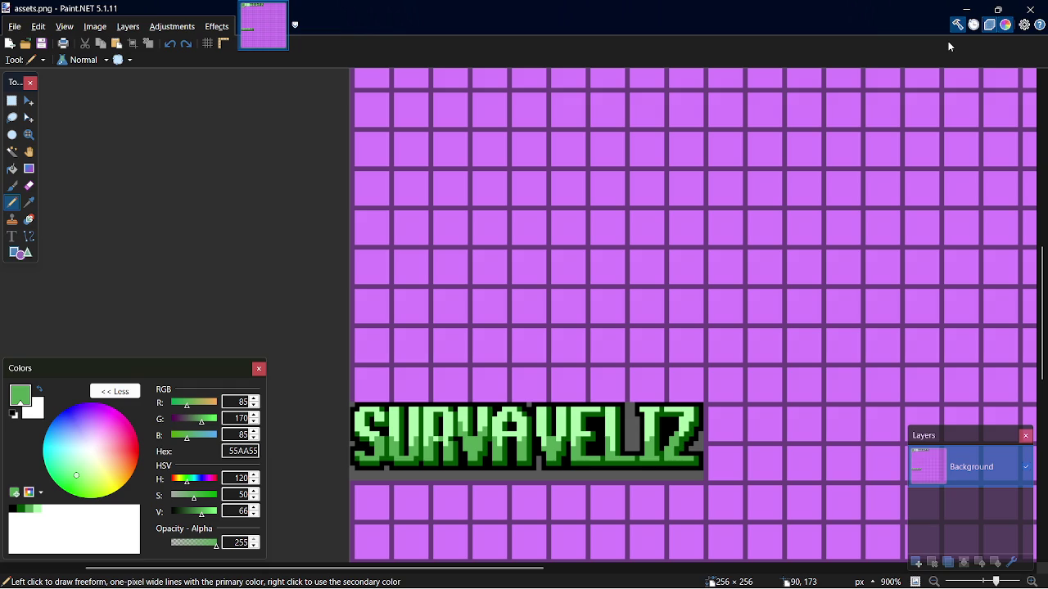
Minimise OBS and create a new blank 1000×750 image in Paint.NET
key("alt+Tab")
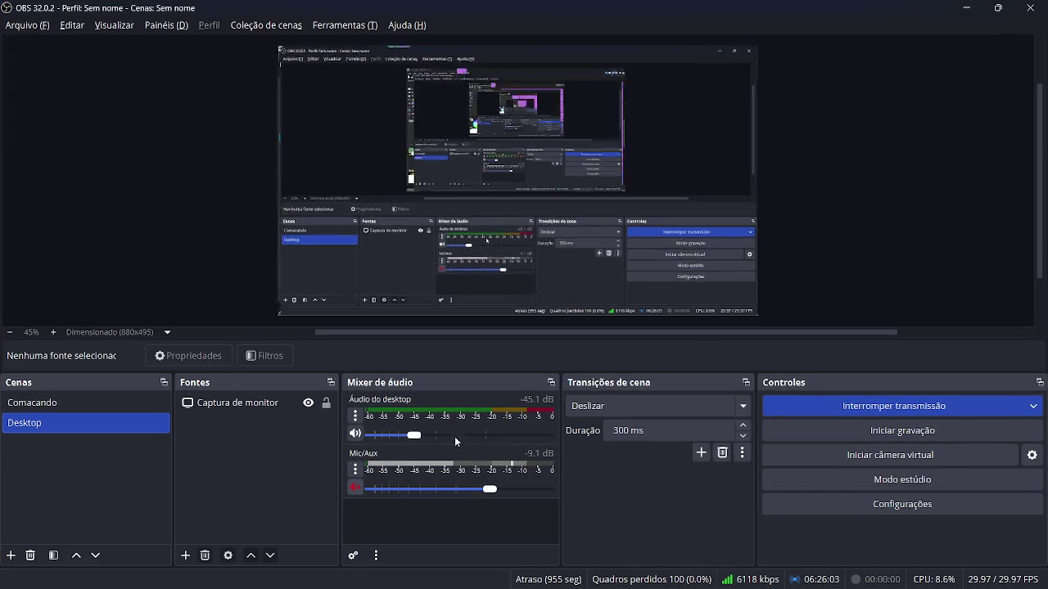
left_click(966, 7)
key("ctrl+a")
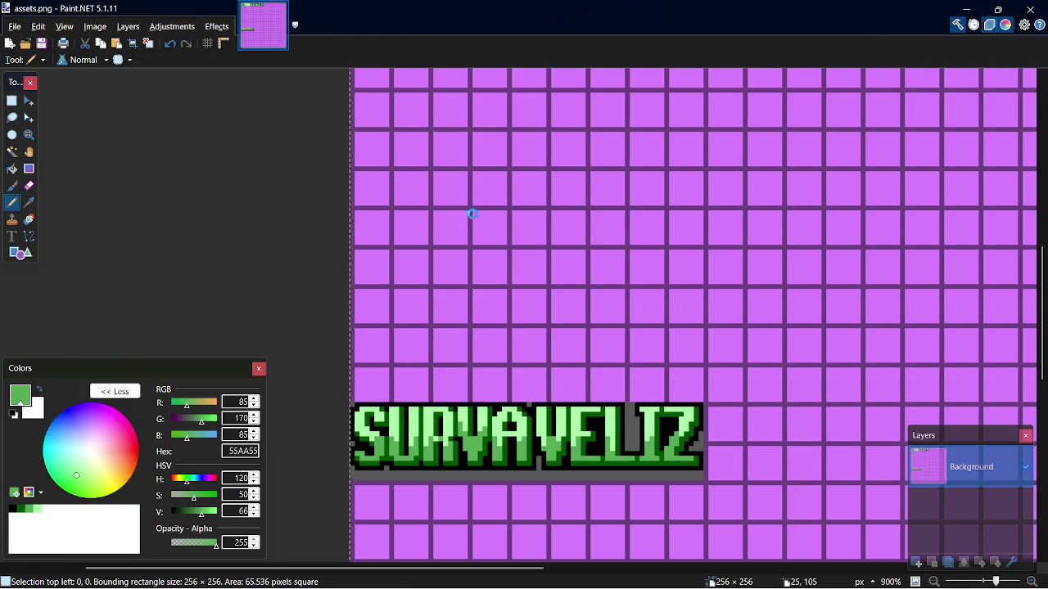
key("ctrl+n")
key("Return")
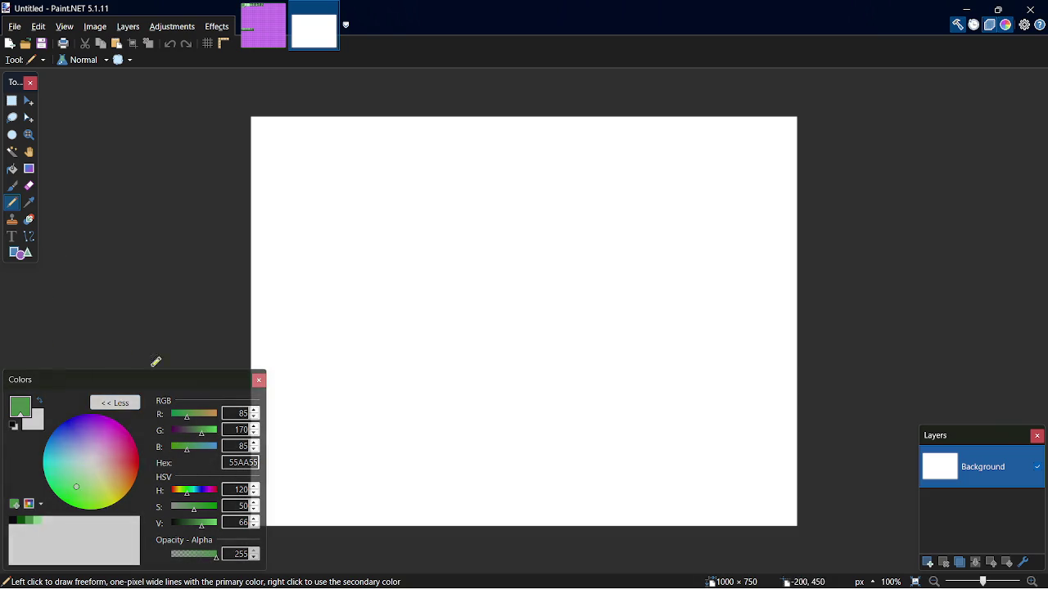
Start a text box on the canvas using the Alata font
left_click(11, 237)
left_click(455, 270)
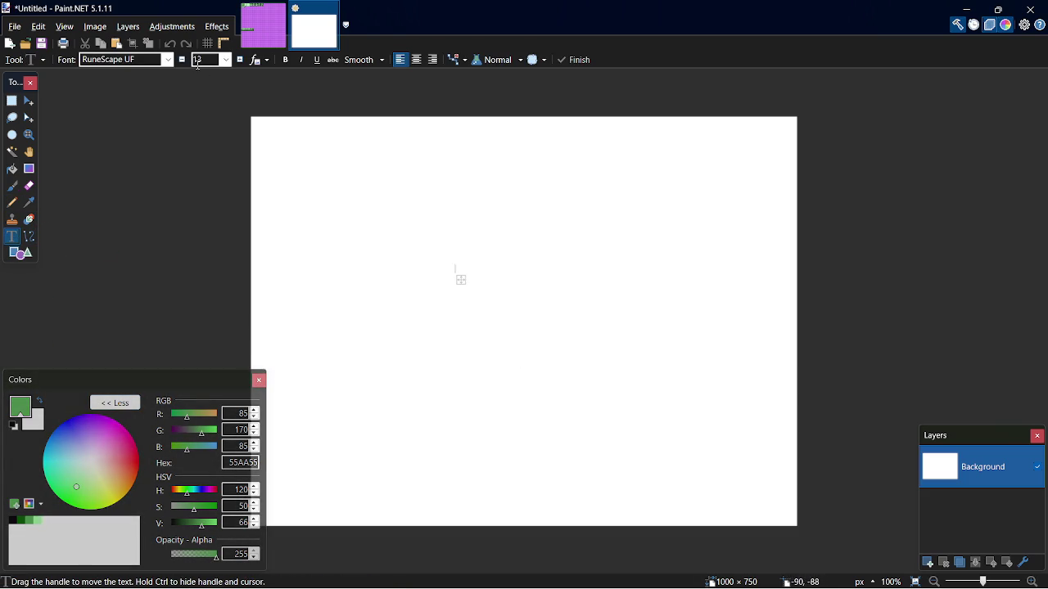
left_click(168, 60)
left_click_drag(276, 307, 283, 76)
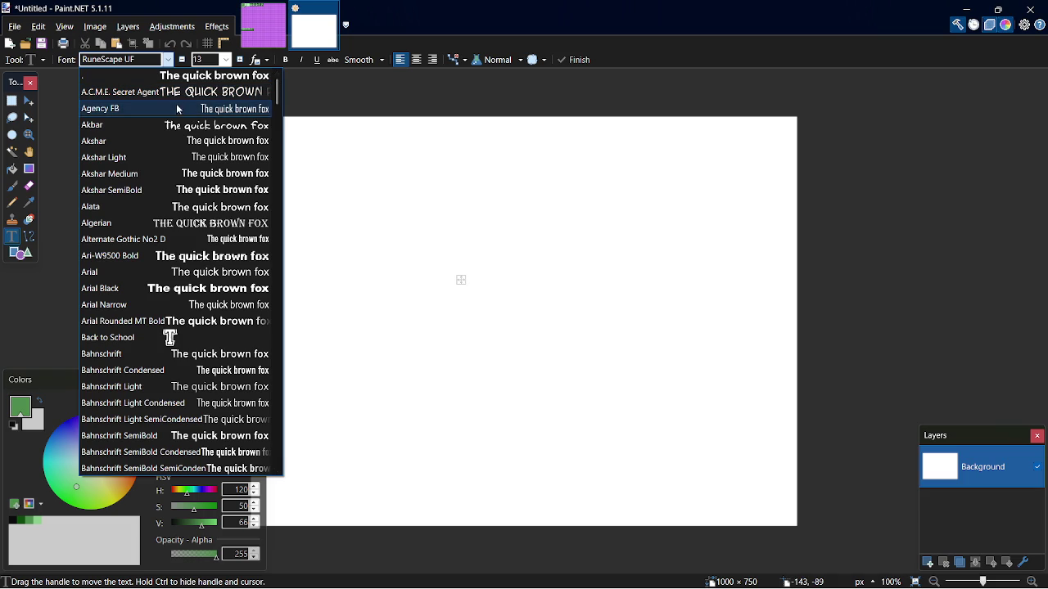
left_click(131, 206)
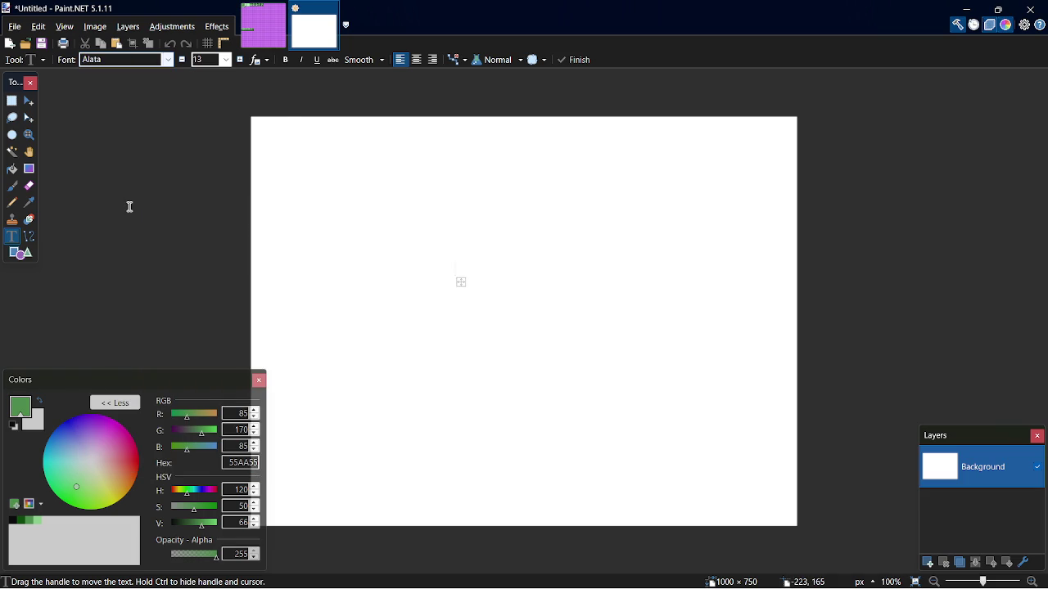
Type the two lines "Foi comaer" and "e jájá eu volto =)" and centre-align them
type("vo")
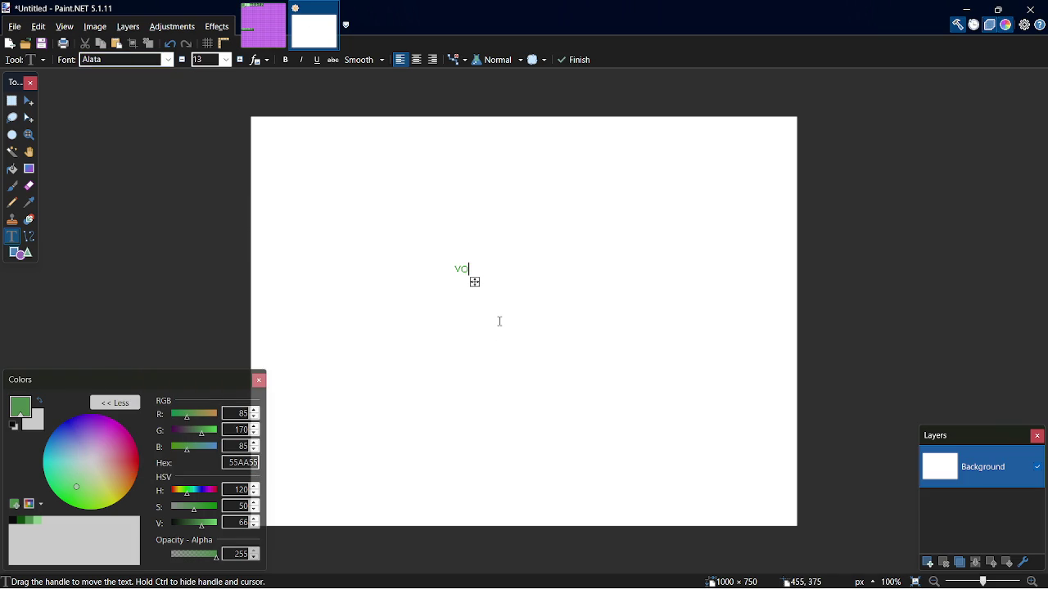
key("BackSpace")
key("BackSpace")
type("FOi")
key("BackSpace")
key("BackSpace")
key("BackSpace")
type("Foi ")
type("comaer")
key("Return")
type("e j")
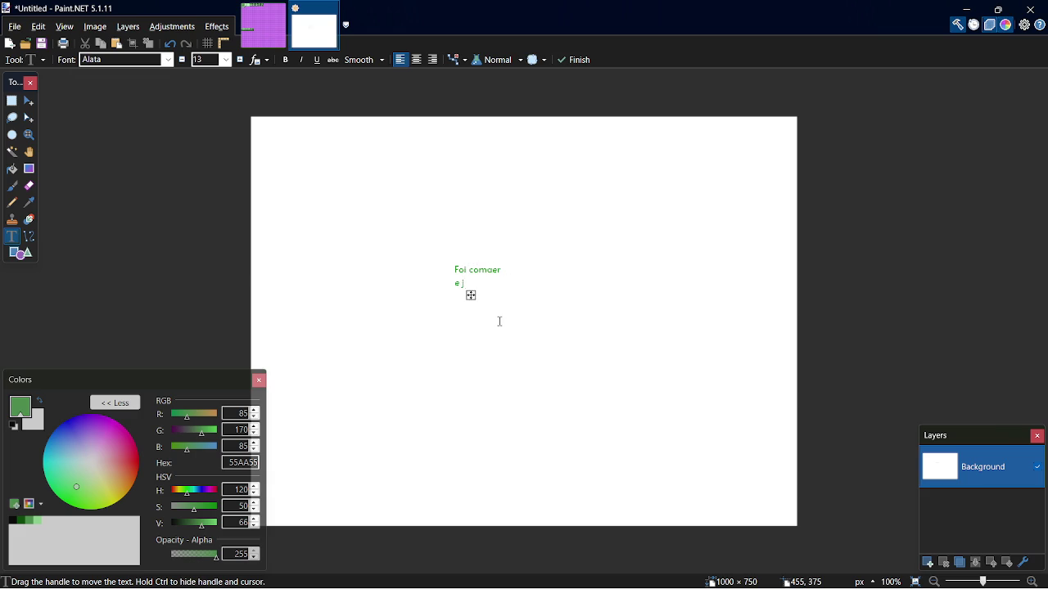
type("ájá ")
type("eu volt")
type("o =)")
left_click(417, 60)
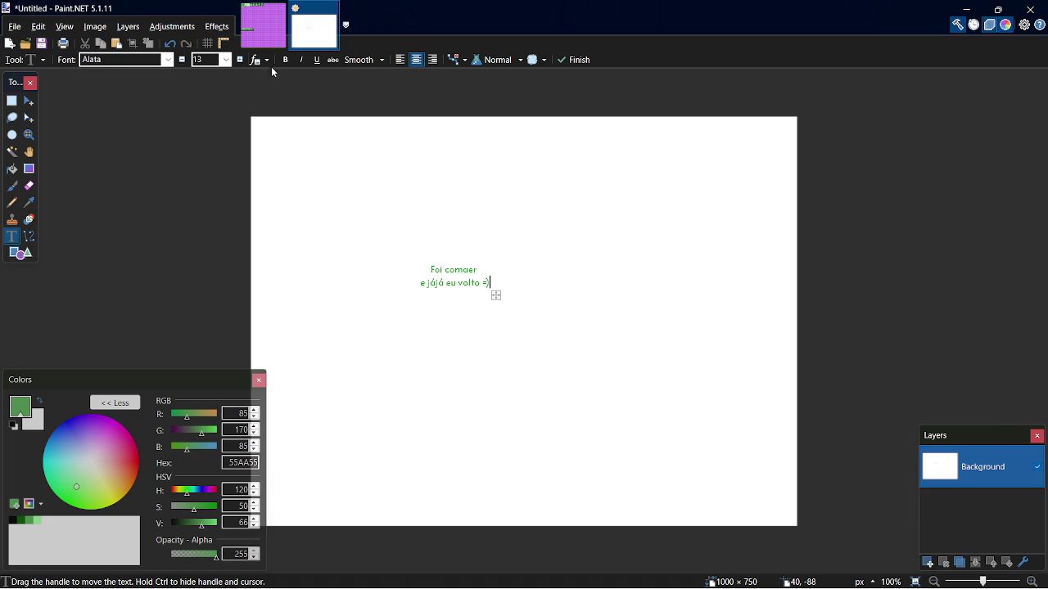
Enlarge the text to size 96, move it to the canvas centre, and commit it
left_click(239, 60)
left_click(240, 60)
left_click(240, 60)
left_click(239, 60)
left_click(240, 60)
left_click(240, 60)
left_click(226, 60)
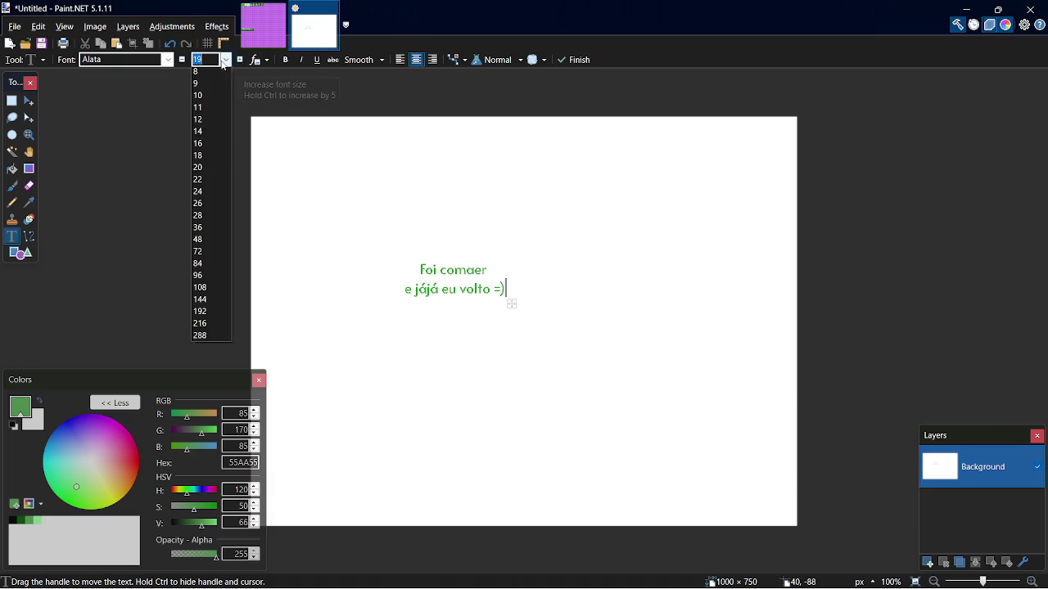
left_click(208, 290)
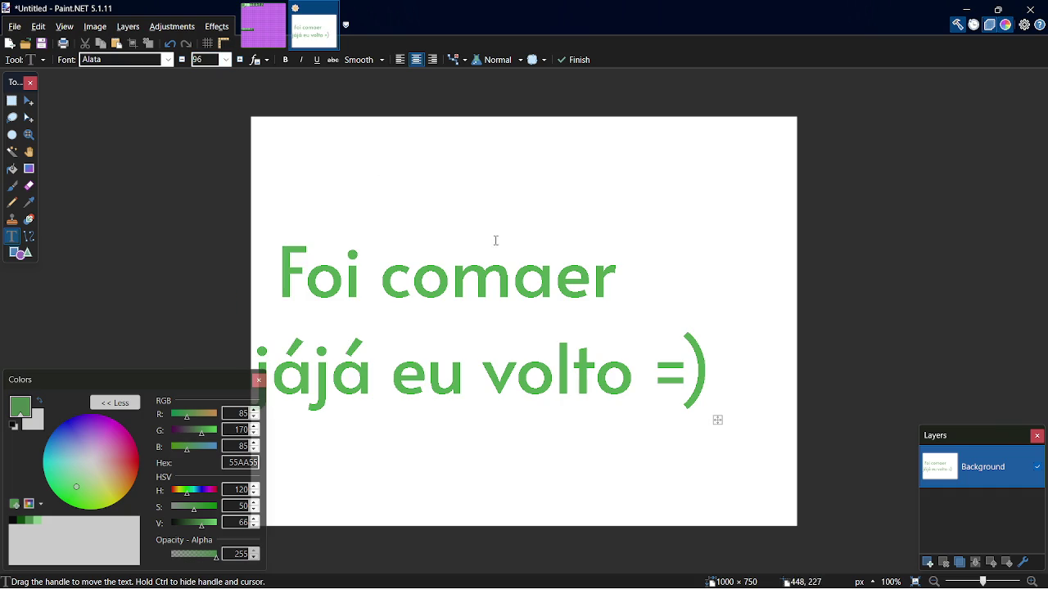
left_click_drag(740, 423, 807, 426)
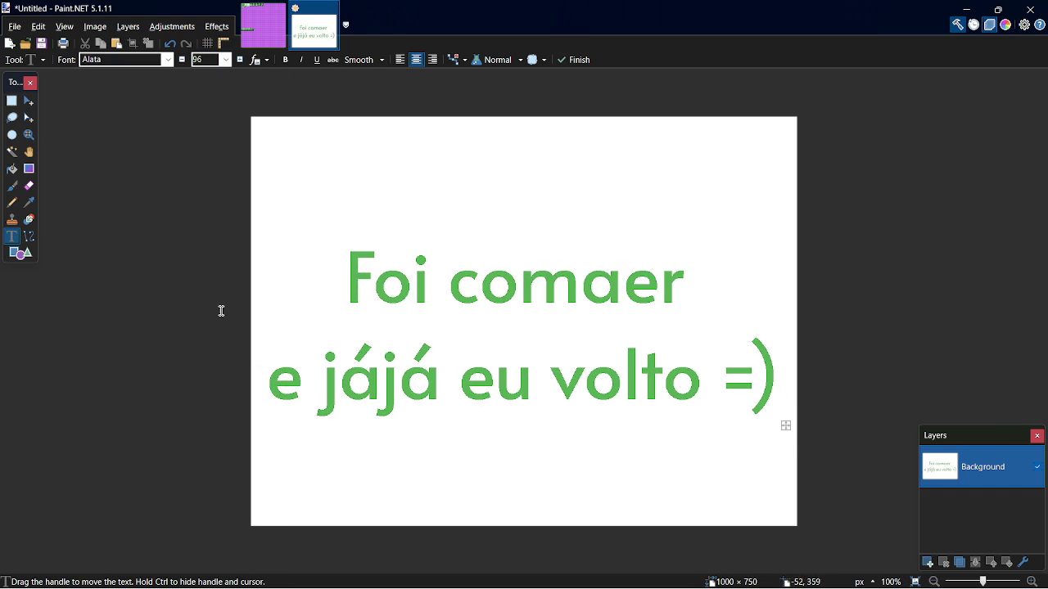
left_click(12, 101)
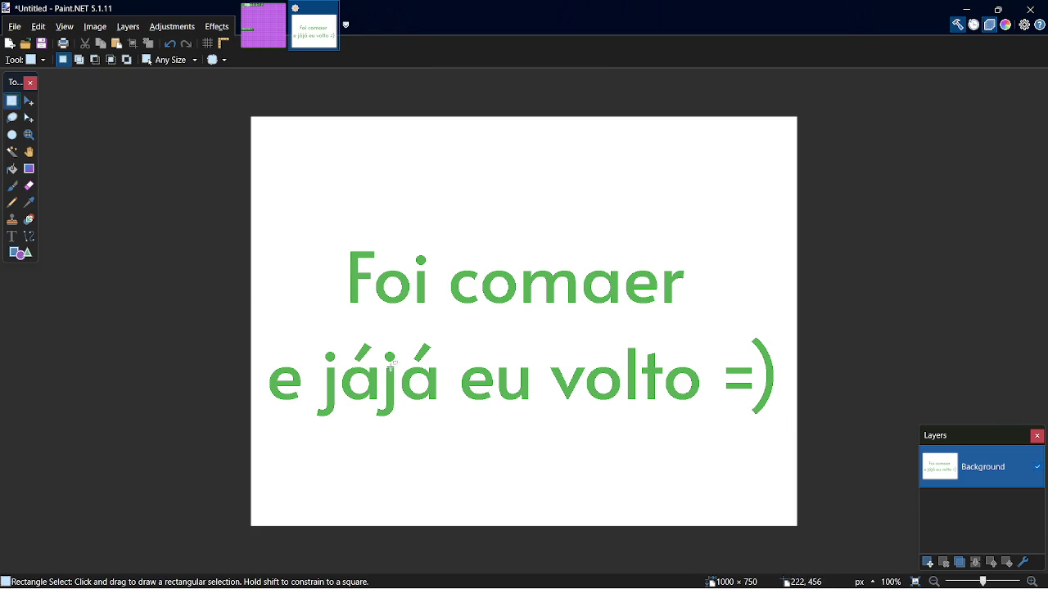
key("alt+Tab")
key("Tab")
Search YouTube in Chrome for "commodore 64 songs"
left_click(686, 294)
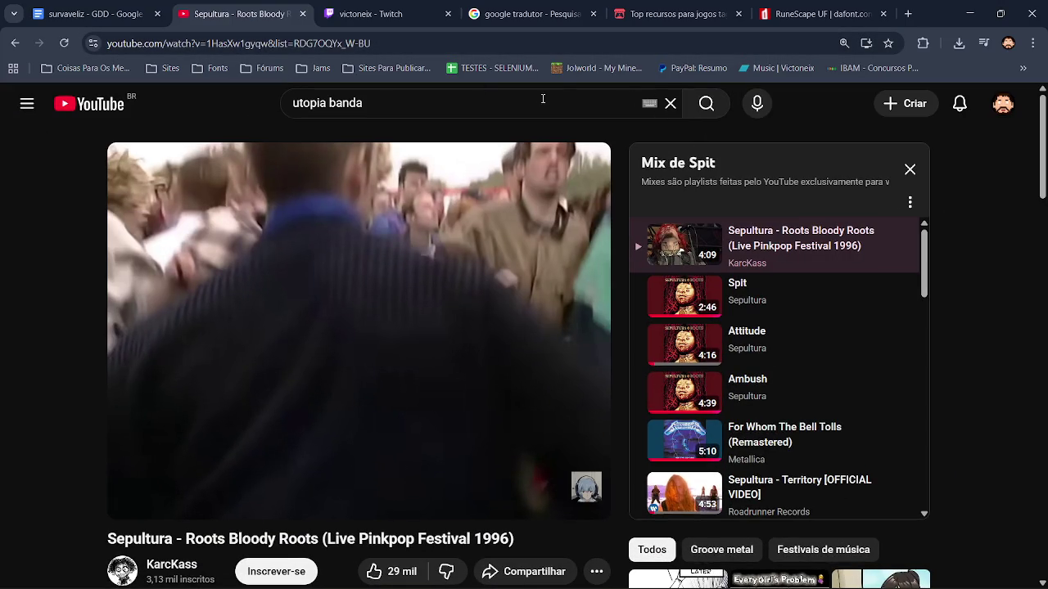
left_click(671, 103)
type("c")
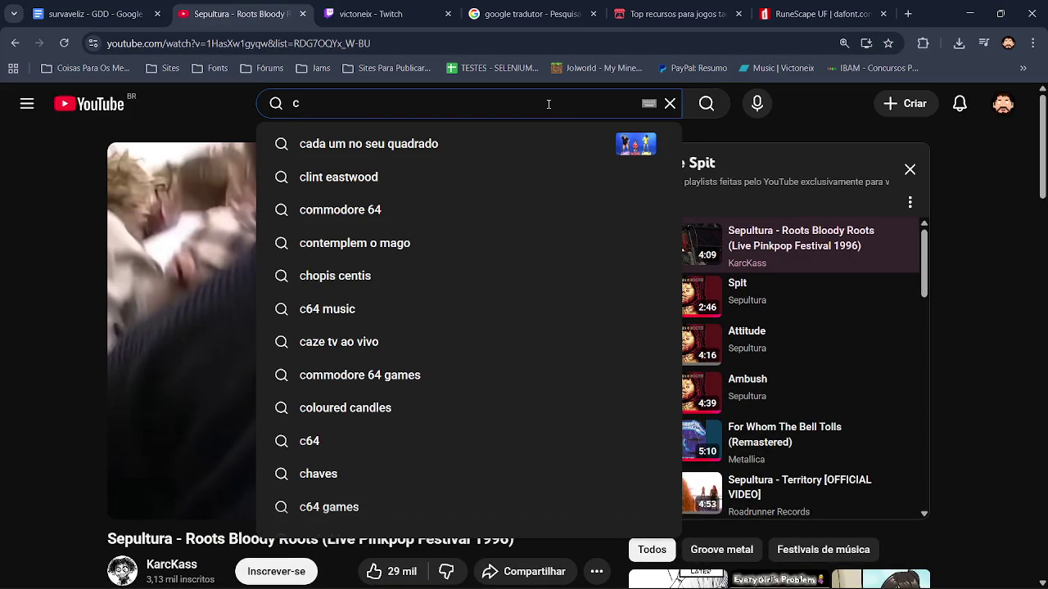
left_click(483, 208)
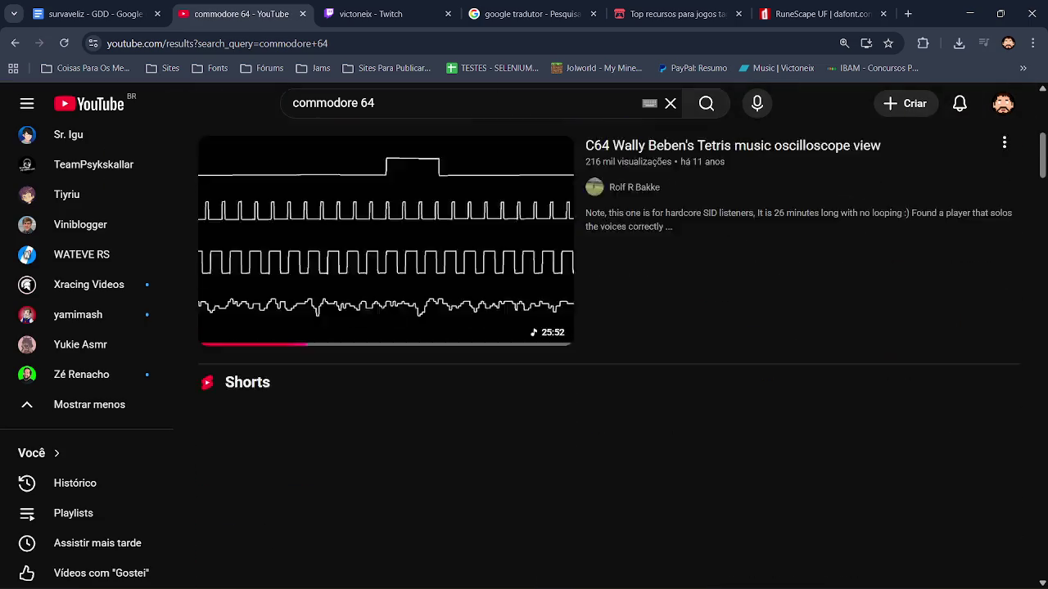
scroll(608, 328, "down", 5)
scroll(479, 169, "up", 5)
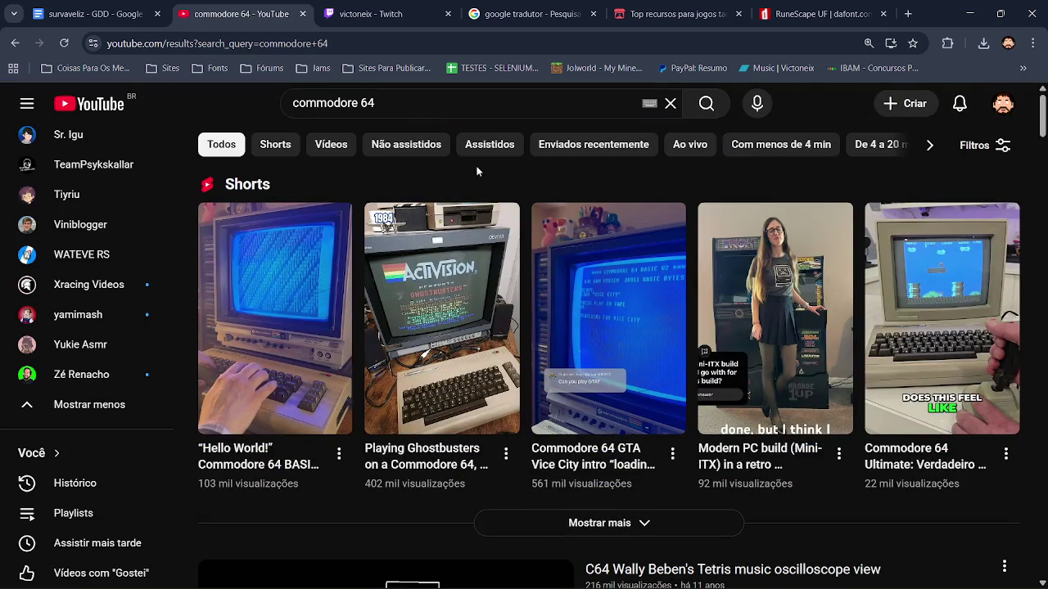
left_click(468, 103)
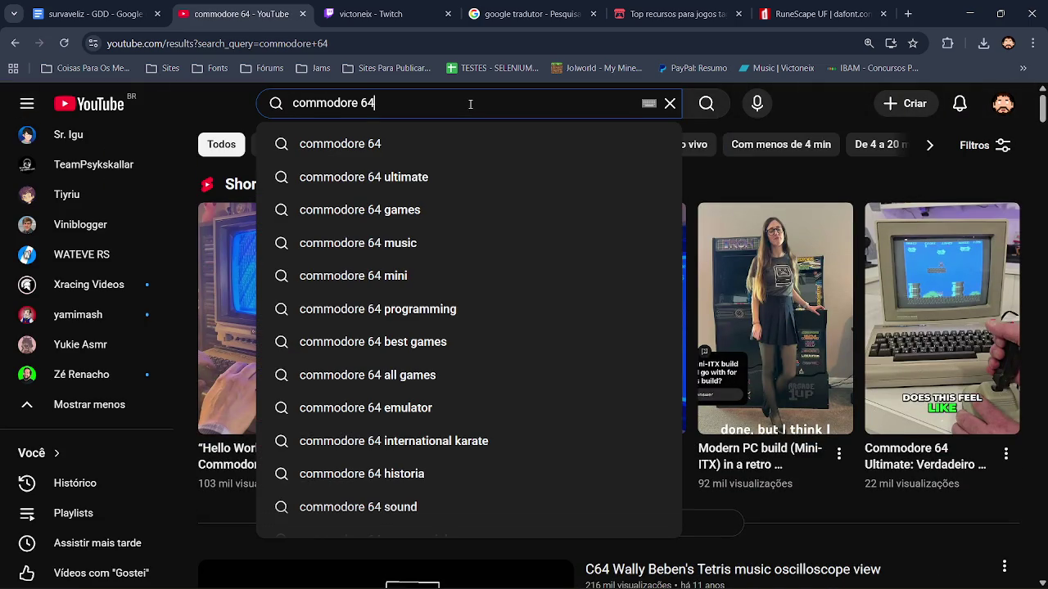
type("son")
left_click(391, 151)
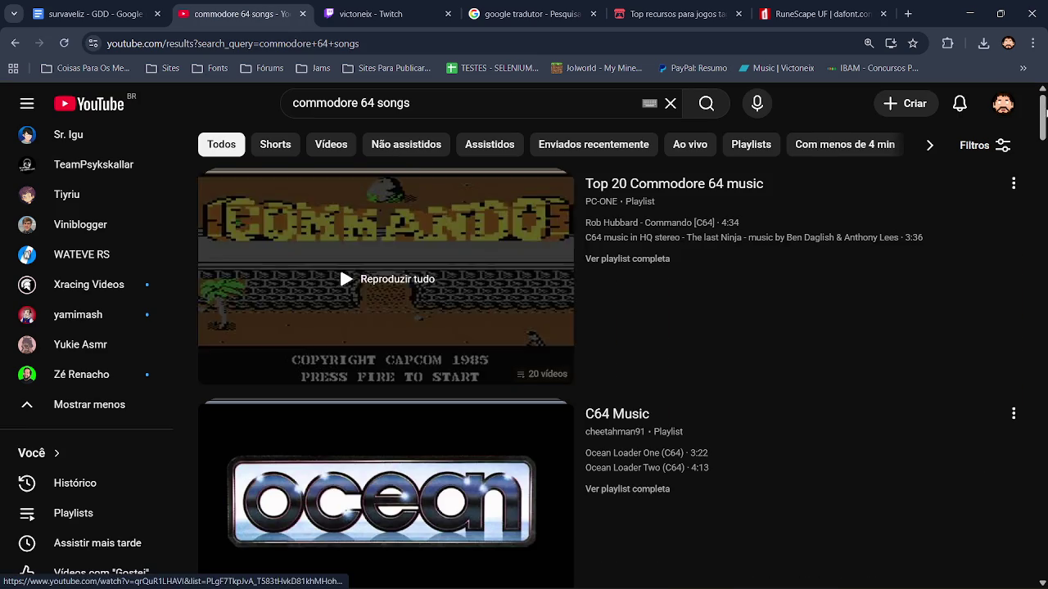
Play the Commodore 64 Music/C64 Music (SID) playlist, then return to Paint.NET
scroll(1044, 110, "down", 4)
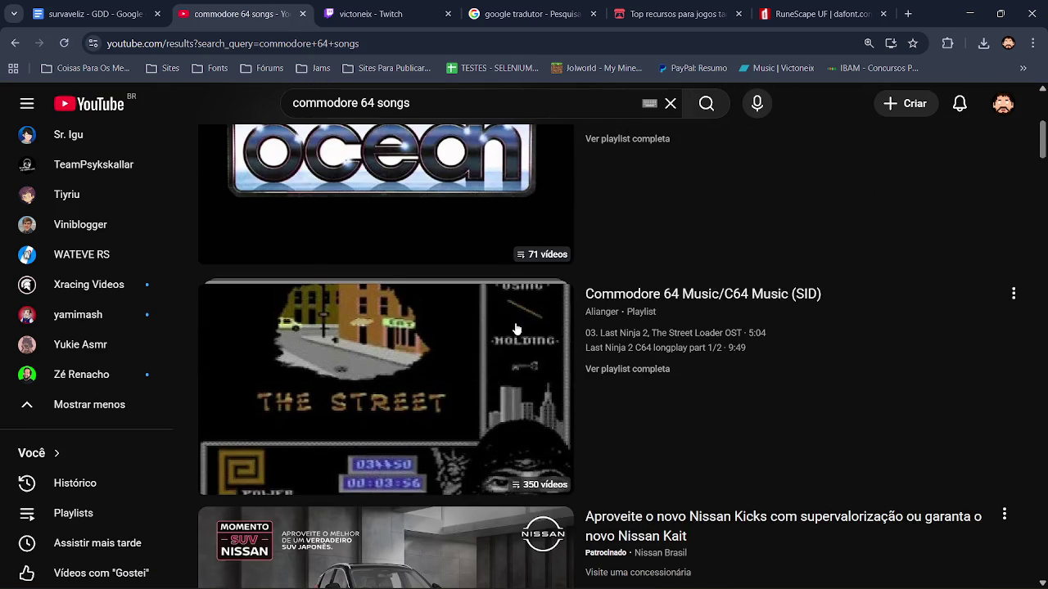
left_click(515, 328)
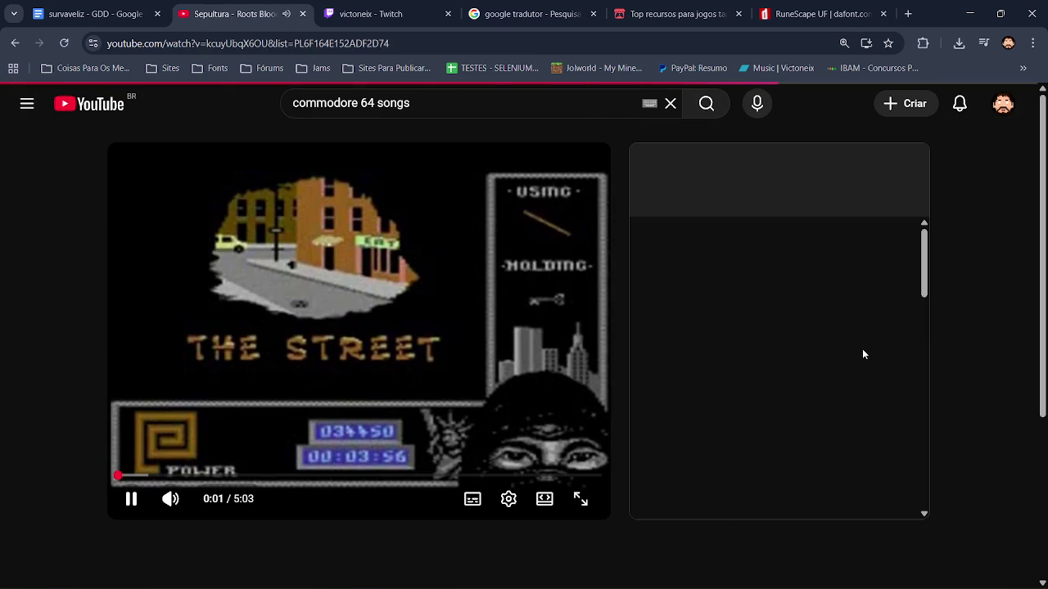
left_click_drag(923, 237, 932, 338)
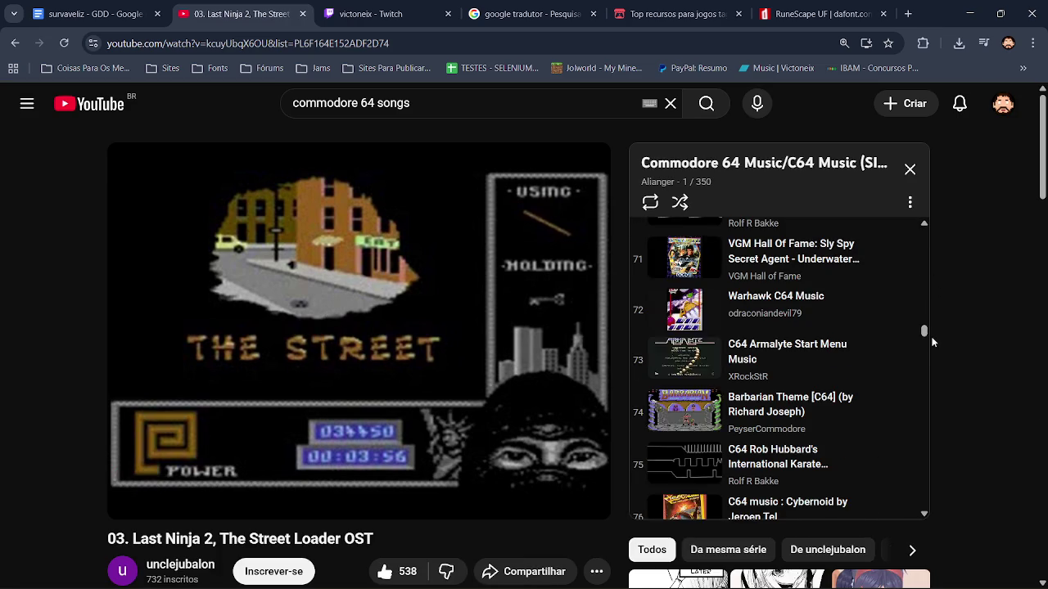
left_click_drag(924, 236, 926, 251)
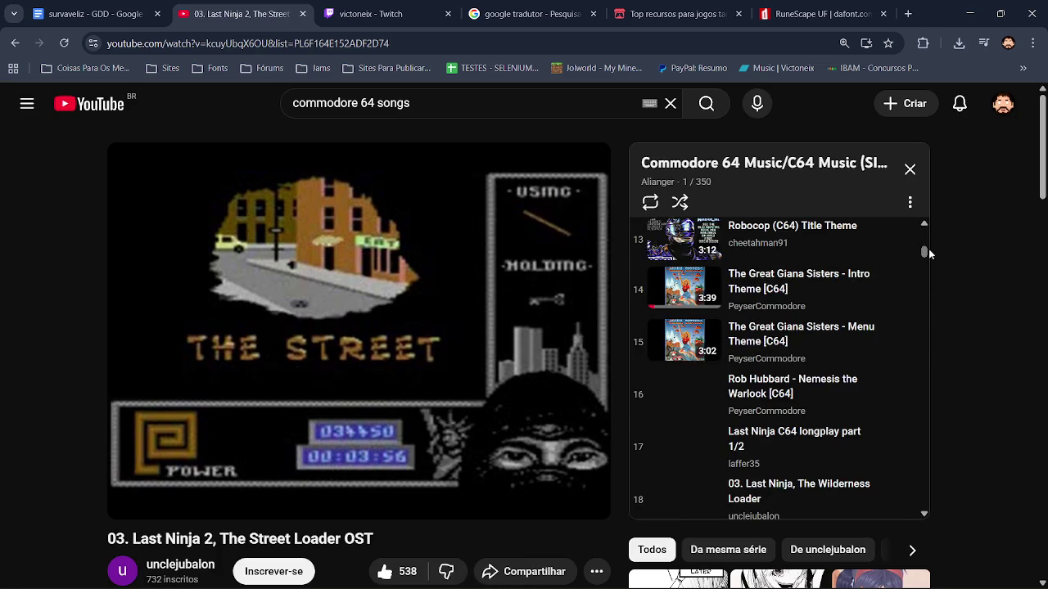
key("alt+Tab")
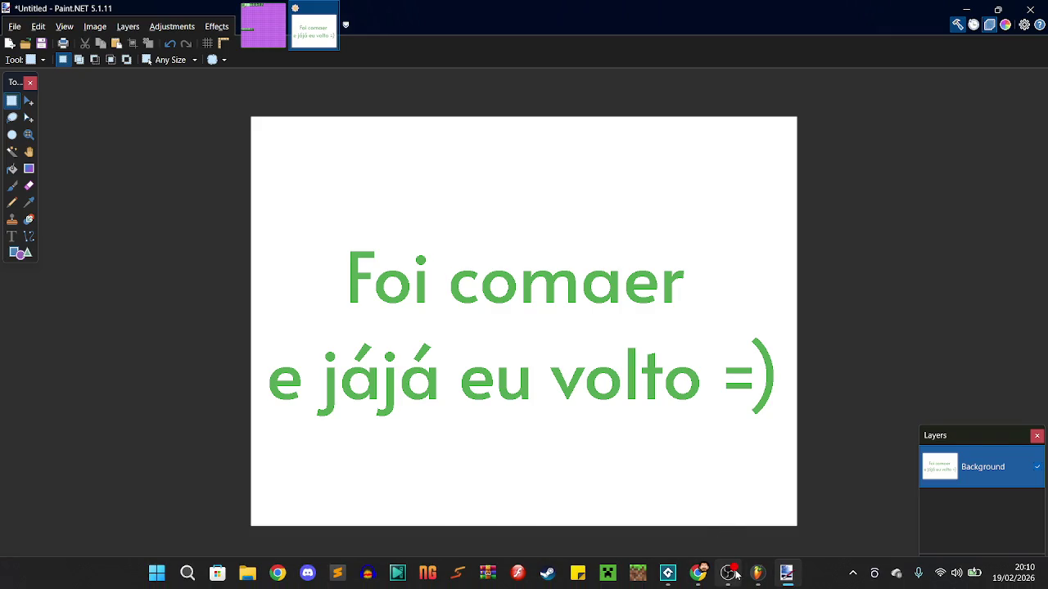
Mute the Mic/Aux input in OBS Studio's Audio Mixer and minimise OBS
left_click(728, 573)
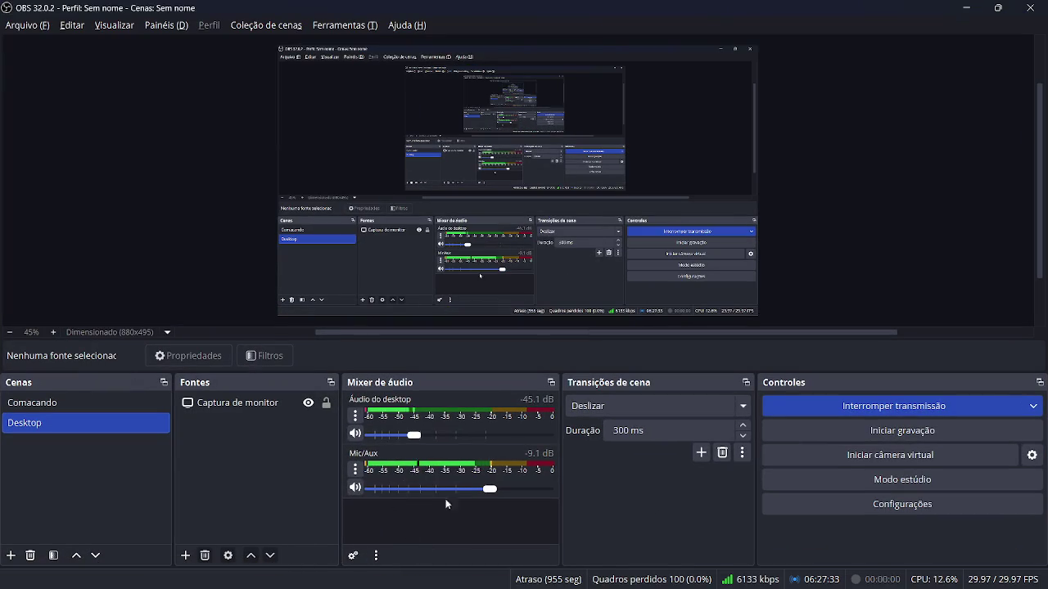
left_click(357, 487)
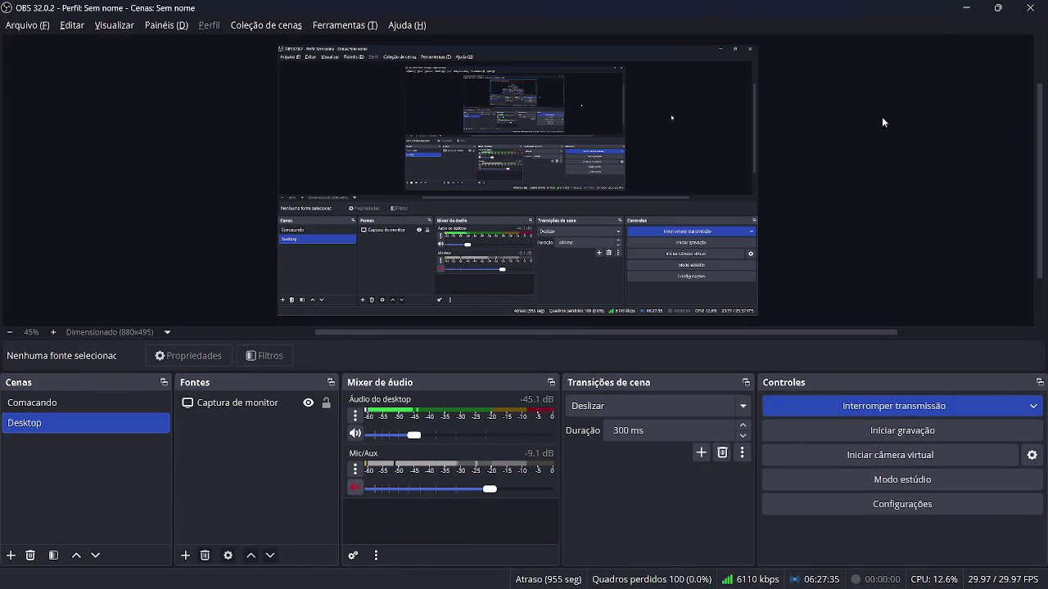
left_click(966, 9)
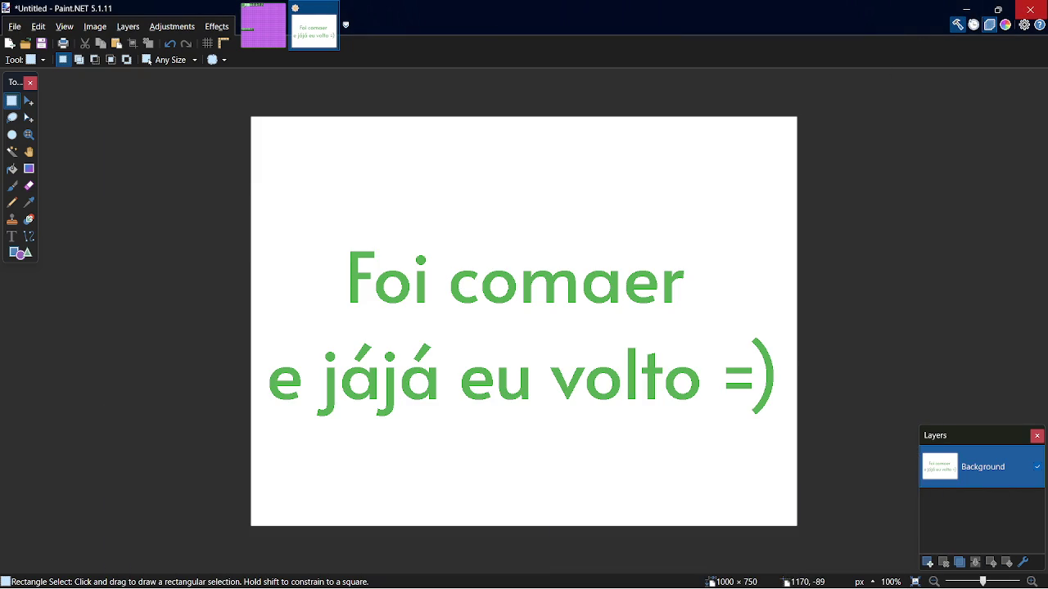